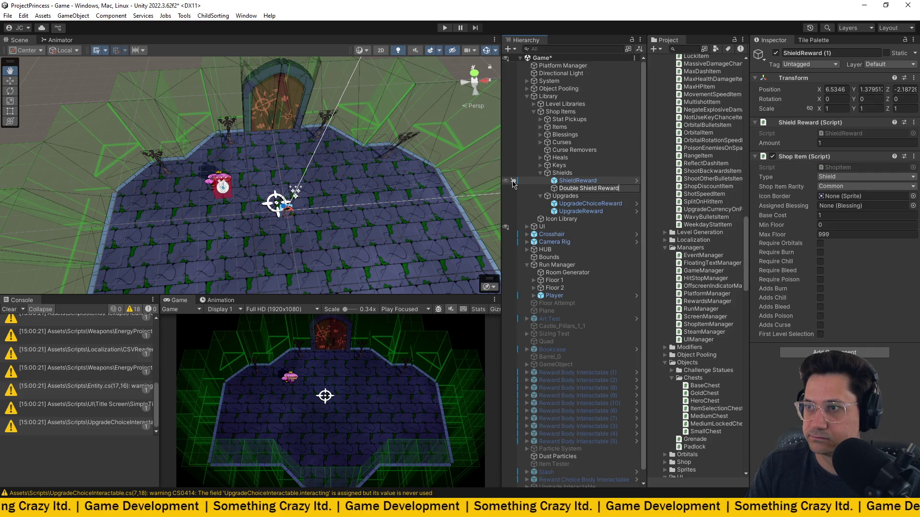
- Name the item Double Shield Reward, set its shield amount to 2, and save the scene
key("Return")
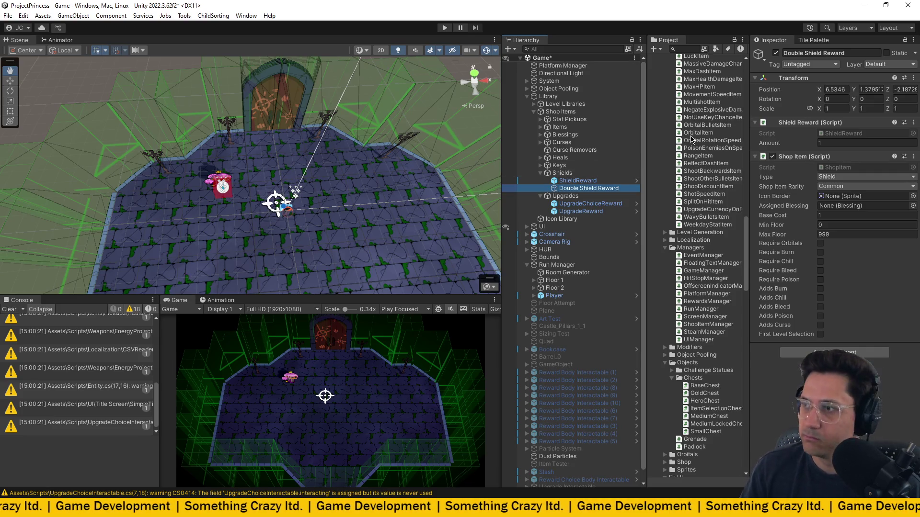
left_click(834, 144)
type("2")
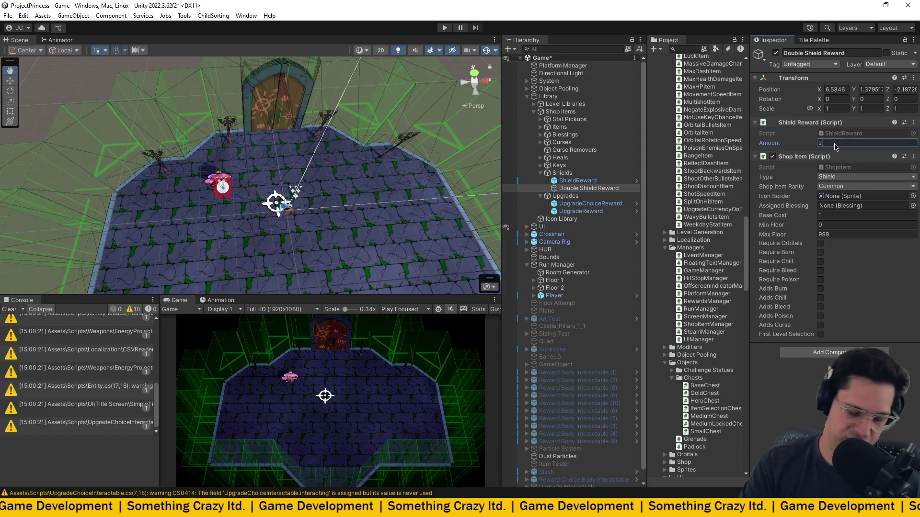
key("ctrl+s")
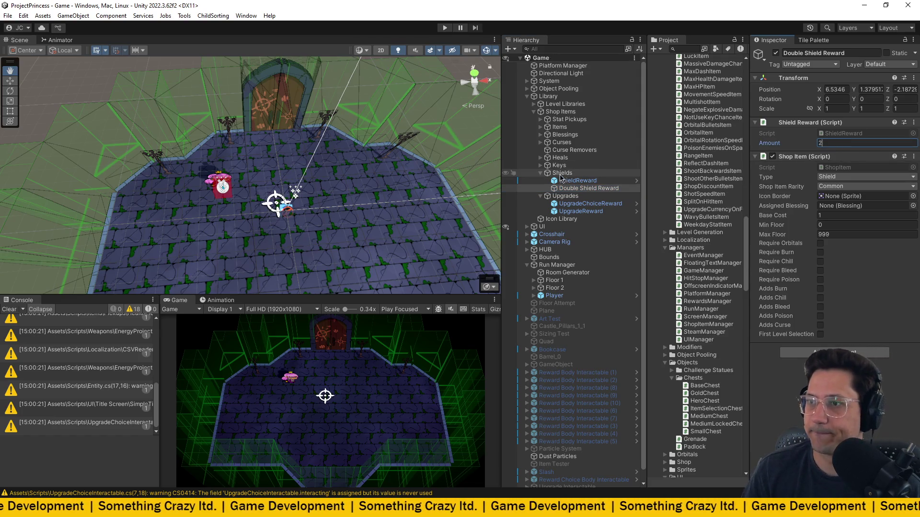
- Duplicate the KeyReward object in the Keys group of shop items
left_click(541, 166)
left_click(574, 174)
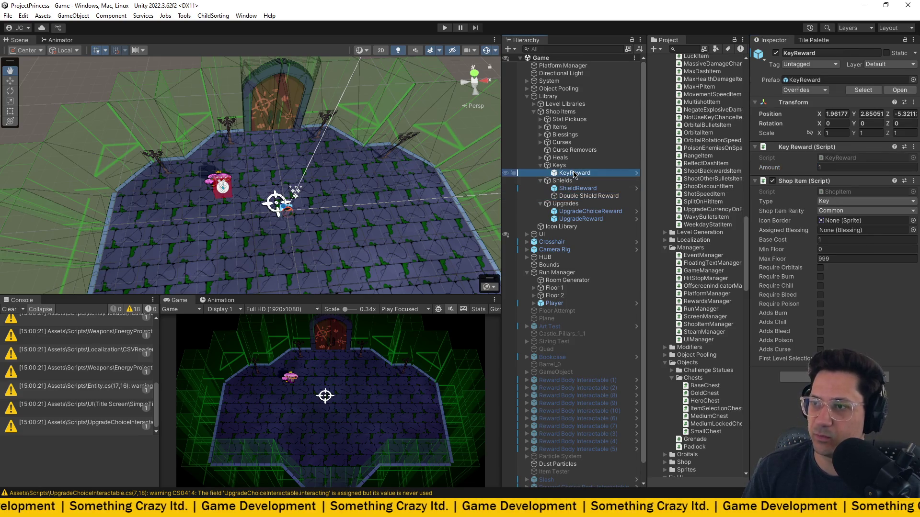
key("ctrl+d")
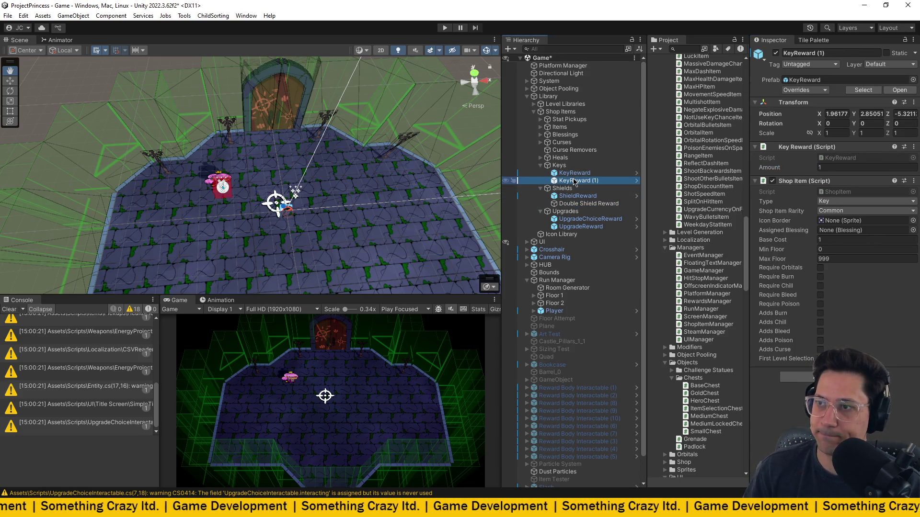
- Unpack the KeyReward copy completely, rename it Double Key Reward with amount 2, and save
right_click(574, 181)
mouse_move(631, 242)
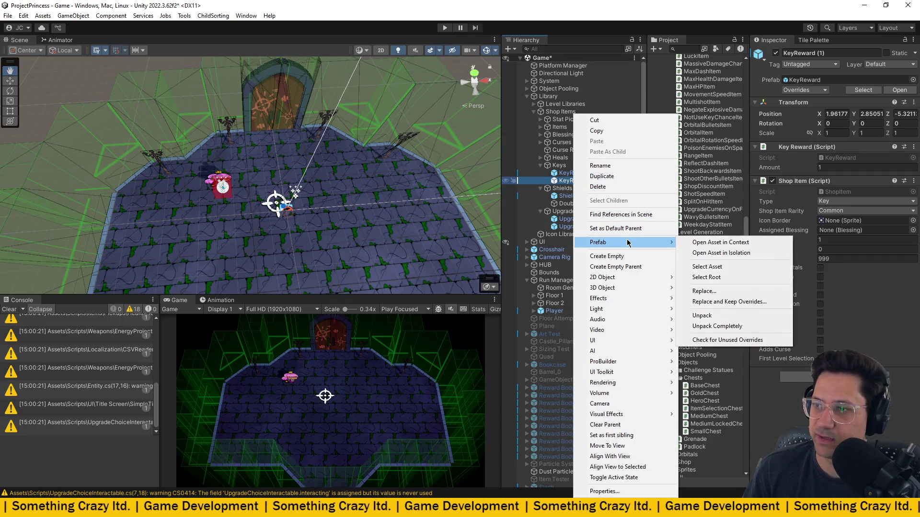
left_click(715, 327)
left_click(604, 181)
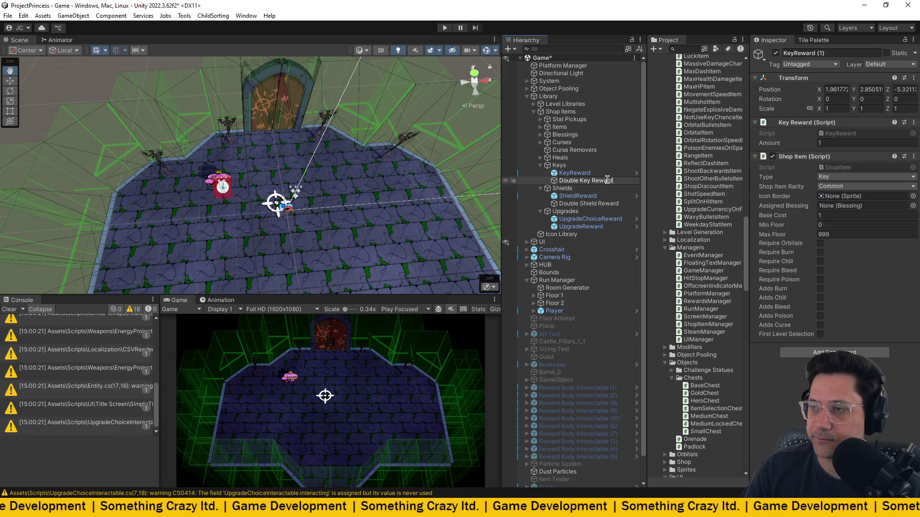
left_click(833, 143)
type("2")
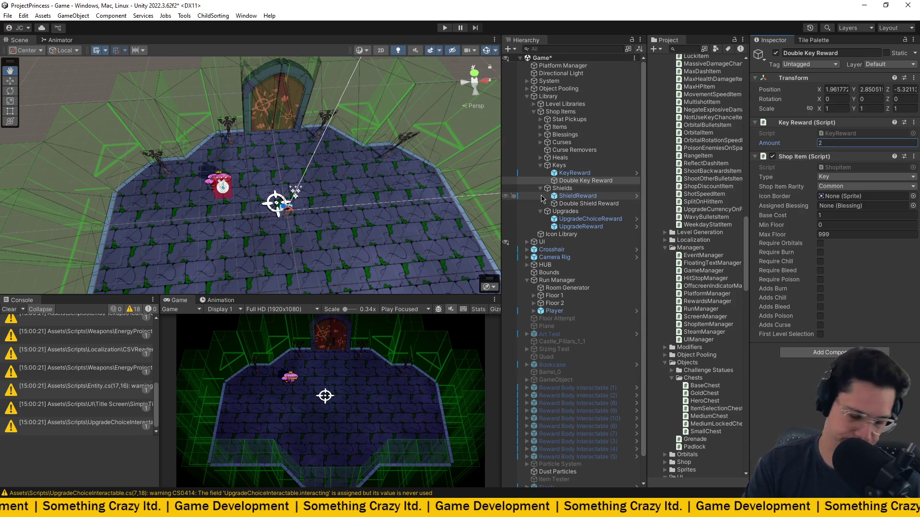
key("ctrl+s")
- Set Shop Item Rarity to Rare on Double Key and Double Shield Reward, save, and enter Play mode
left_click(574, 173)
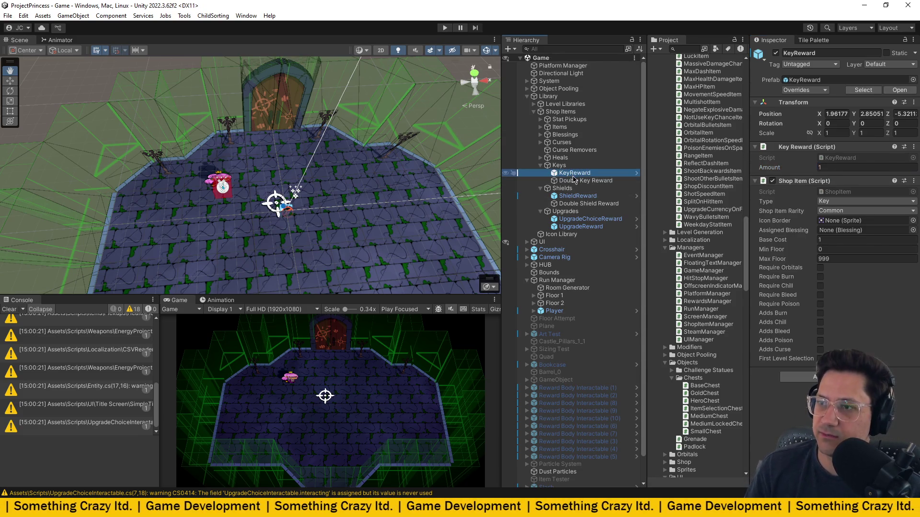
left_click(575, 181)
left_click(858, 186)
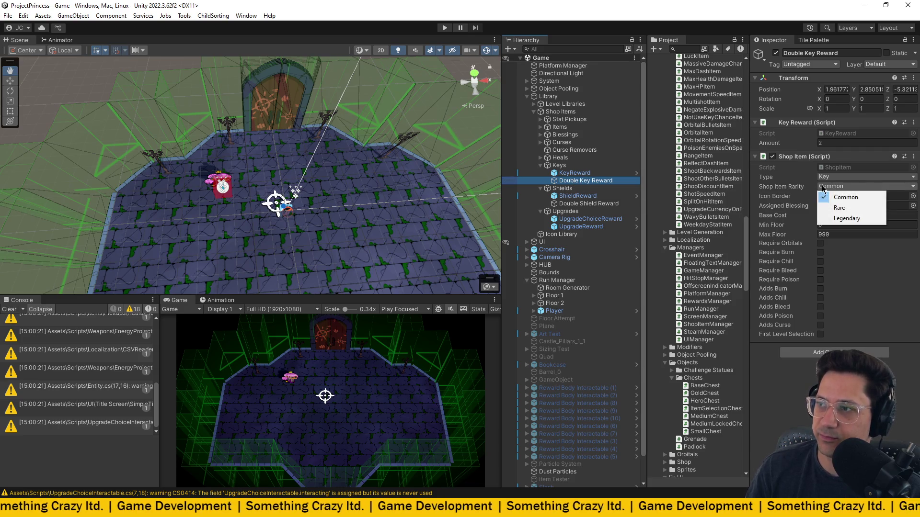
left_click(836, 209)
left_click(588, 204)
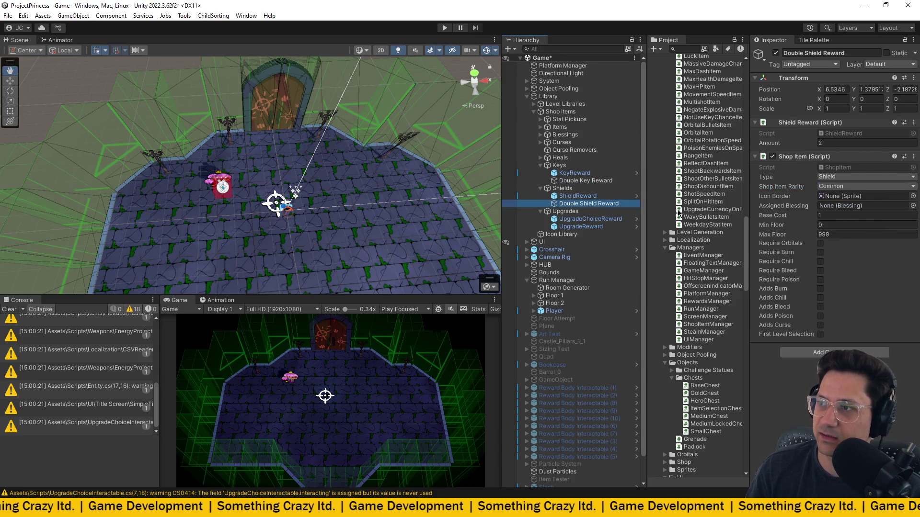
left_click(848, 186)
left_click(848, 210)
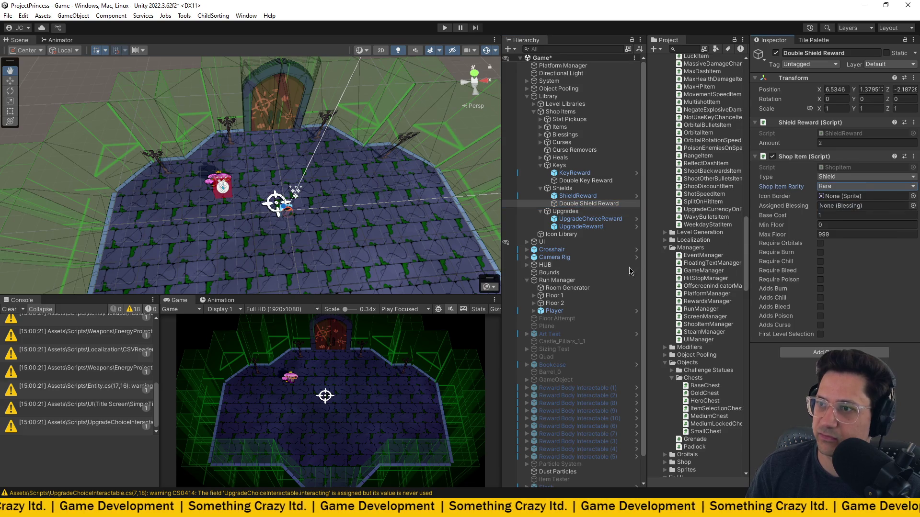
key("ctrl+s")
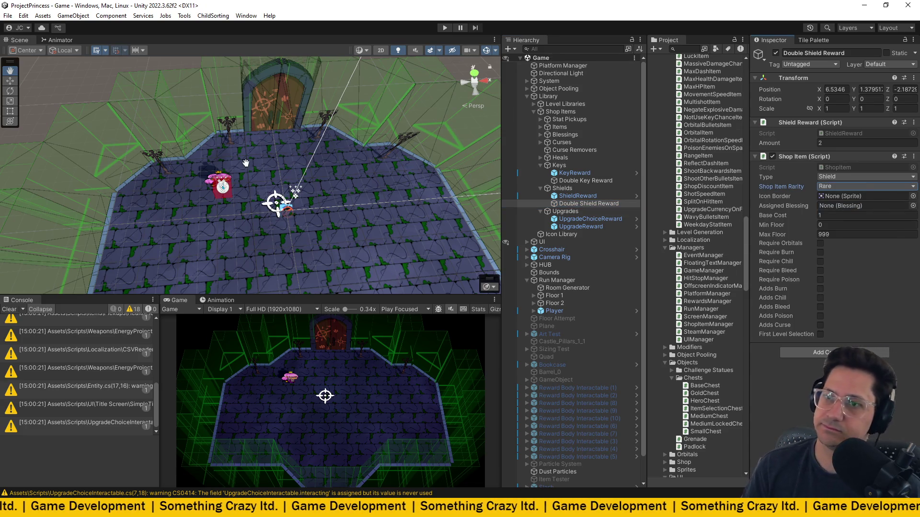
left_click(443, 29)
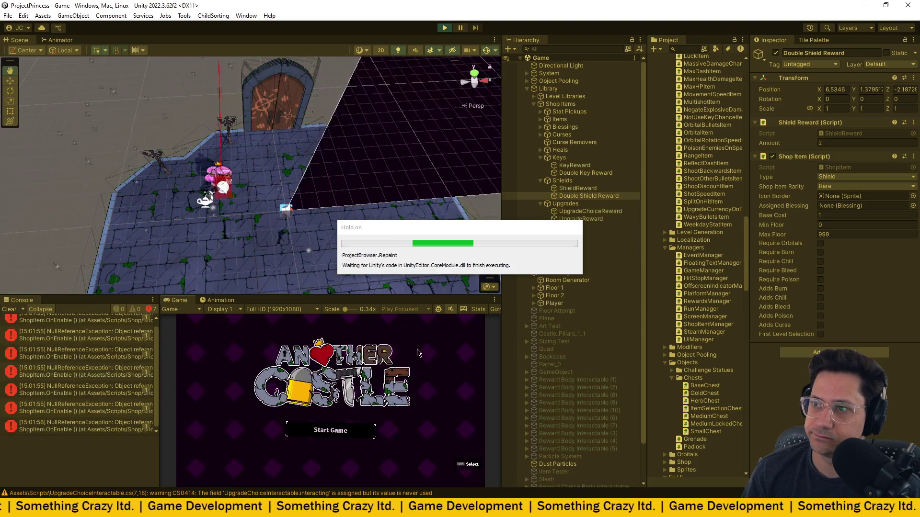
- Check the Shop Items manager's Items list for both double rewards
left_click(564, 105)
scroll(769, 255, "down", 9)
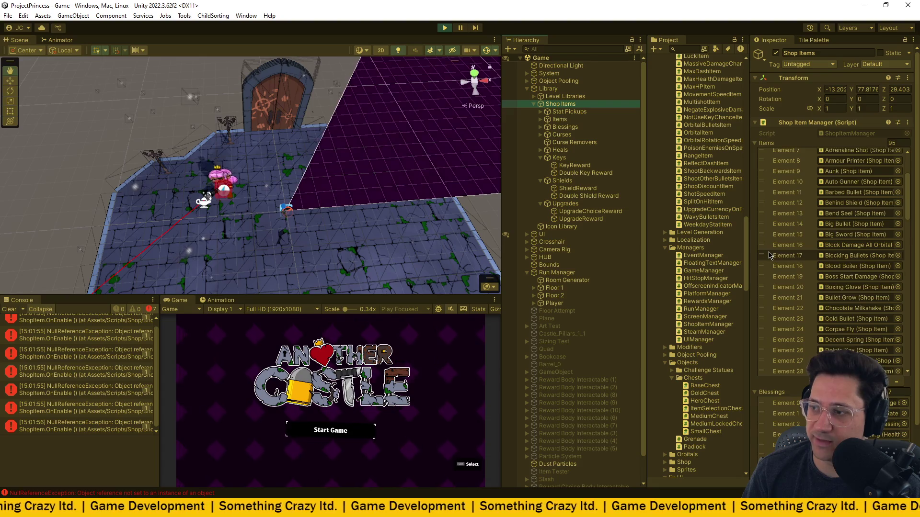
scroll(769, 255, "down", 16)
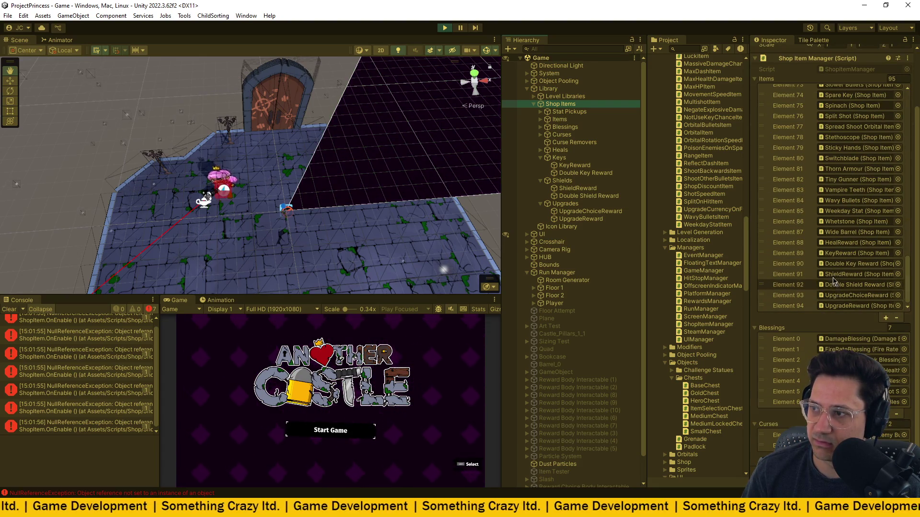
- Start the game, maximize the Game view while paused, then resume and walk to the door
left_click(330, 430)
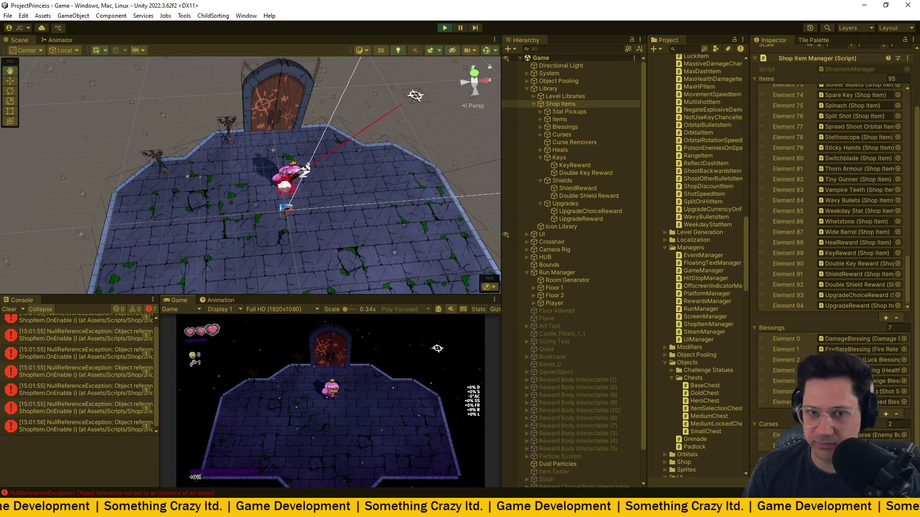
key("Escape")
left_click(494, 300)
left_click(522, 335)
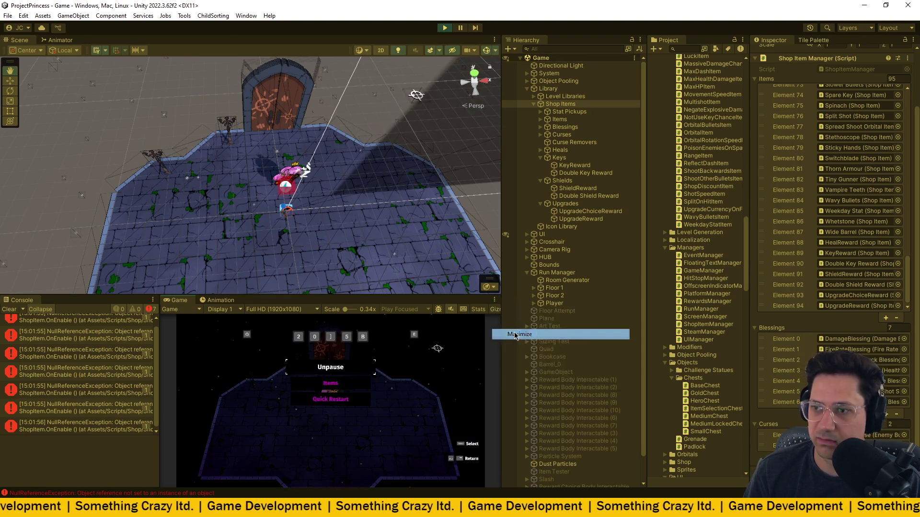
left_click(469, 173)
key("e")
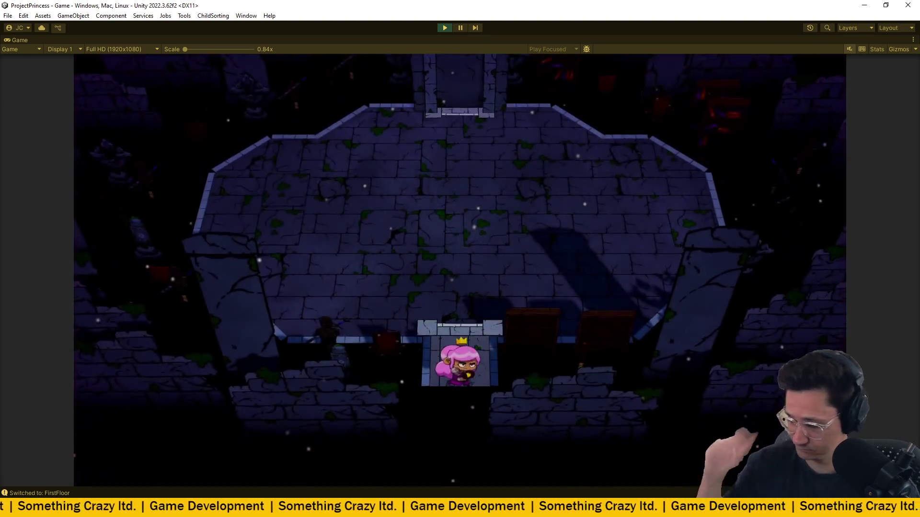
- Walk the princess across the Ground Floor room and through the exit into the arena
key("w")
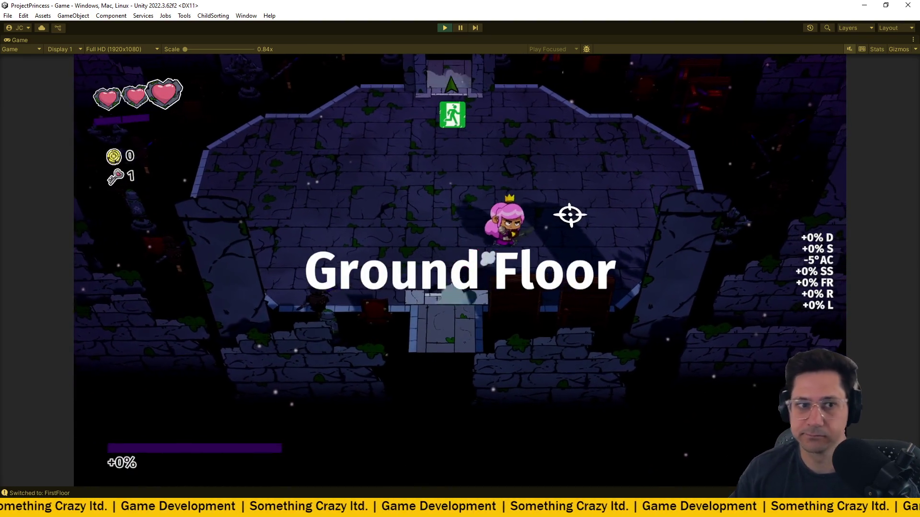
key("w")
key("a")
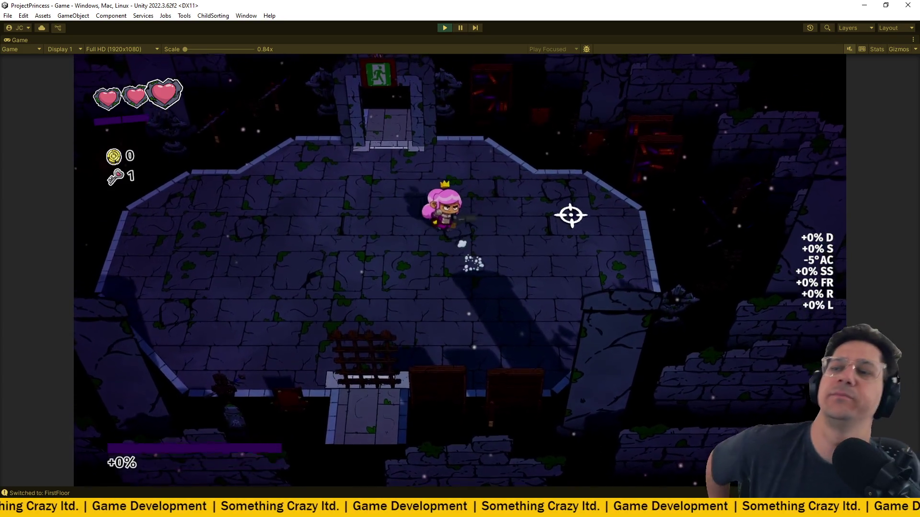
key("w")
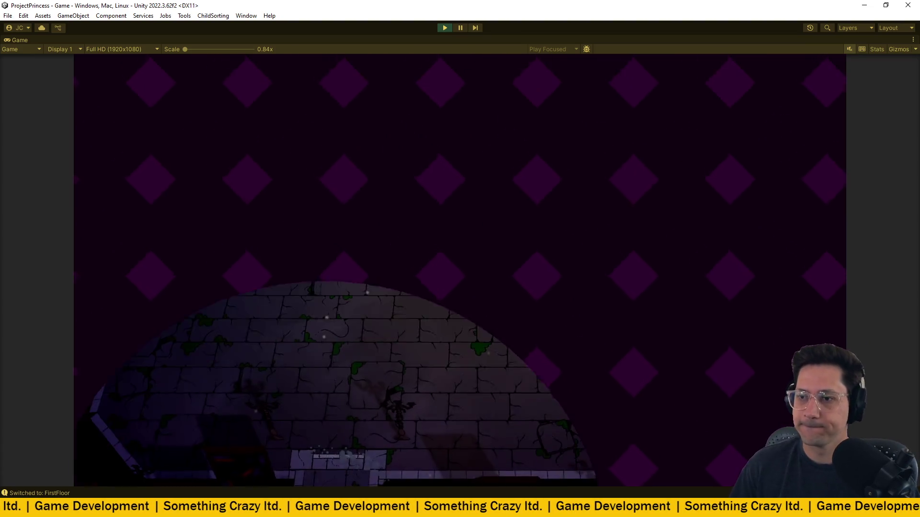
key("w")
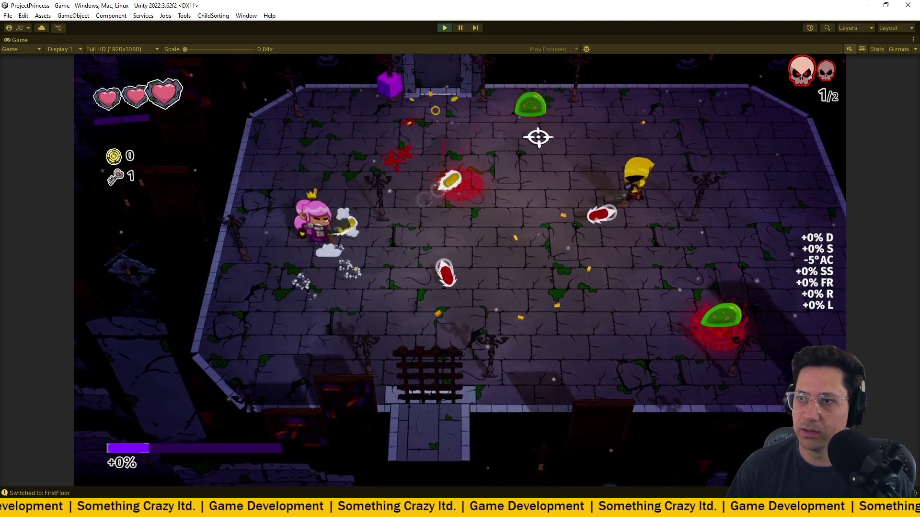
- Strafe around the arena with WASD while shooting the enemies
key("w")
key("s")
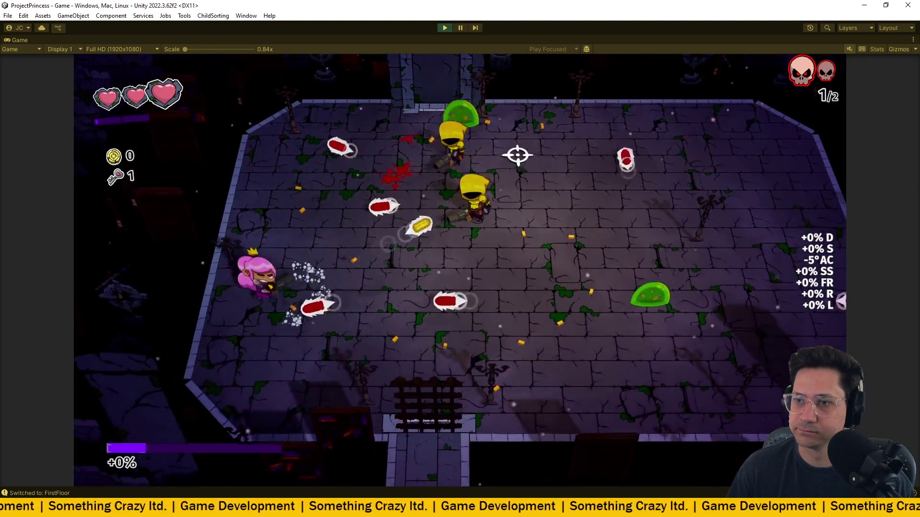
key("d")
left_click(507, 145)
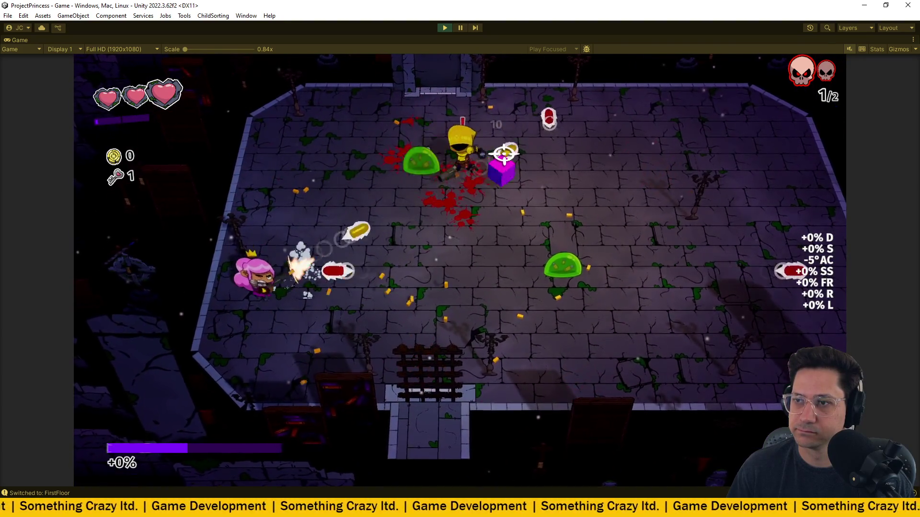
key("s")
key("w")
key("d")
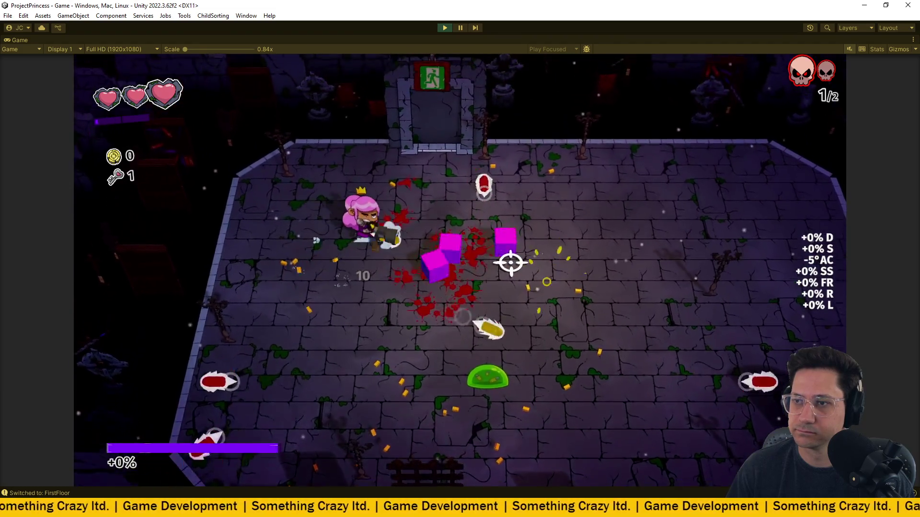
key("s")
left_click(356, 320)
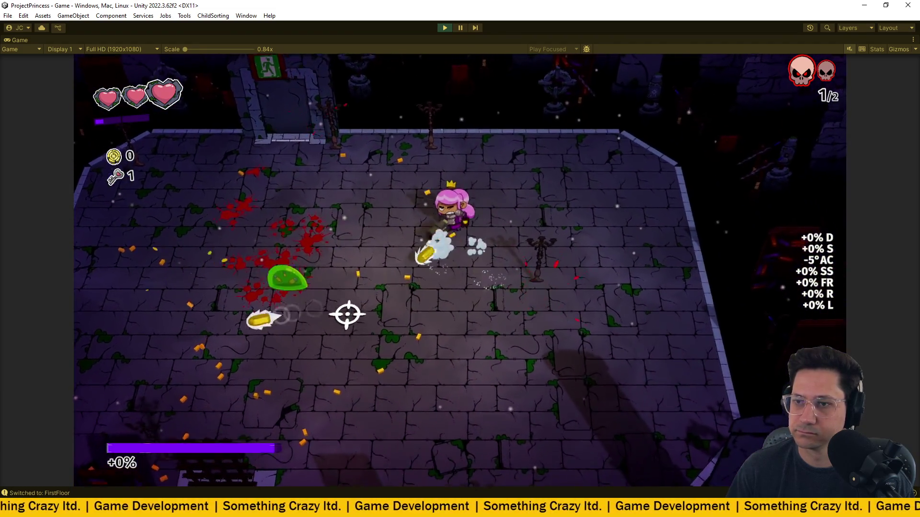
key("d")
key("s")
left_click(338, 237)
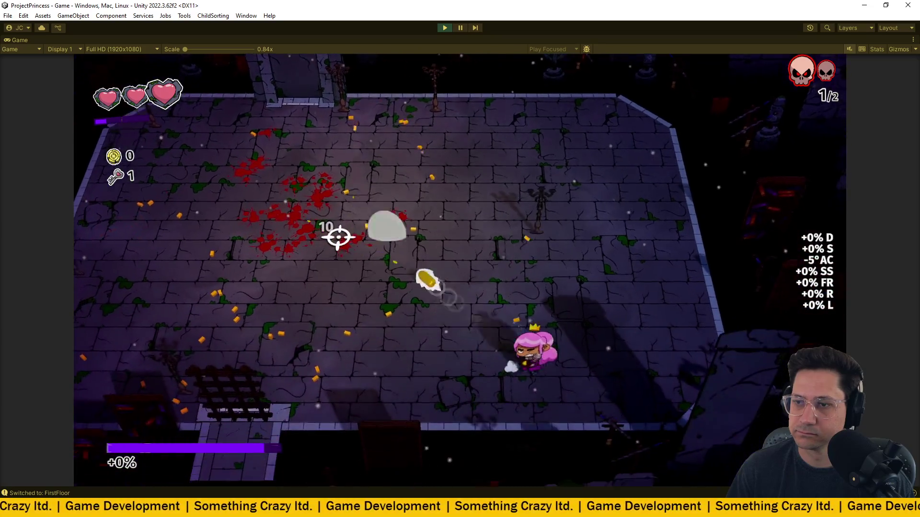
key("w")
key("a")
left_click(373, 203)
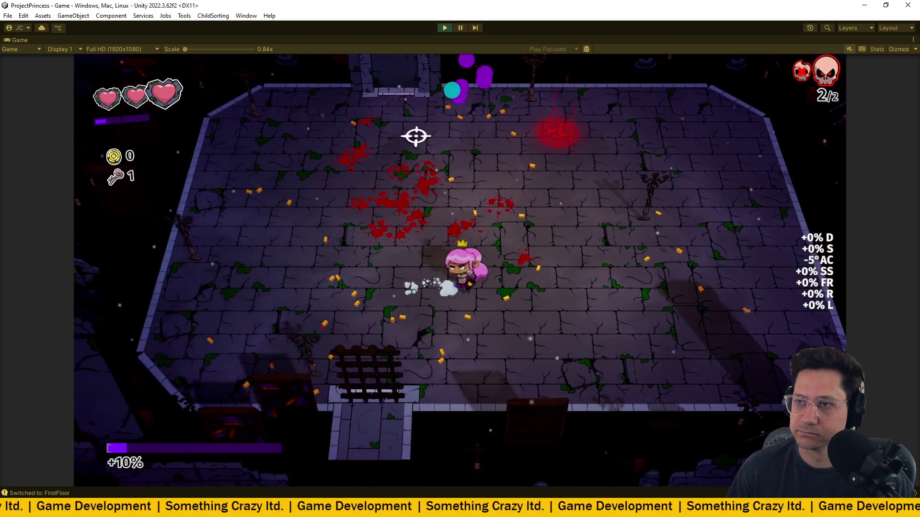
- Keep dodging and shooting until every enemy is defeated and the reward drops
key("a")
left_click(475, 120)
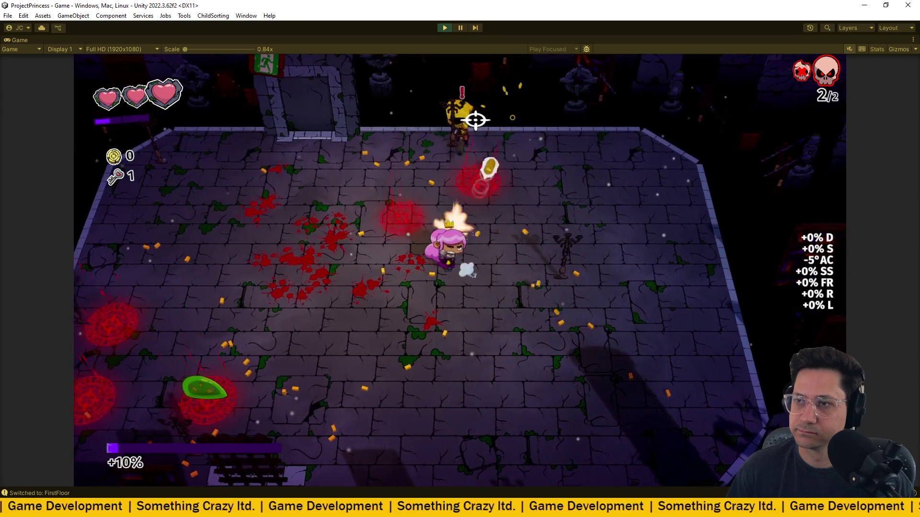
key("w")
left_click(447, 117)
key("a")
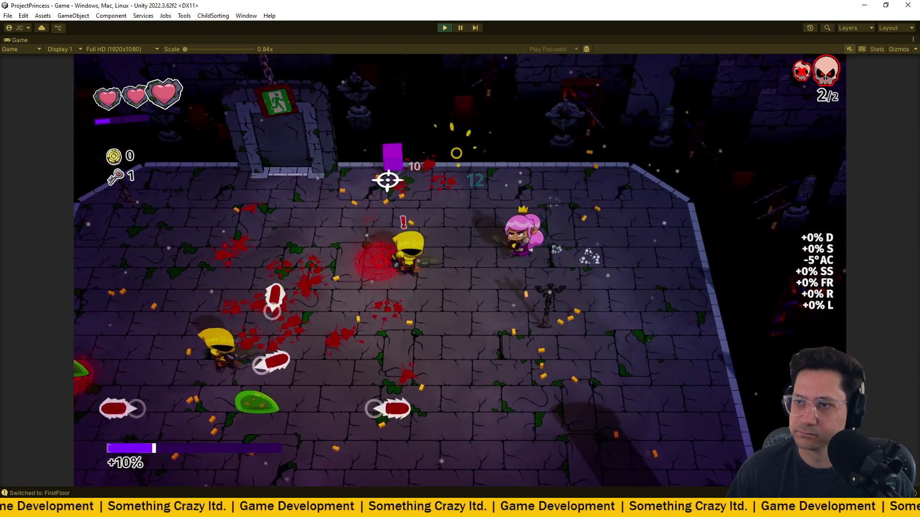
key("s")
left_click(338, 211)
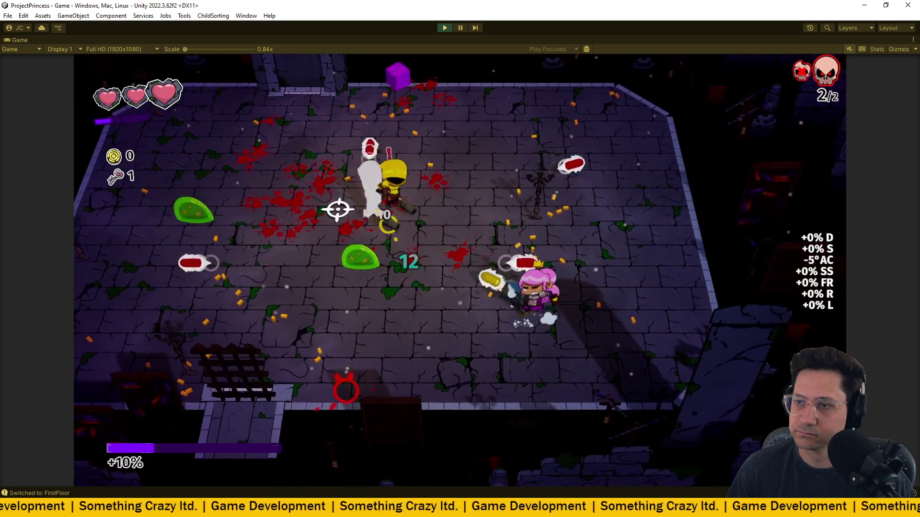
key("d")
left_click(349, 214)
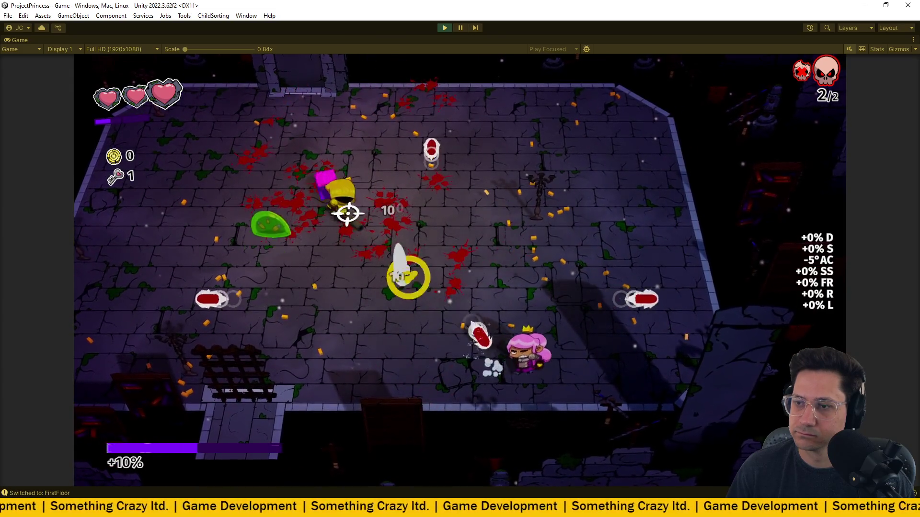
key("w")
key("d")
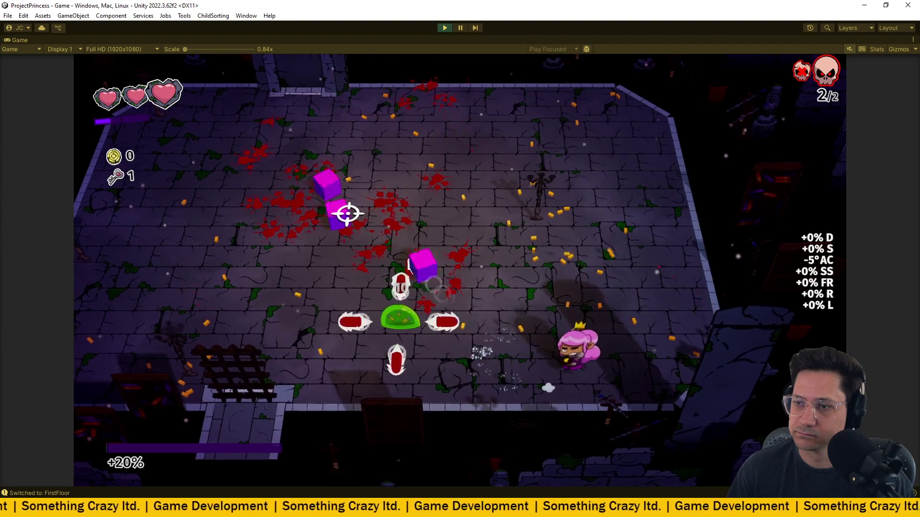
key("a")
left_click(346, 243)
key("s")
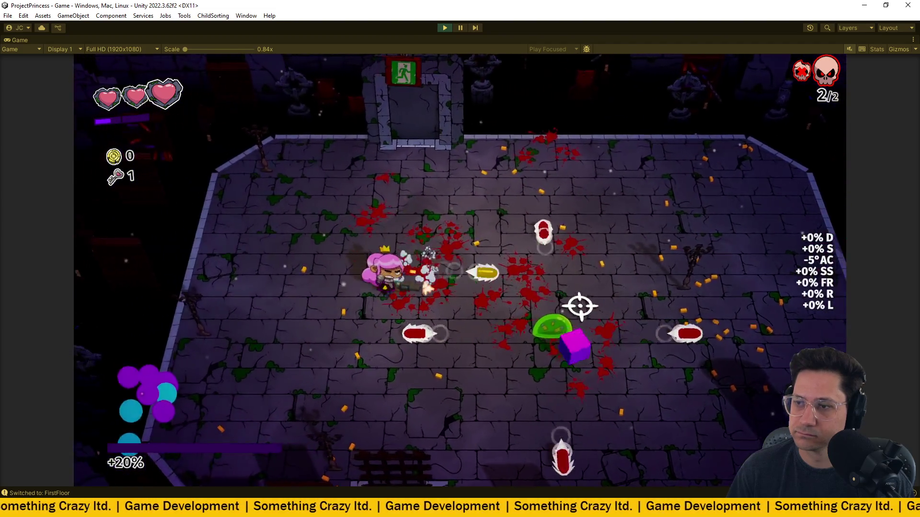
key("a")
left_click(579, 317)
key("d")
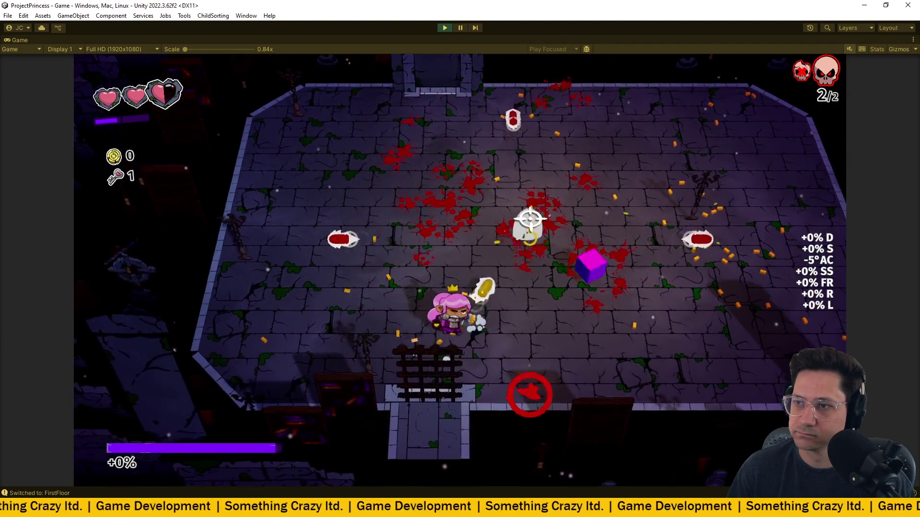
key("w")
left_click(530, 220)
key("s")
key("a")
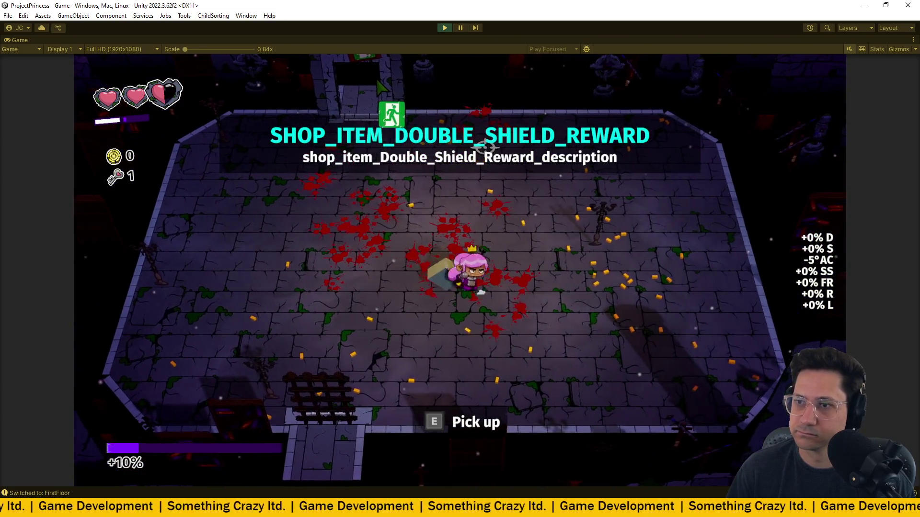
- Collect the Double Shield reward for two shields and walk into the exit doorway
key("e")
key("w")
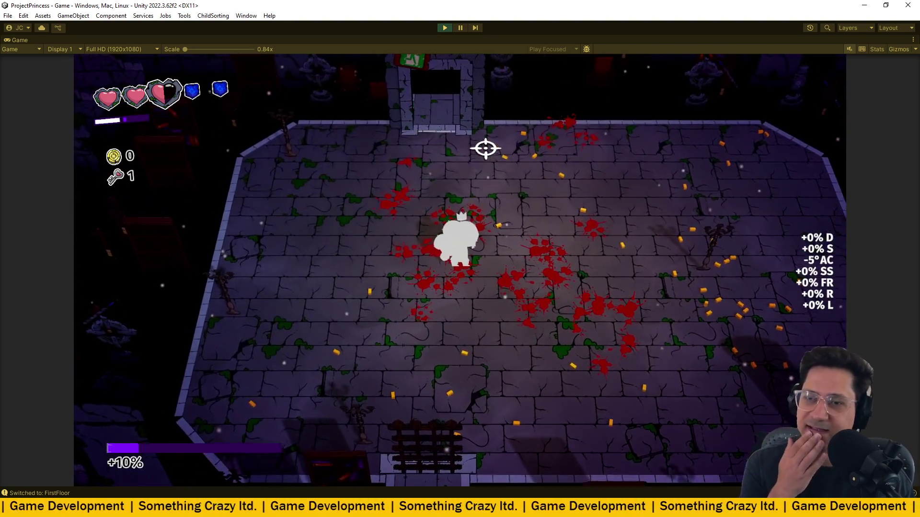
key("w")
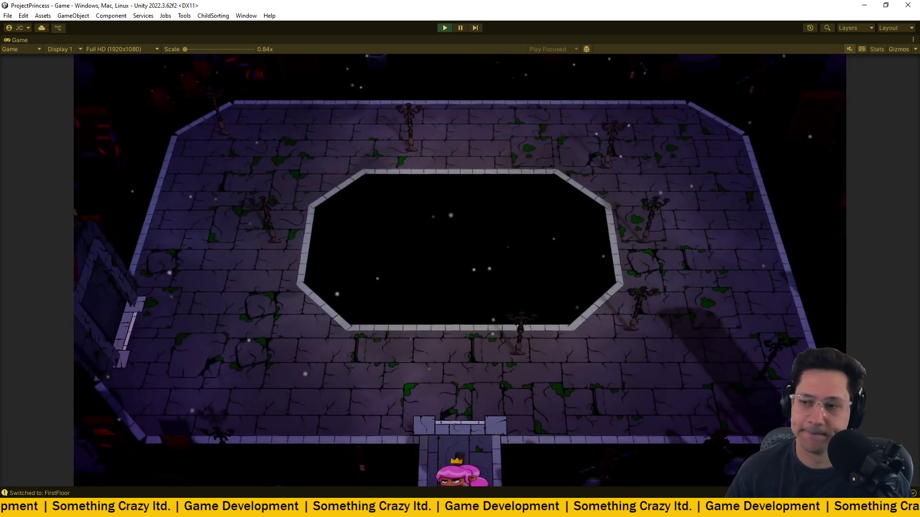
- Run around the pit on the new floor, fighting the spawning enemies
key("w")
key("d")
key("w")
key("d")
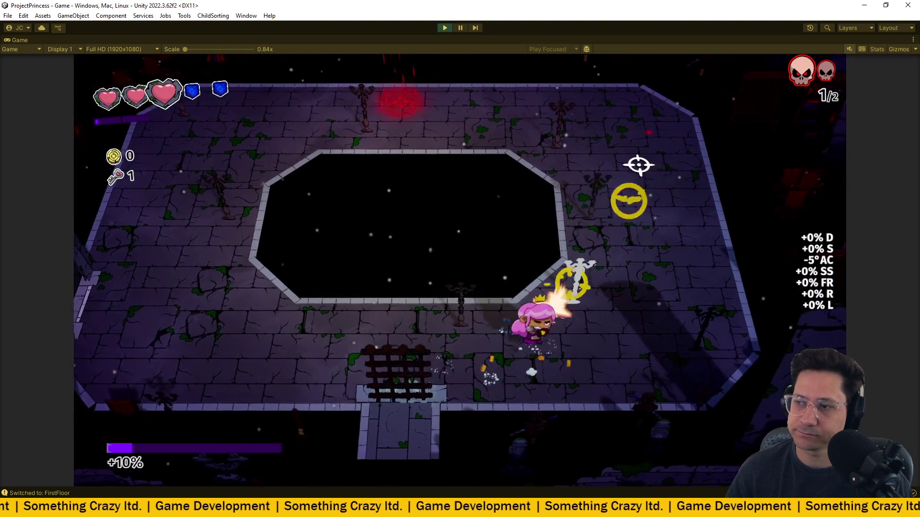
key("w")
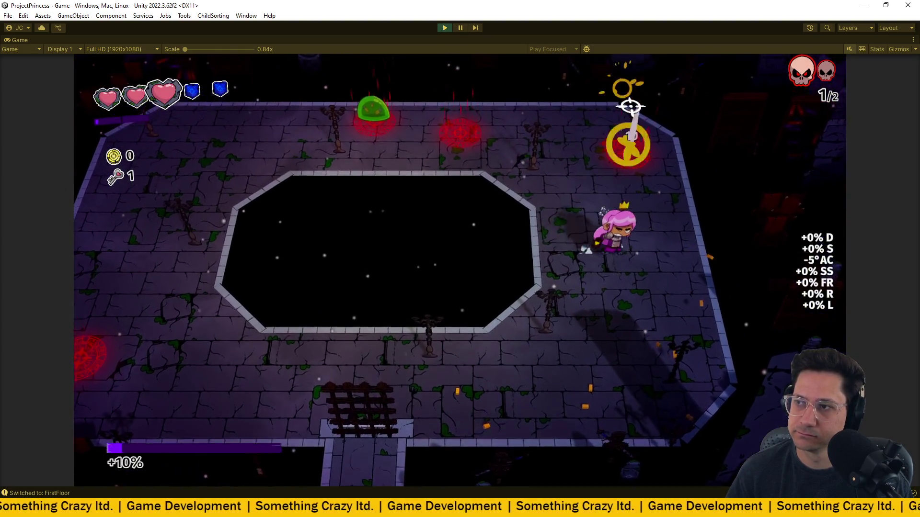
key("s")
key("d")
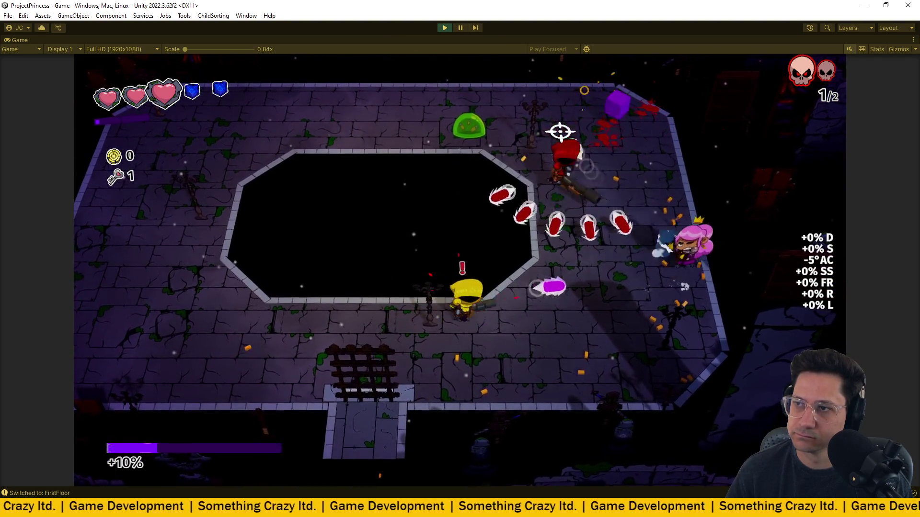
key("w")
key("a")
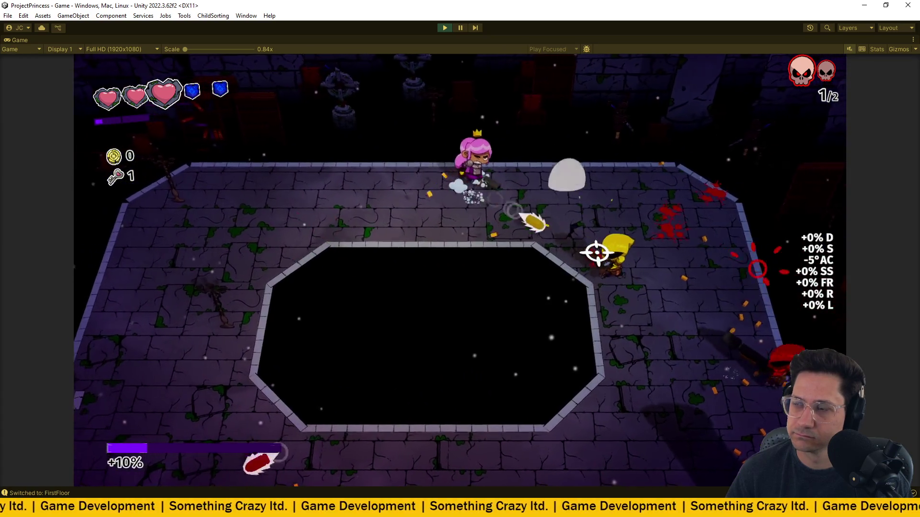
key("a")
key("s")
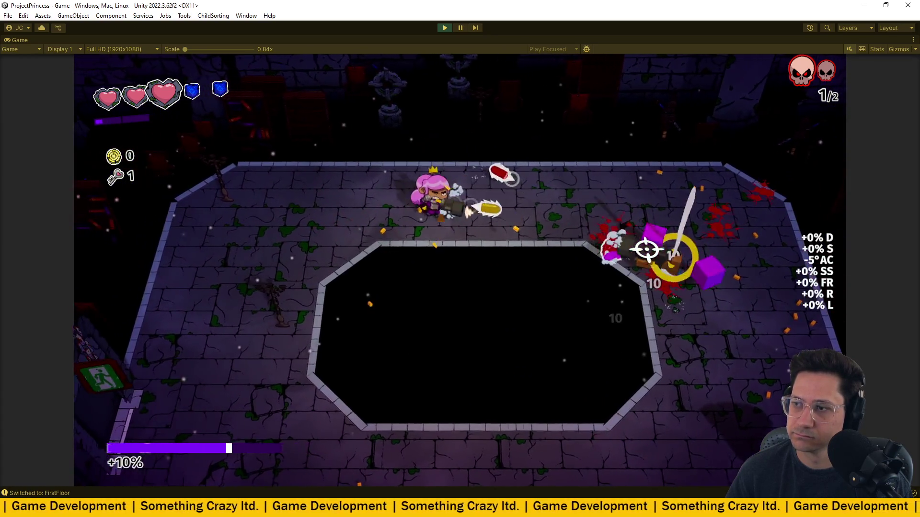
key("w")
key("d")
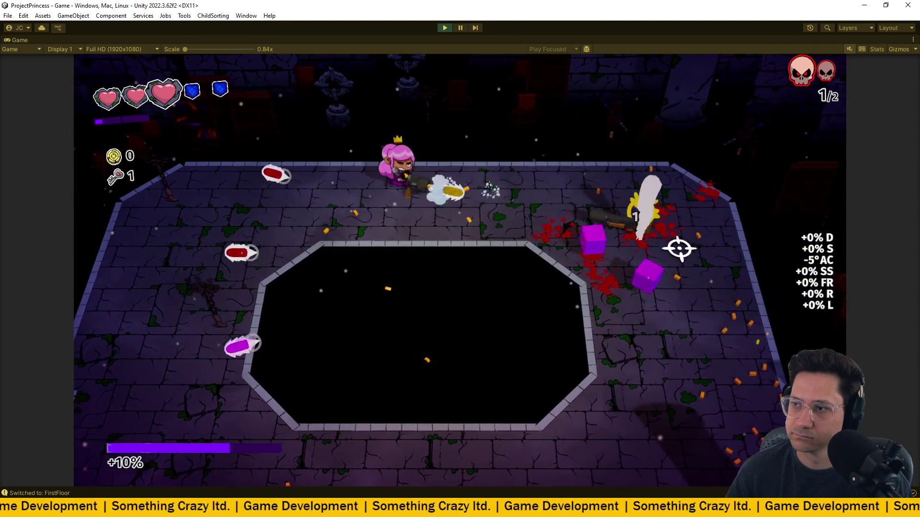
key("s")
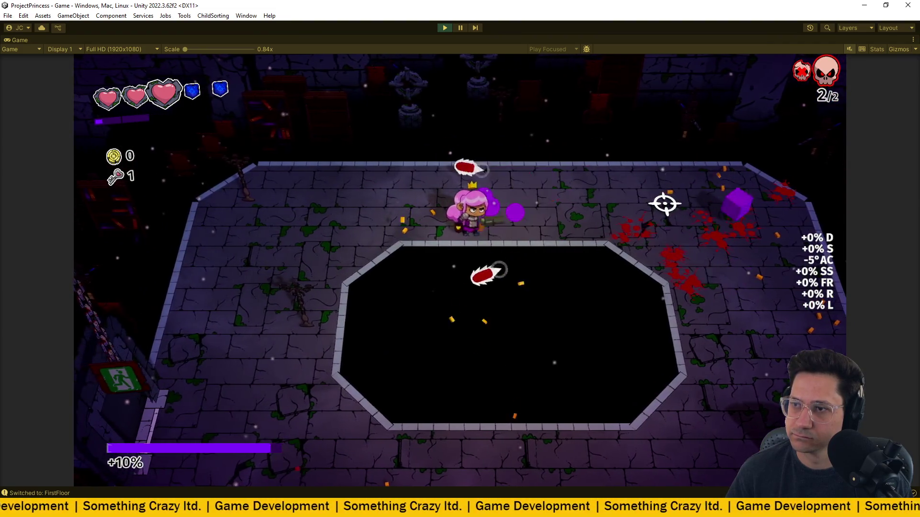
- Finish the enemies, collect the second key, and walk onto the Shield reward
key("d")
key("s")
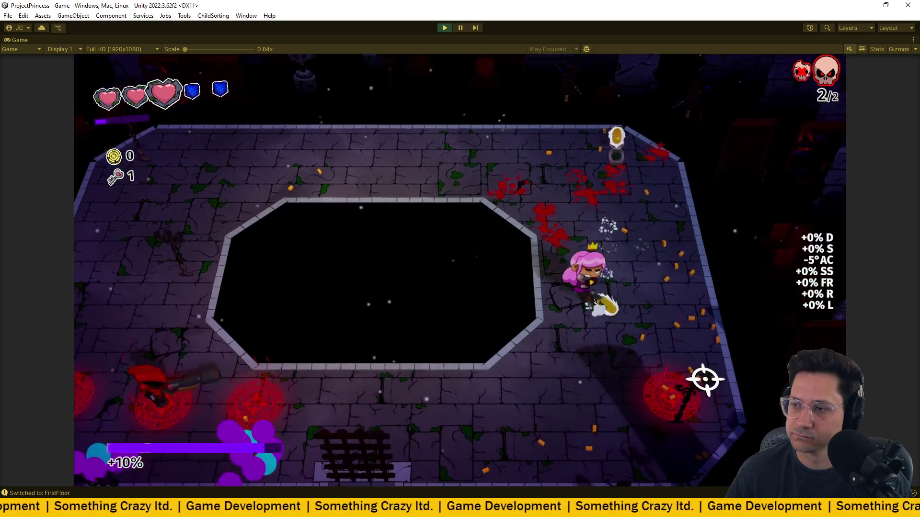
key("w")
key("d")
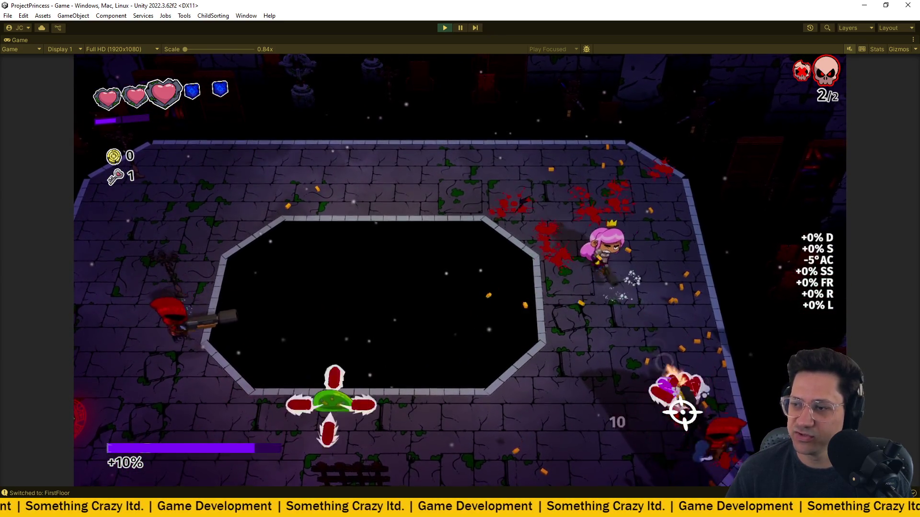
key("w")
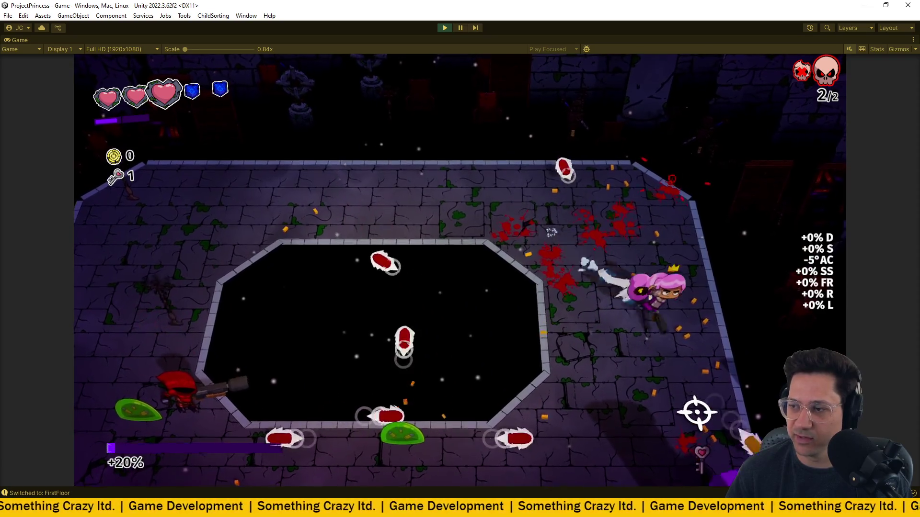
key("s")
key("d")
key("s")
key("a")
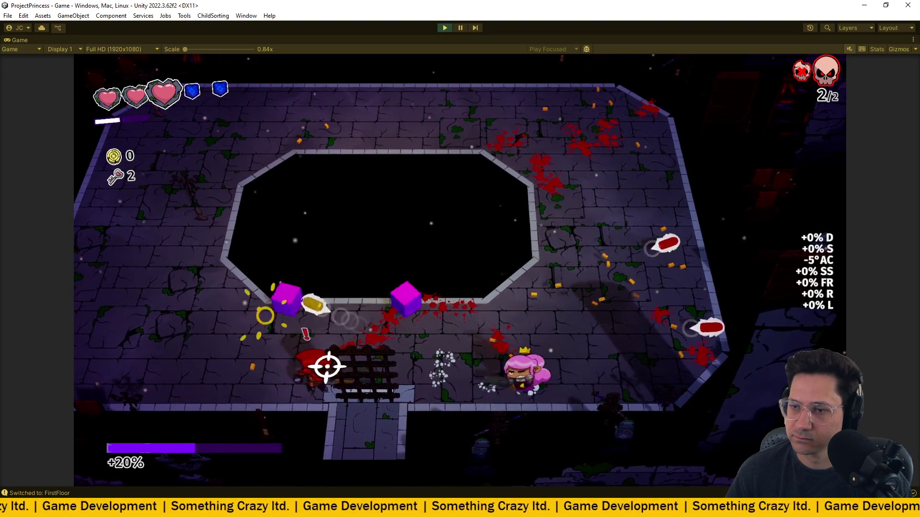
key("w")
key("d")
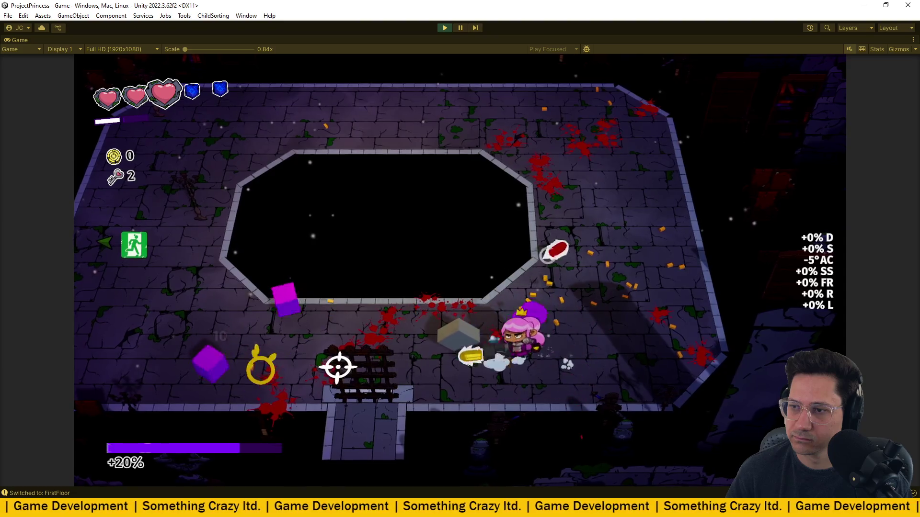
key("a")
key("d")
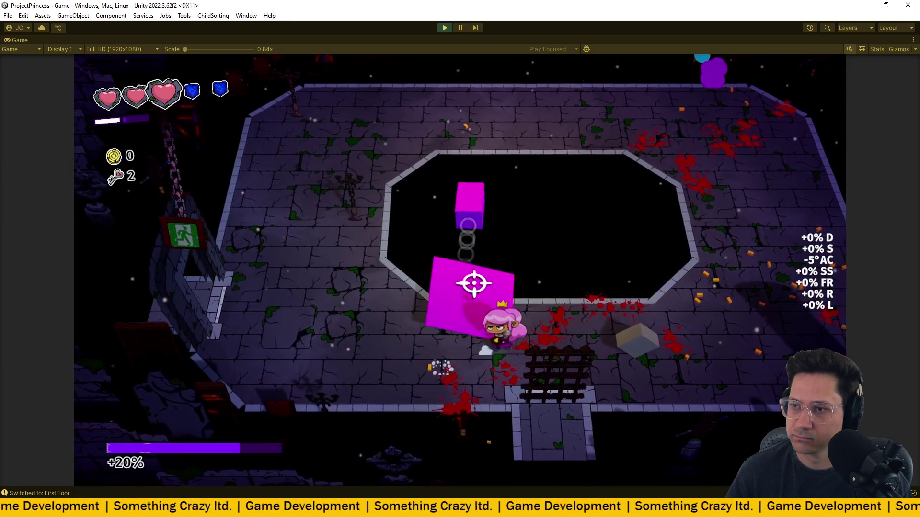
key("d")
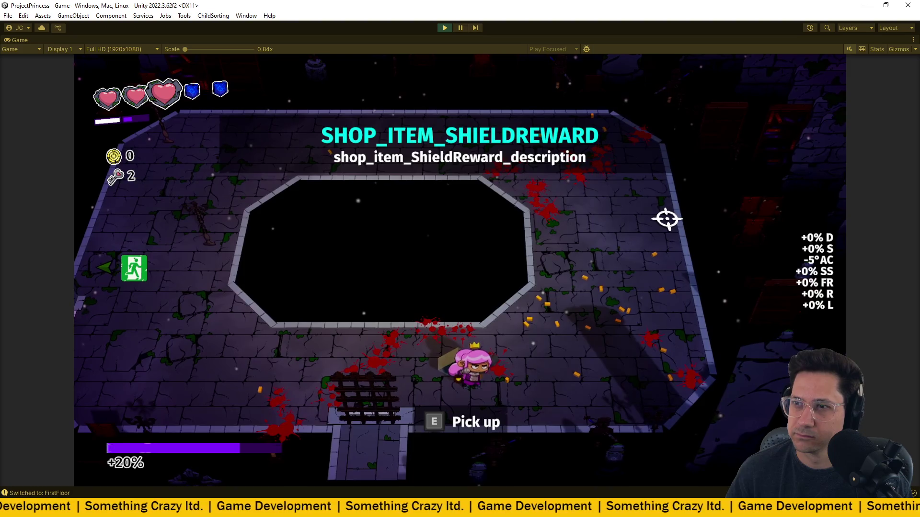
- Exit to the next floor and move around the room to finish its enemies
key("a")
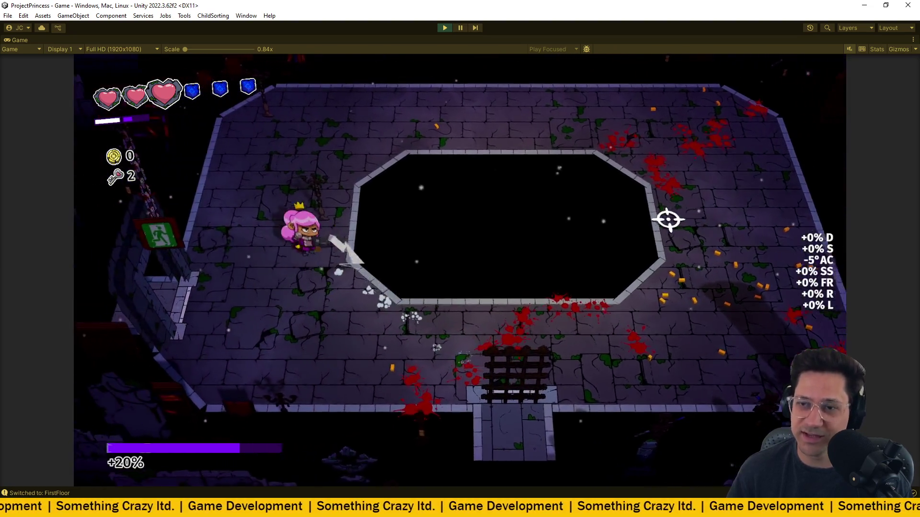
key("a")
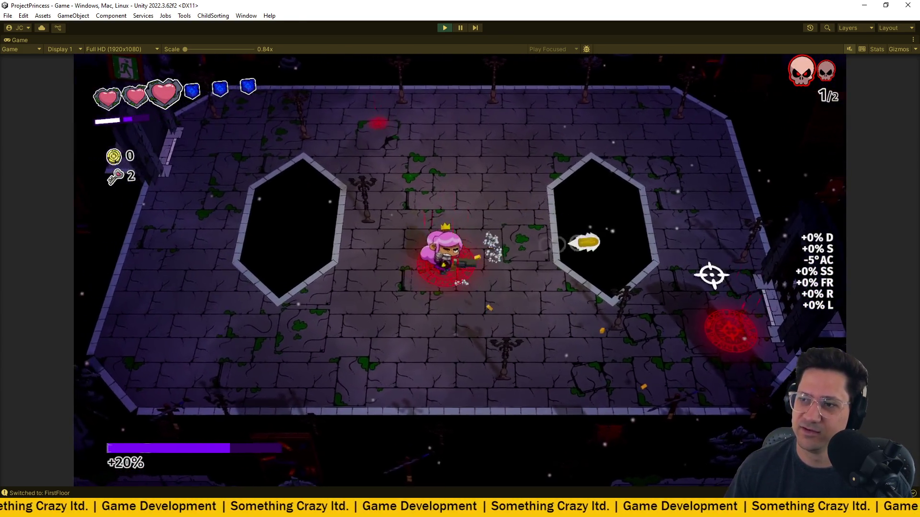
key("s")
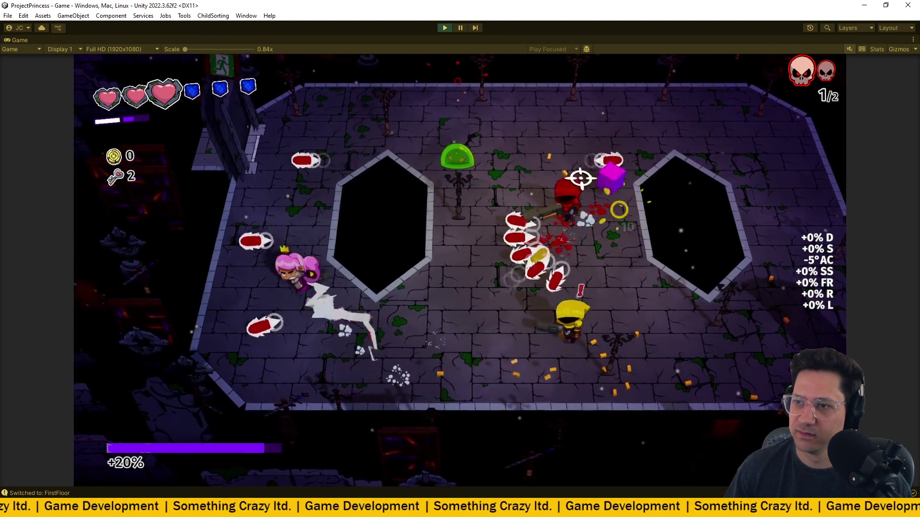
key("a")
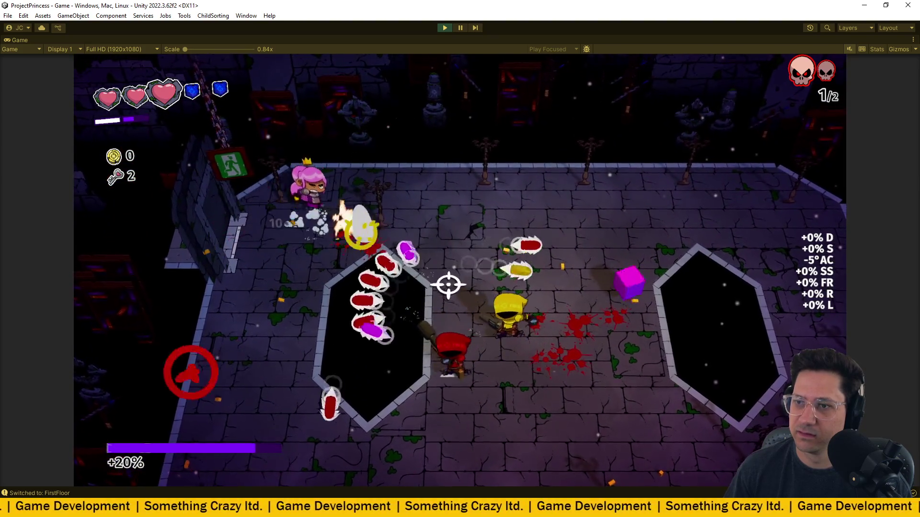
key("s")
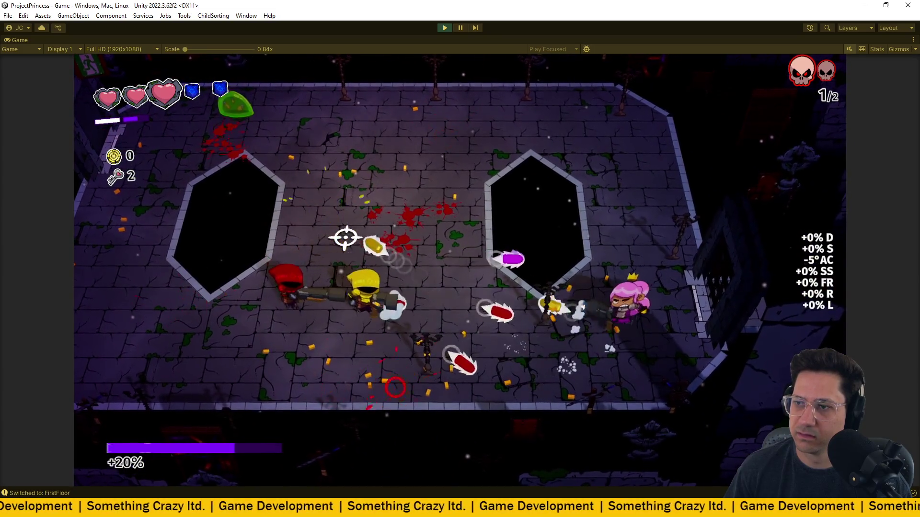
key("a")
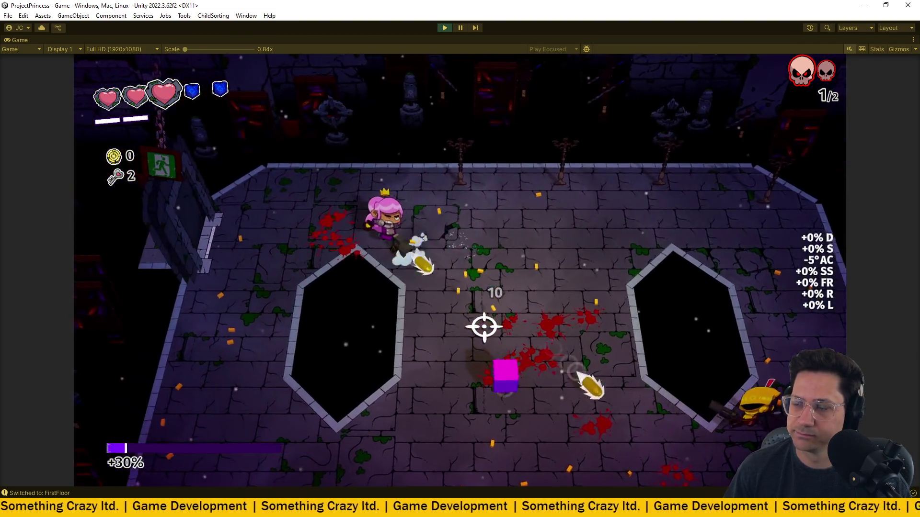
key("d")
key("s")
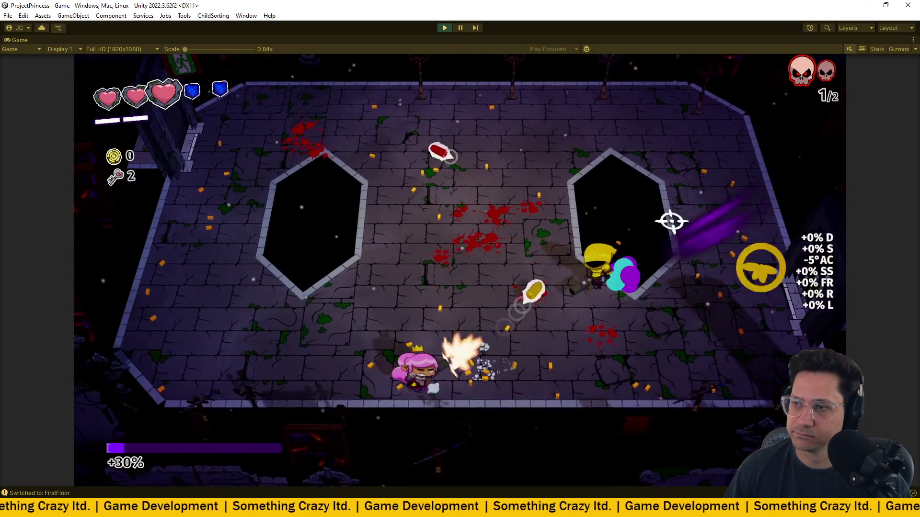
key("d")
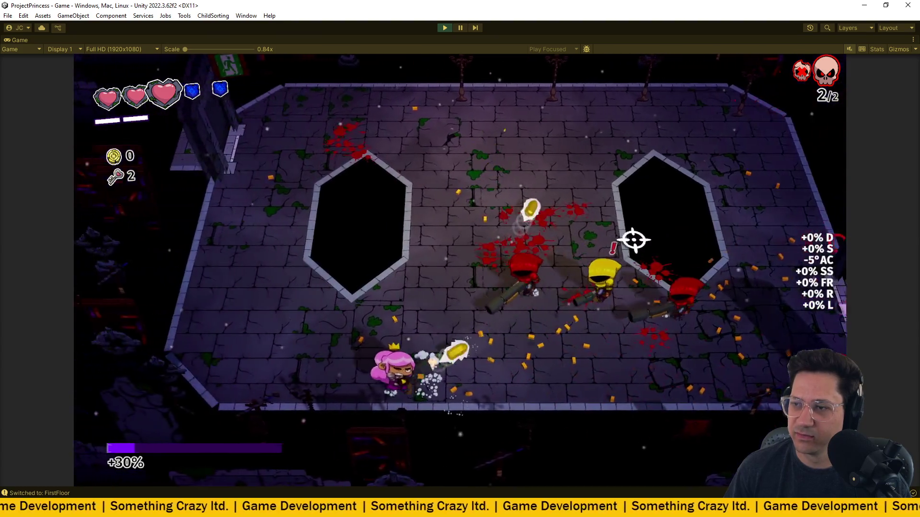
- Shoot the remaining enemies and walk onto the Key reward, raising keys to 3
key("a")
key("w")
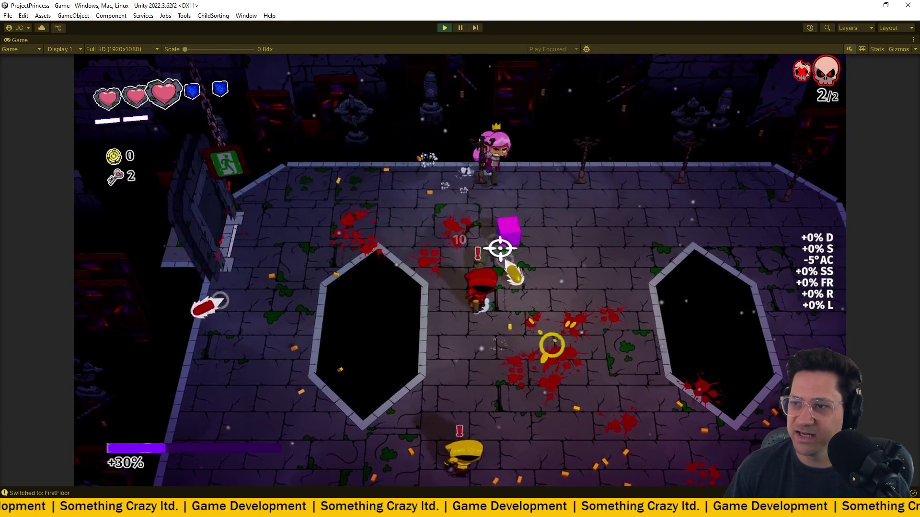
key("s")
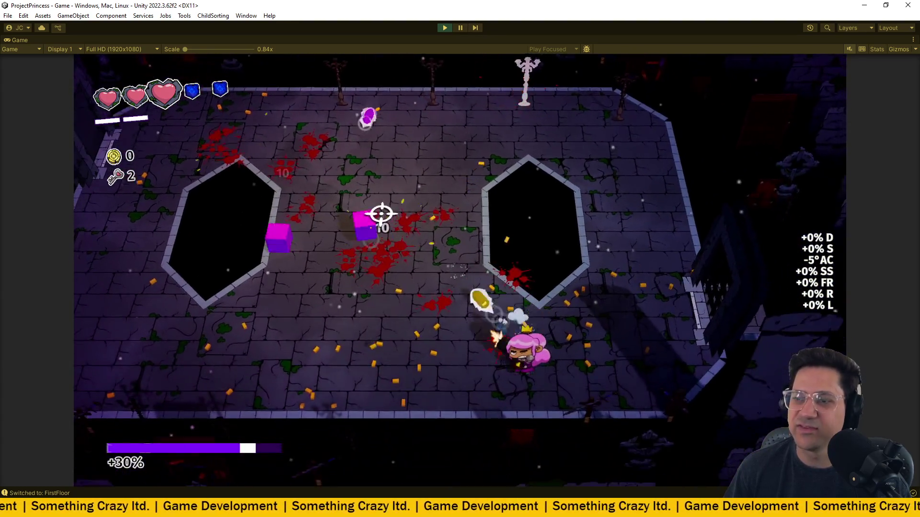
key("w")
key("a")
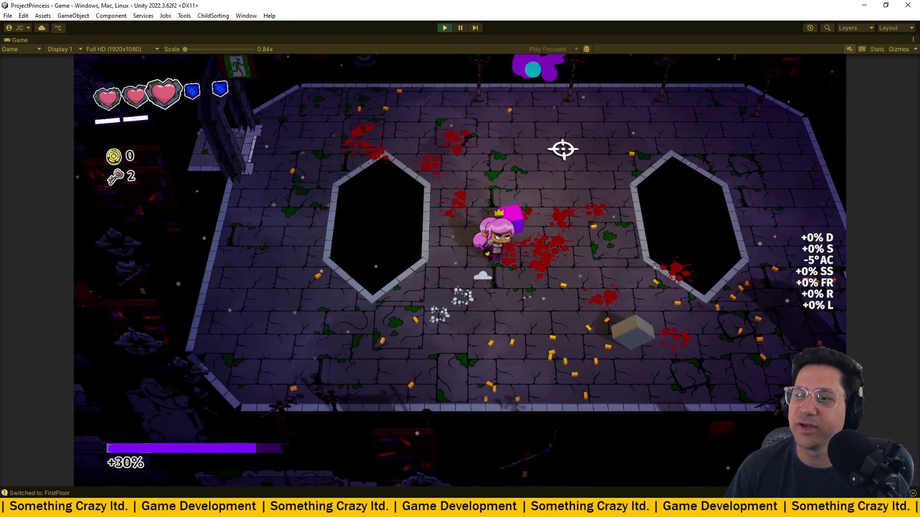
key("s")
key("d")
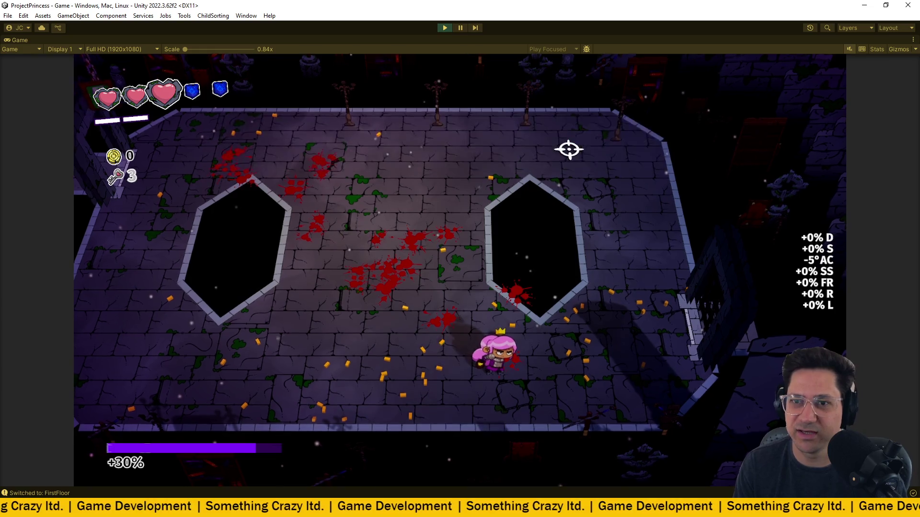
- Walk the princess along the top wall and out through the exit into the next room
key("w")
key("a")
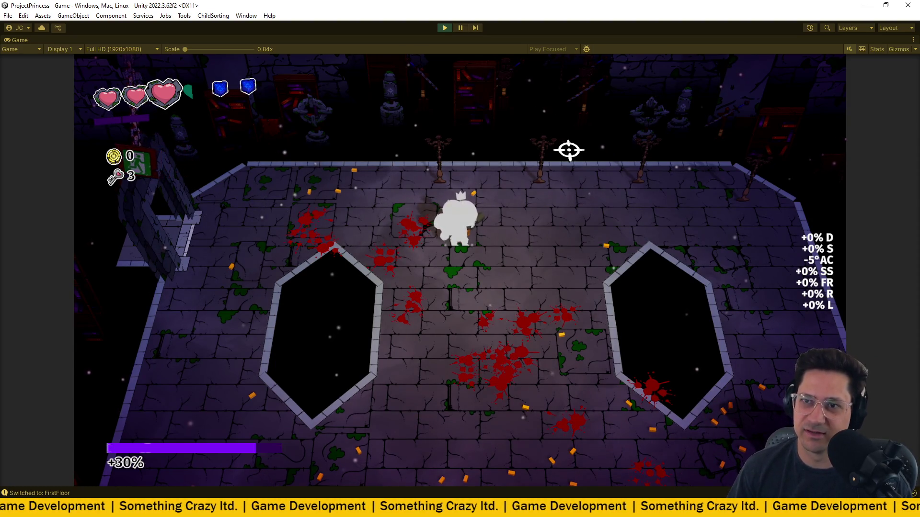
key("a")
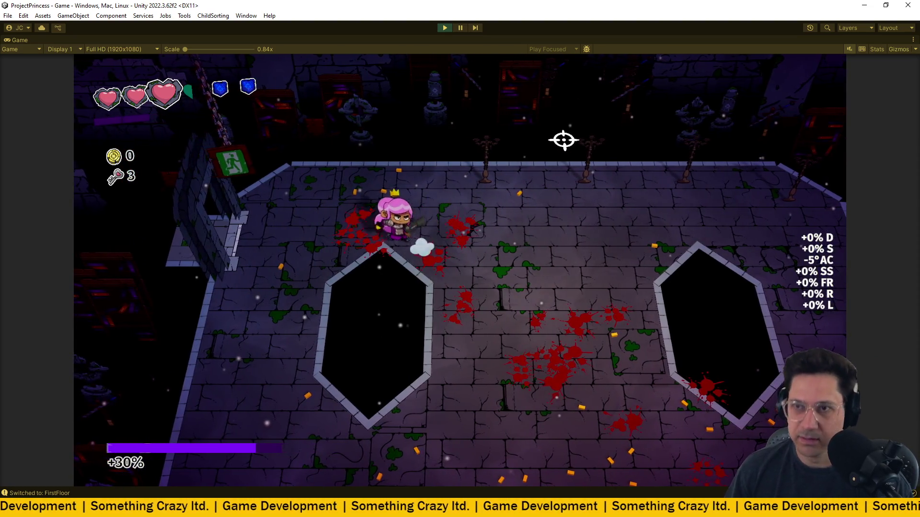
key("a")
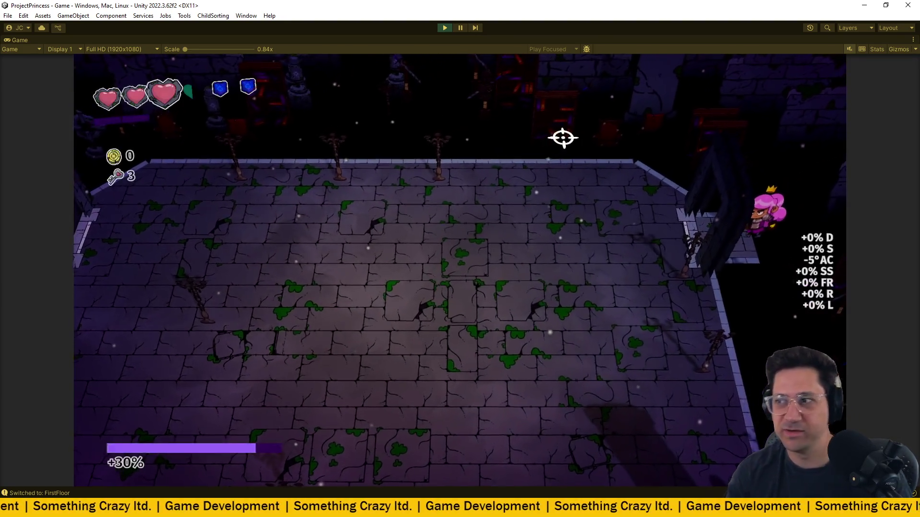
- Walk the princess into the new arena room and start shooting the spawning enemies
key("a")
key("s")
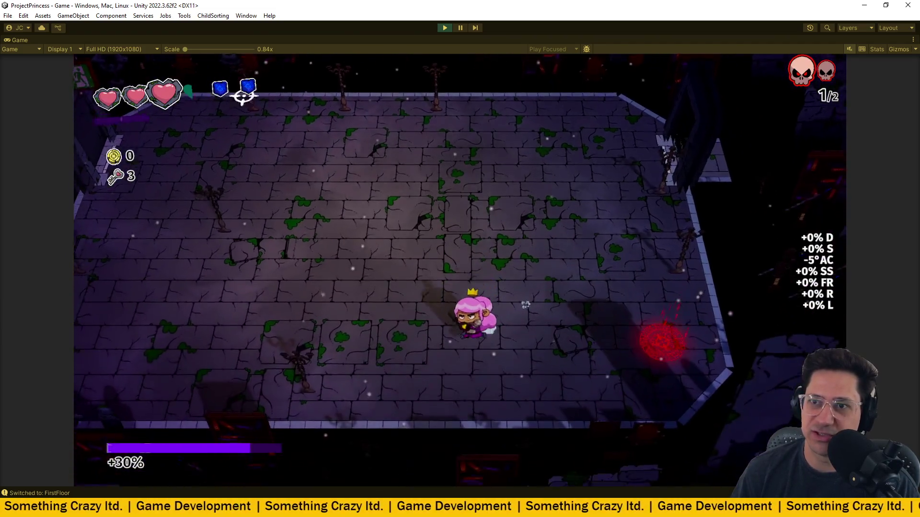
left_click(628, 244)
key("d")
left_click(661, 294)
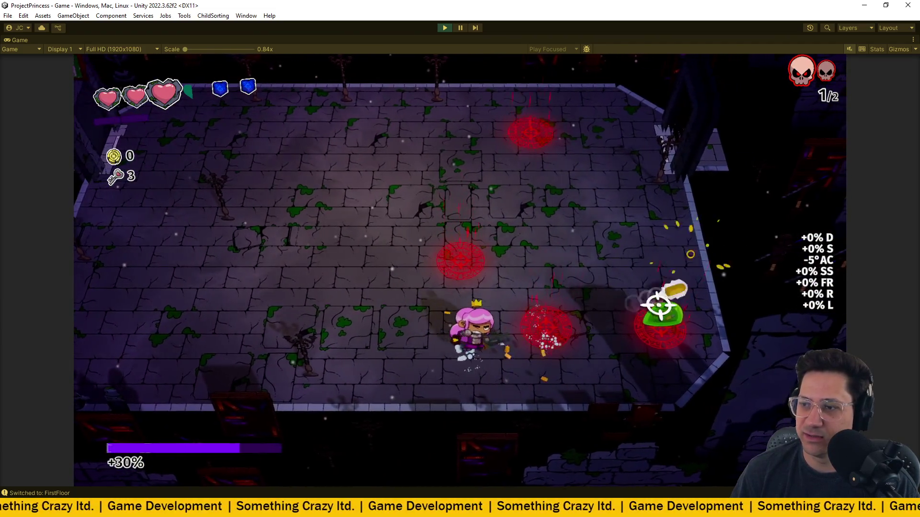
key("a")
key("w")
left_click(558, 299)
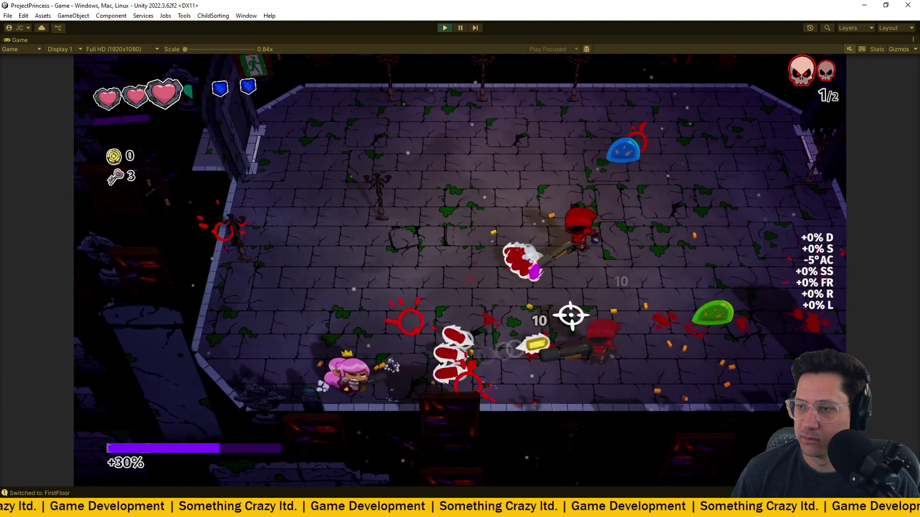
- Keep moving around the room and shooting the red enemies down to the last one
key("a")
key("w")
left_click(590, 312)
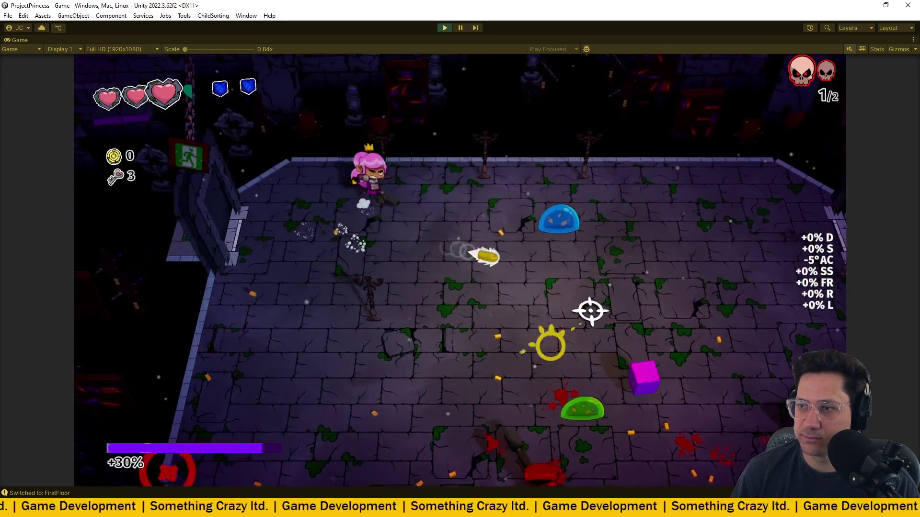
key("d")
left_click(557, 318)
key("s")
key("d")
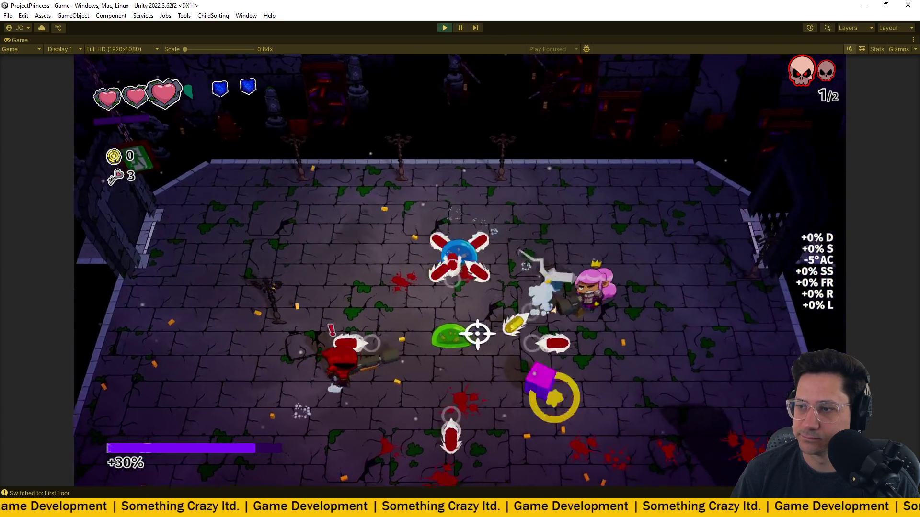
left_click(445, 301)
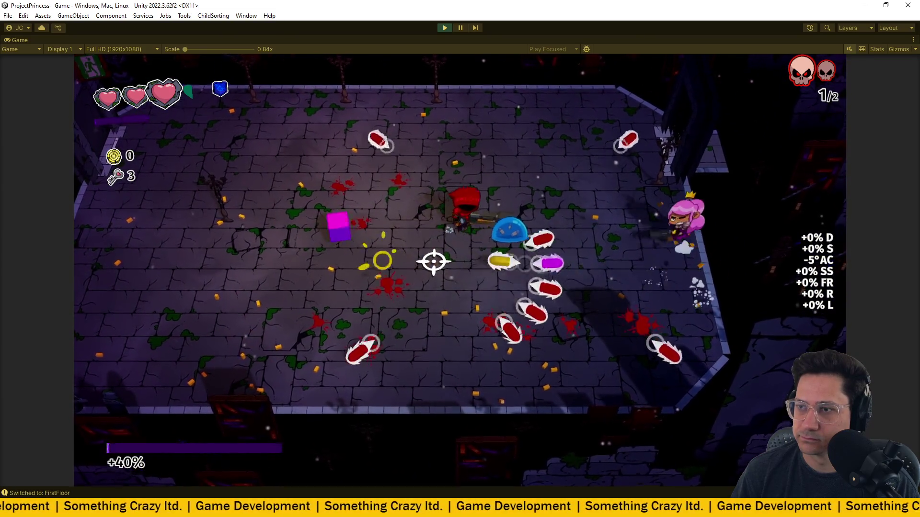
key("s")
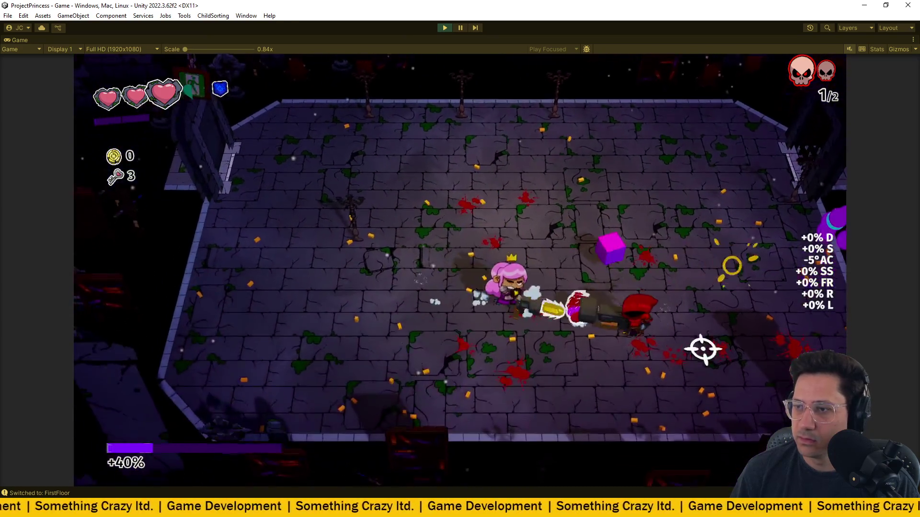
left_click(635, 279)
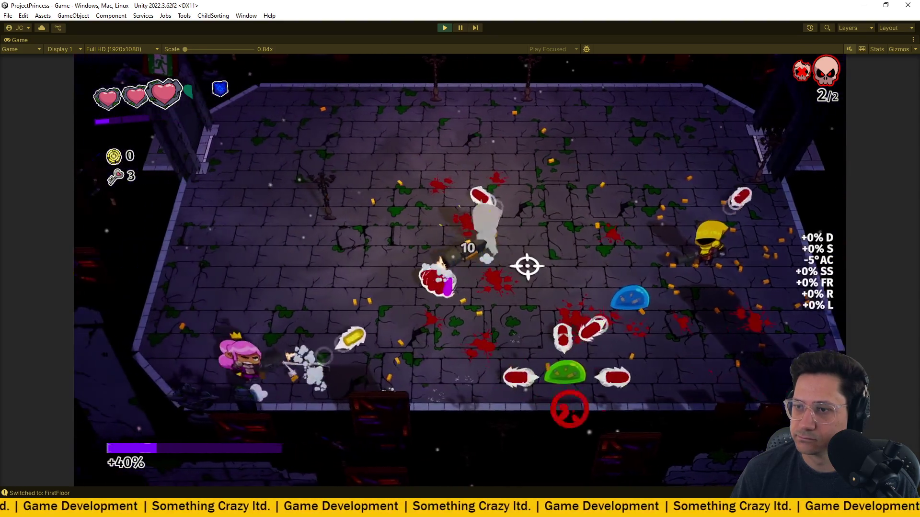
- Dodge the remaining enemies until 2/2 waves clear, then walk up to the Shield Reward
key("d")
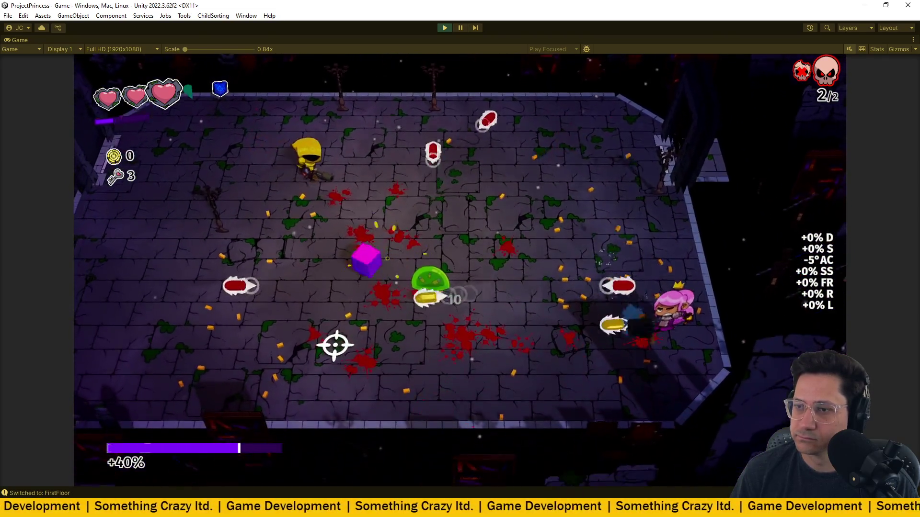
key("a")
key("s")
key("w")
key("a")
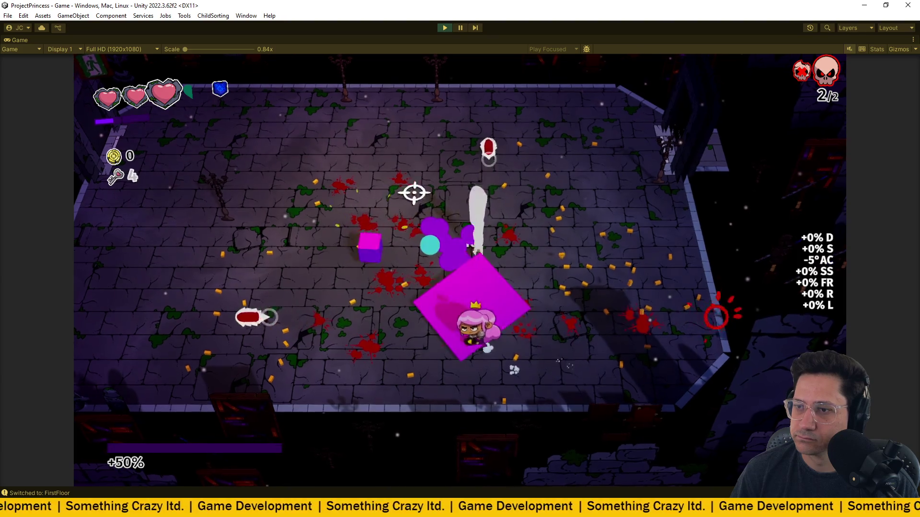
key("s")
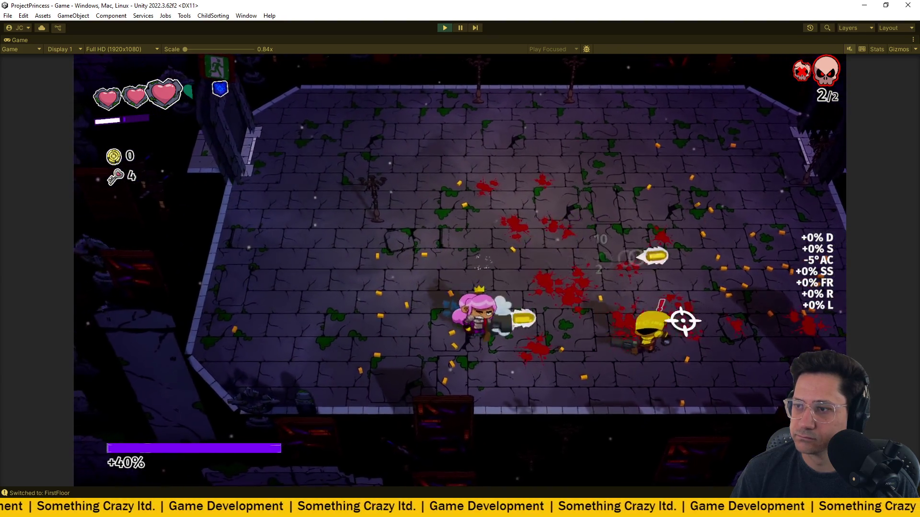
key("a")
key("w")
key("d")
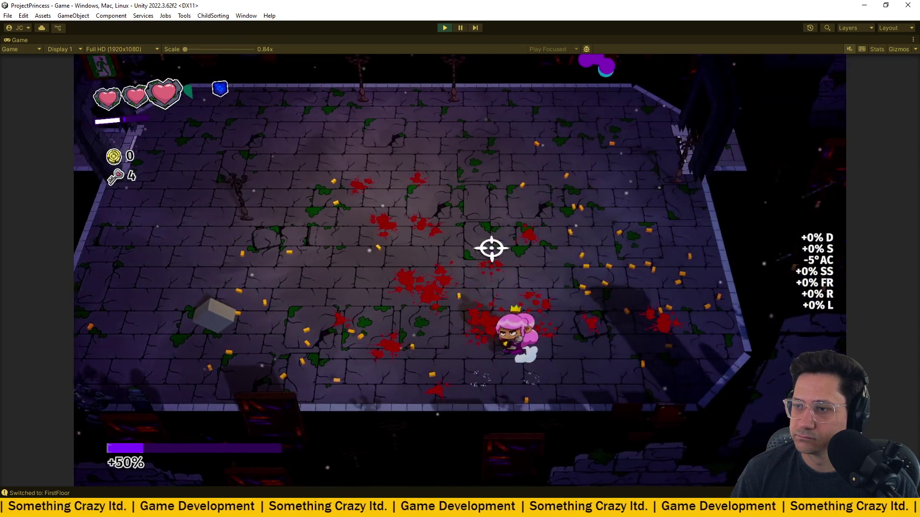
key("w")
key("a")
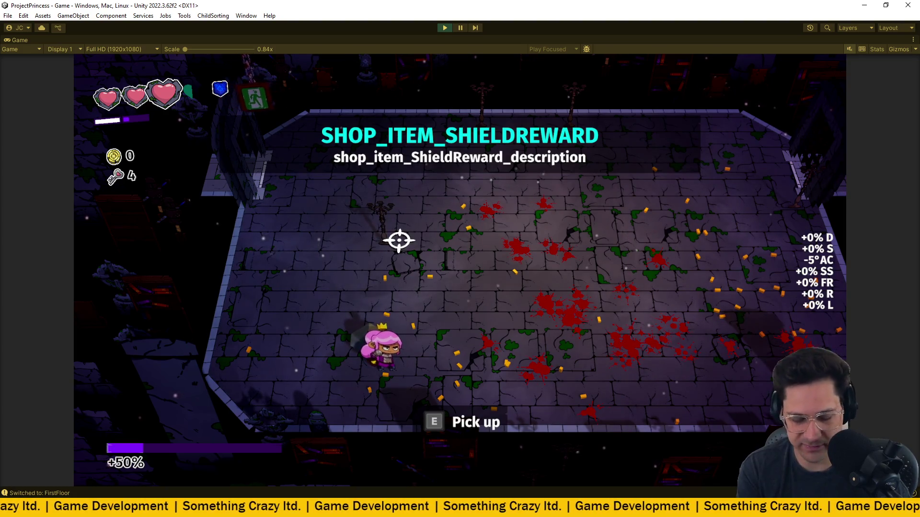
- Pick up the Shield Reward to restore two shields, then exit Play mode with Ctrl+P
key("e")
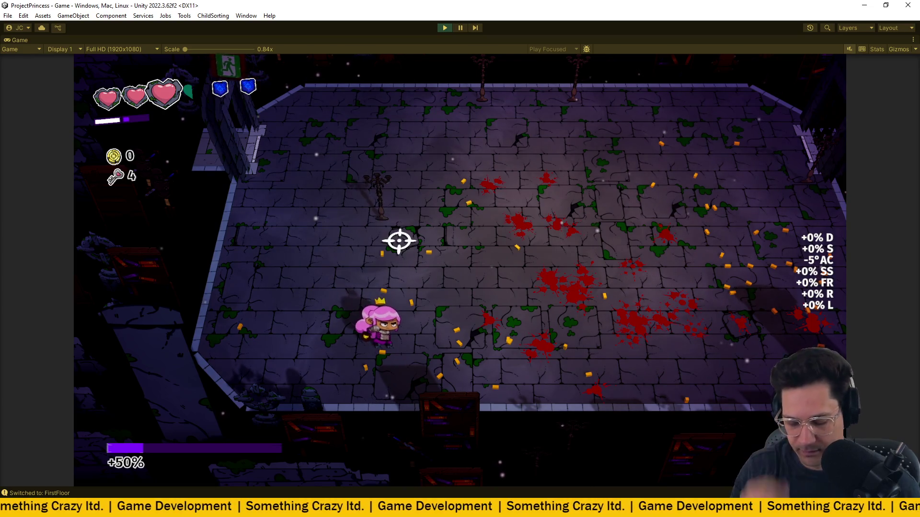
key("ctrl+p")
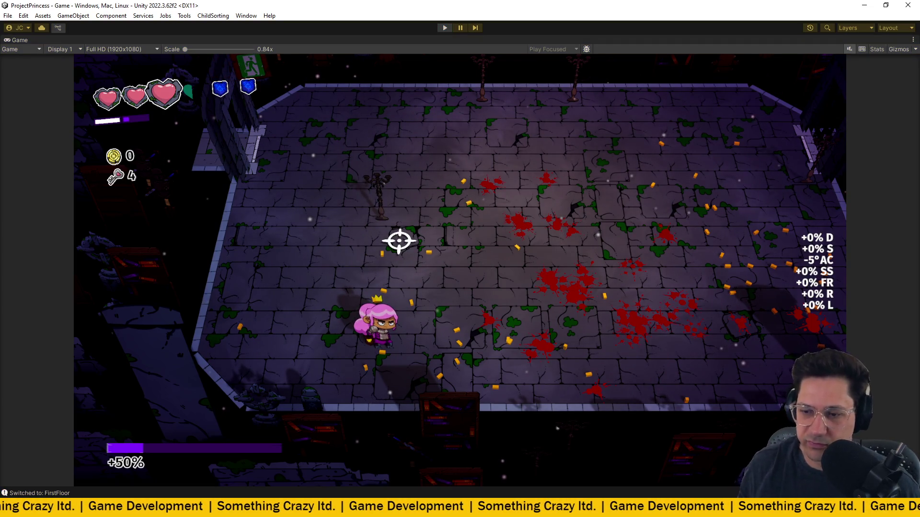
- In ArenaLevel.cs, add a comma after the Shield entry and open a new braced entry
key("alt+Tab")
scroll(374, 240, "down", 3)
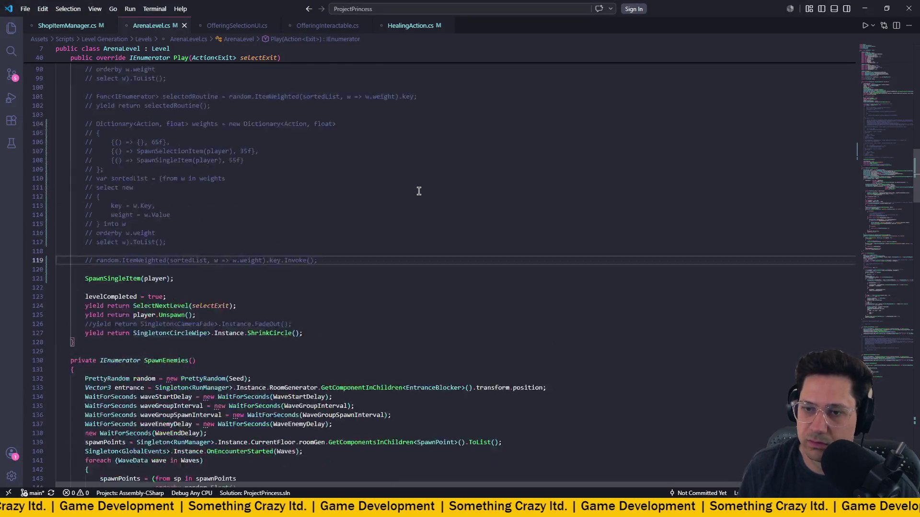
scroll(374, 240, "down", 20)
scroll(373, 239, "up", 12)
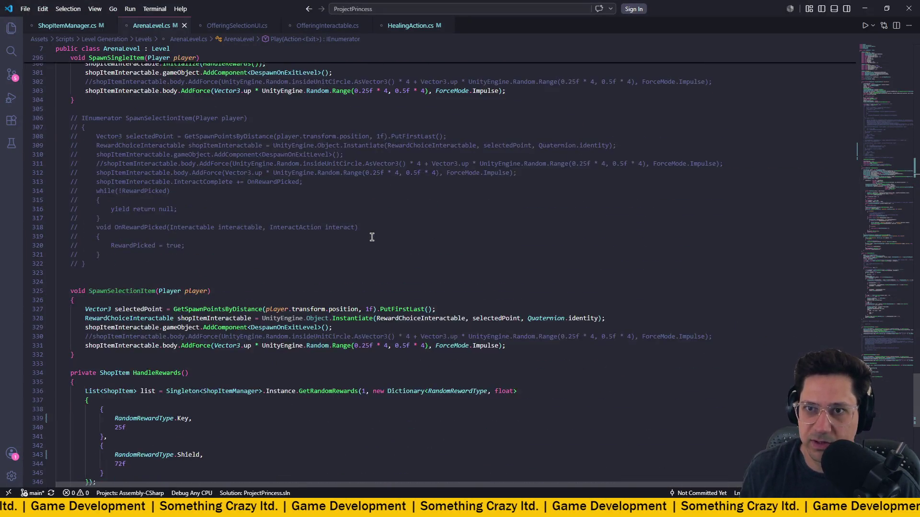
scroll(372, 237, "down", 1)
left_click(206, 352)
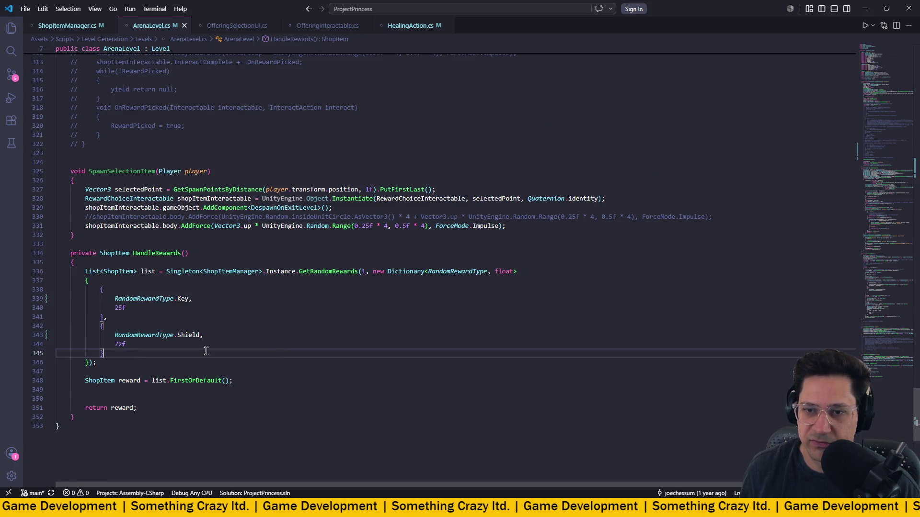
type(",")
key("Return")
type("{")
key("Return")
- Fill the new entry with RandomRewardType.Upgrade and a weight of 50
type("Rand")
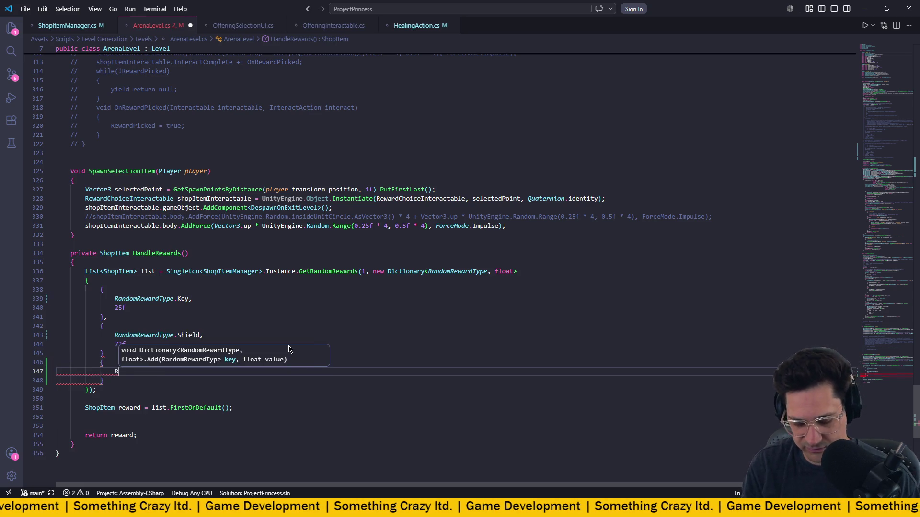
key("Down")
key("Down")
key("Down")
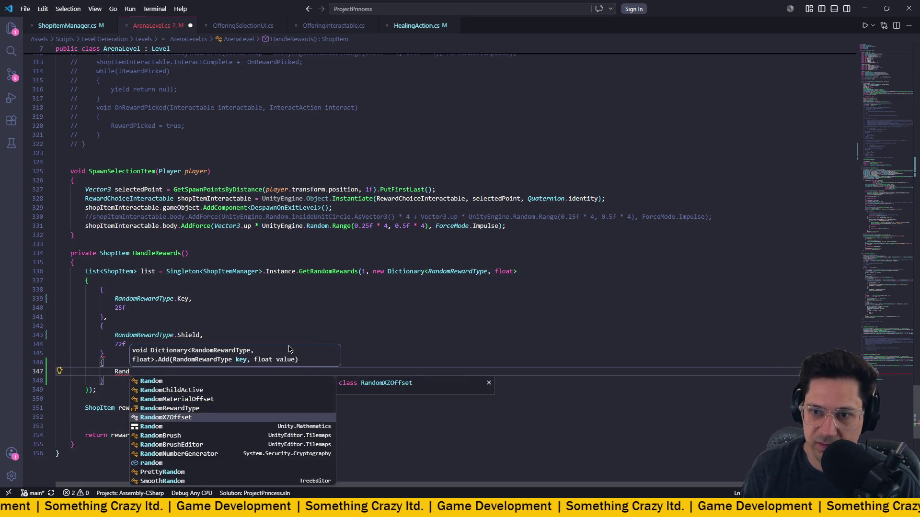
key("Tab")
type(".")
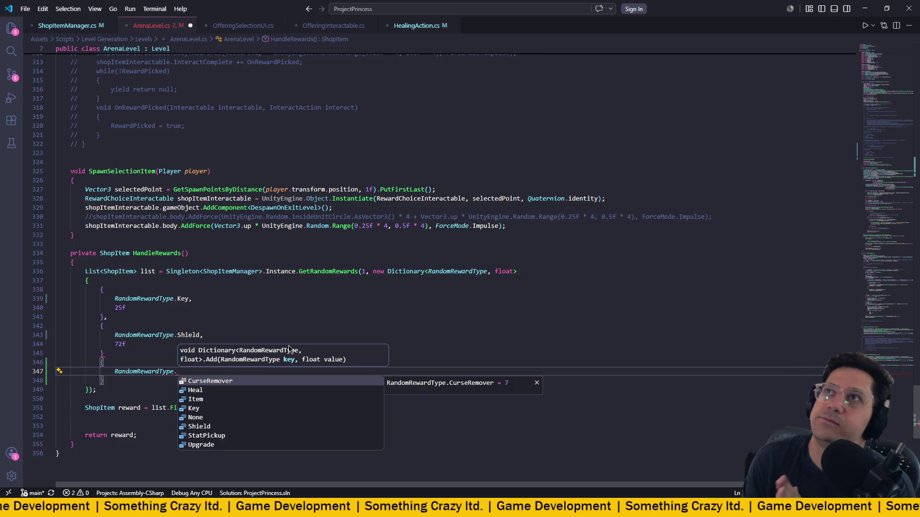
type("Upg")
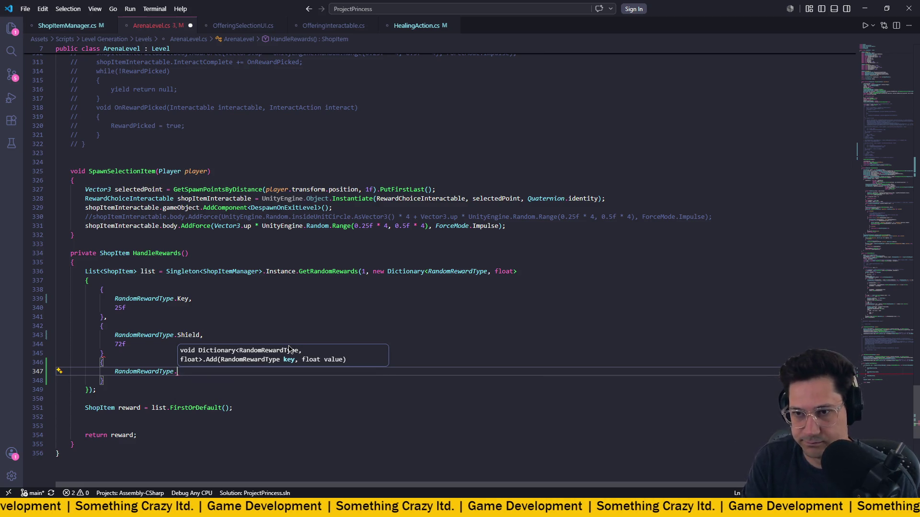
key("Tab")
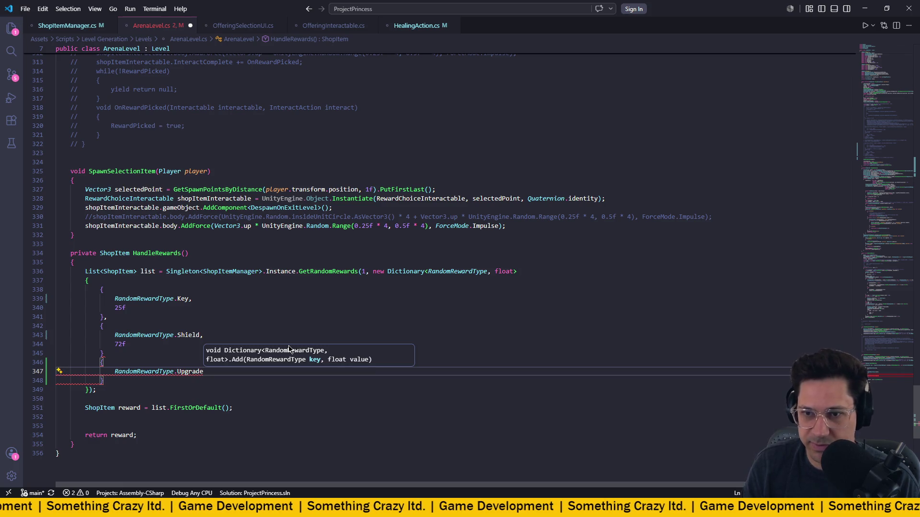
type(",")
key("Return")
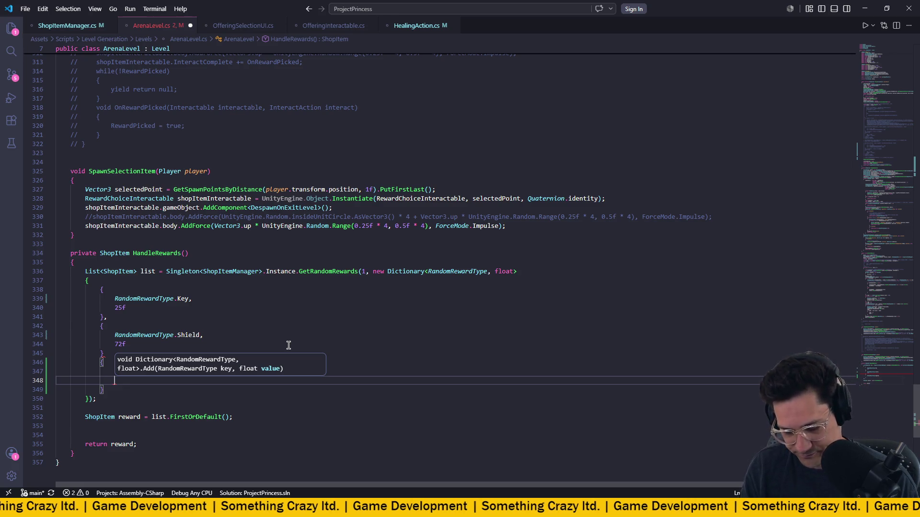
type("50")
- Change the Shield and Key weights to 50 and add the comma after the Shield entry
left_click_drag(286, 335, 283, 328)
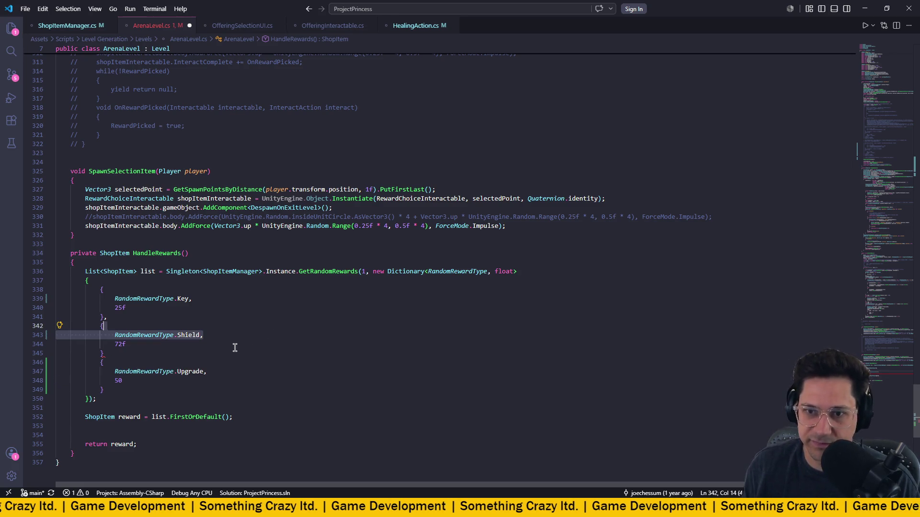
left_click(138, 382)
left_click(122, 344)
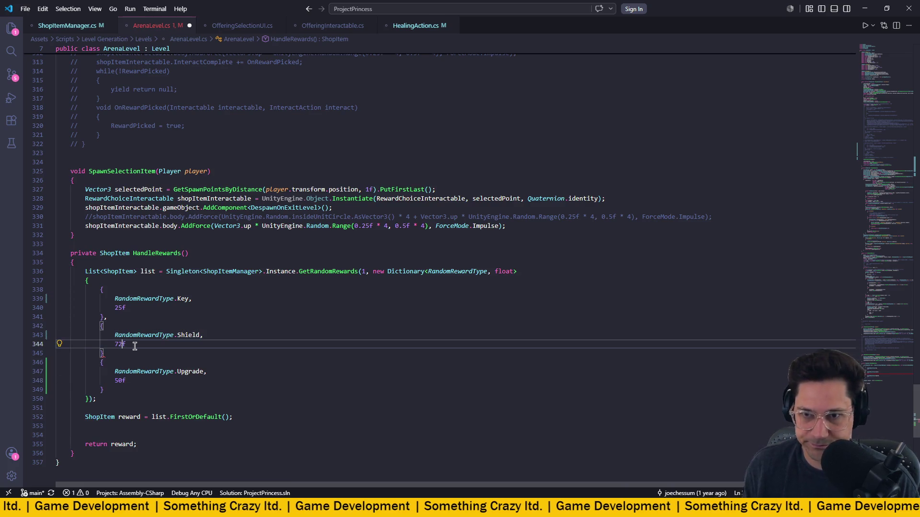
type("50f")
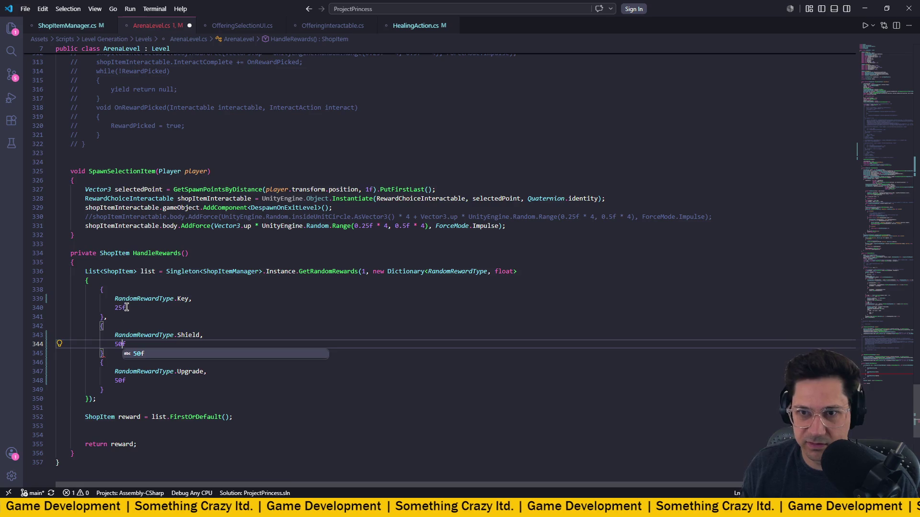
left_click(130, 308)
type("50")
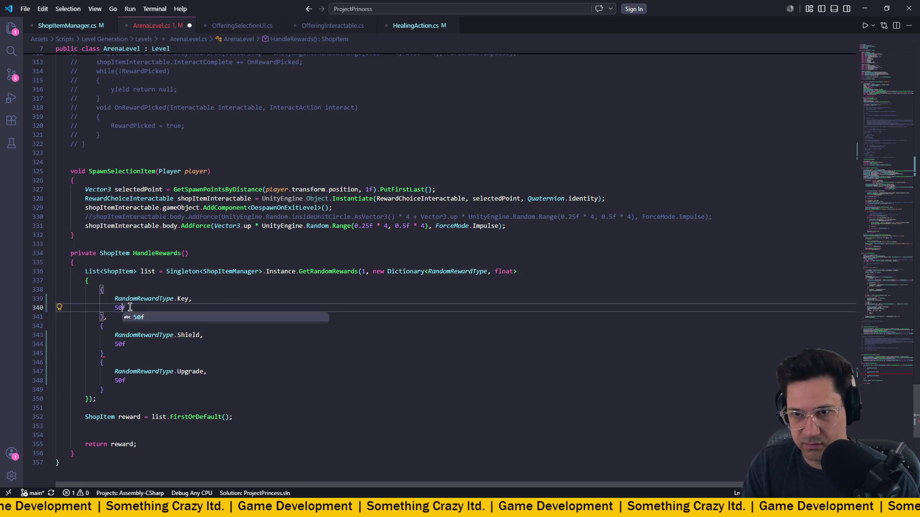
left_click(233, 290)
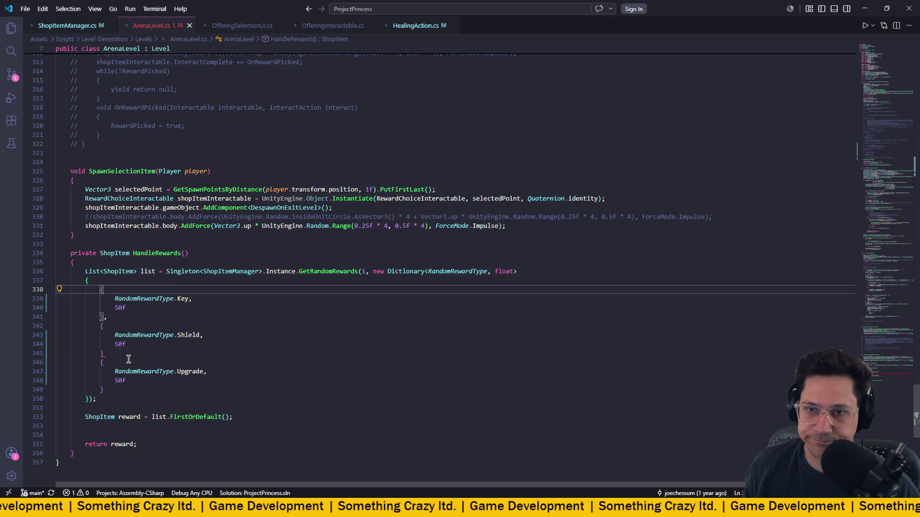
left_click(167, 353)
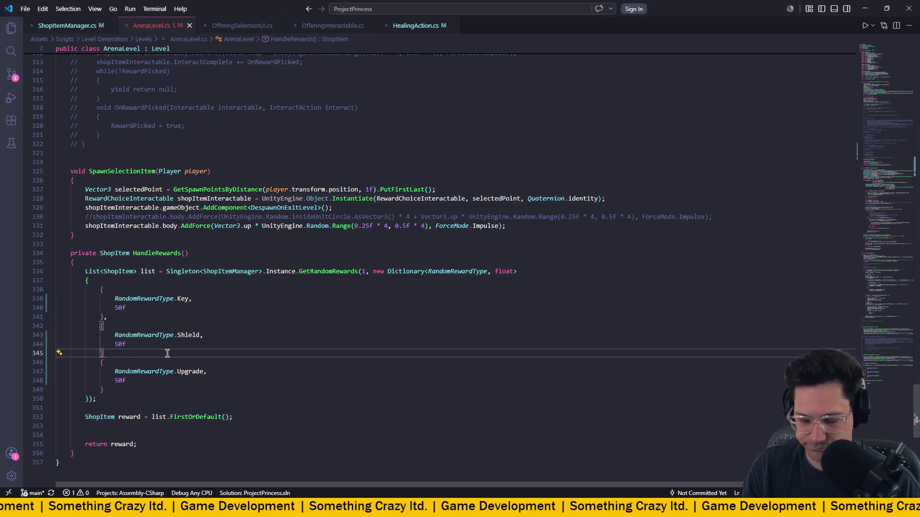
type(",")
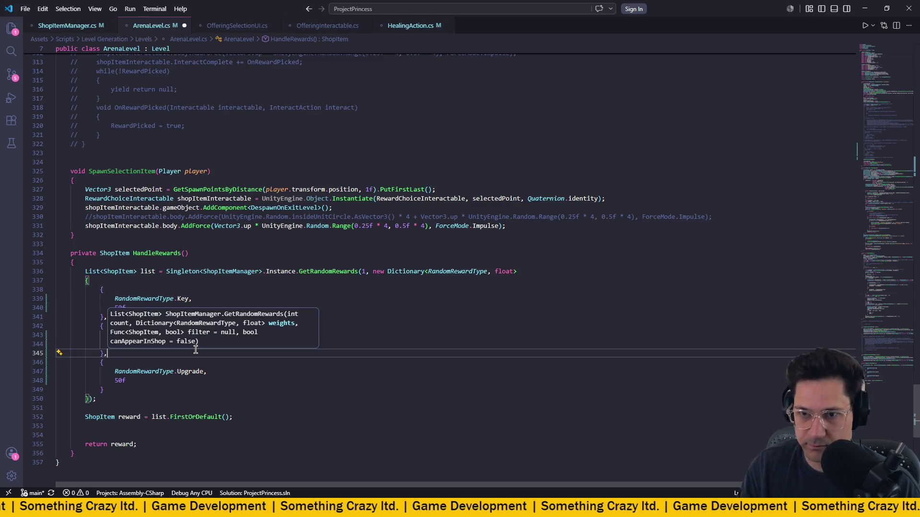
key("Down")
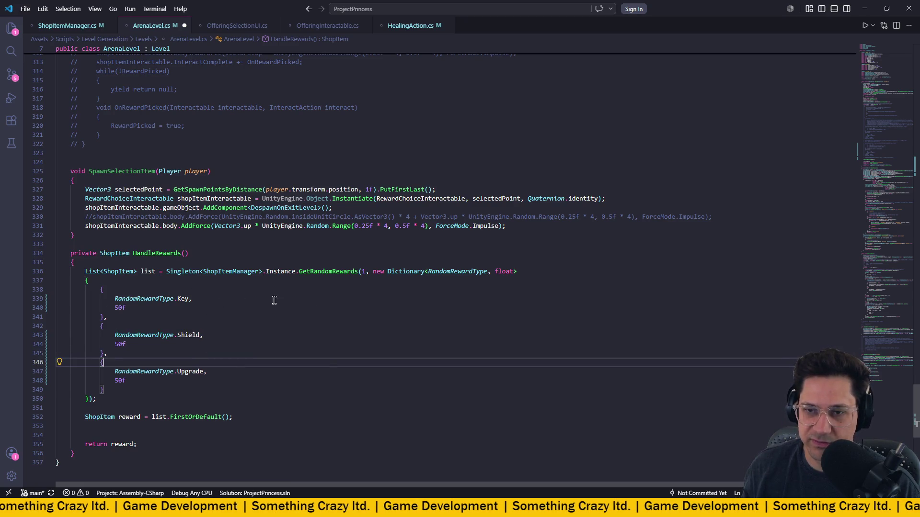
scroll(199, 367, "down", 1)
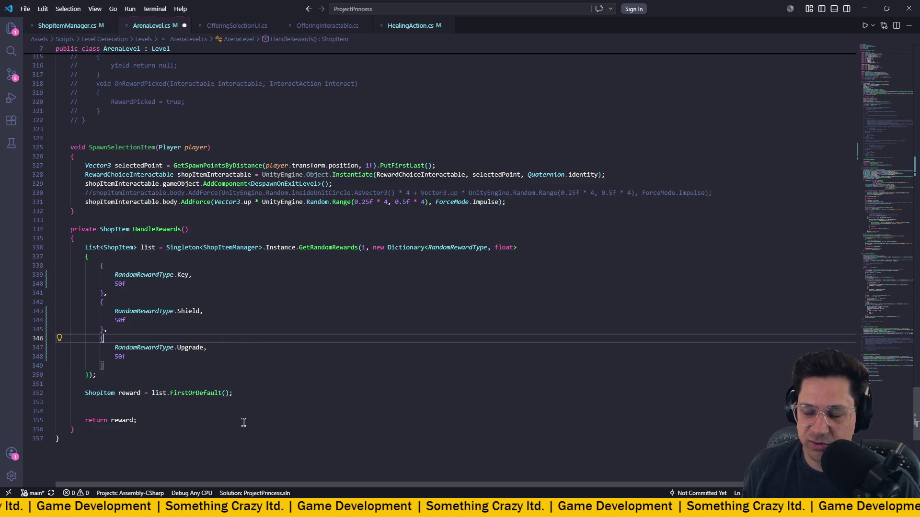
- Save ArenaLevel.cs, let Unity recompile, and collapse the Keys, Shields and Upgrades reward groups
key("ctrl+s")
key("alt+Tab")
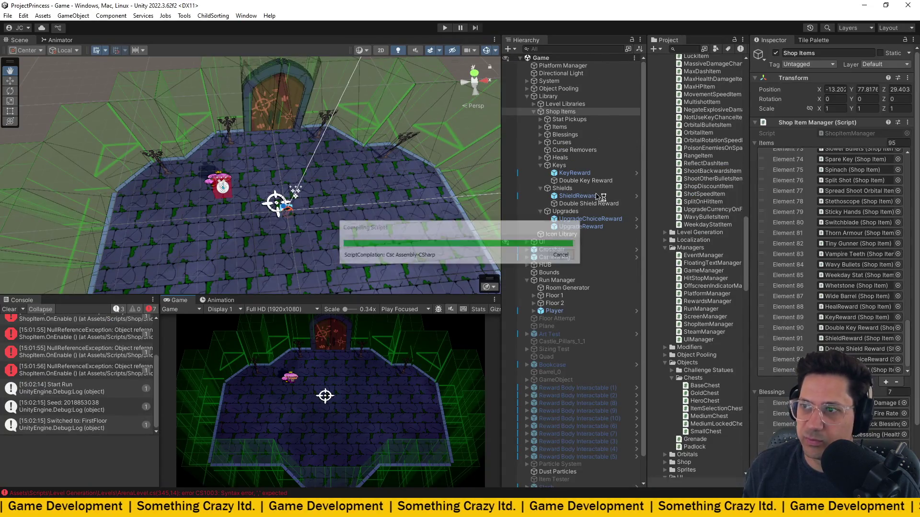
left_click(540, 165)
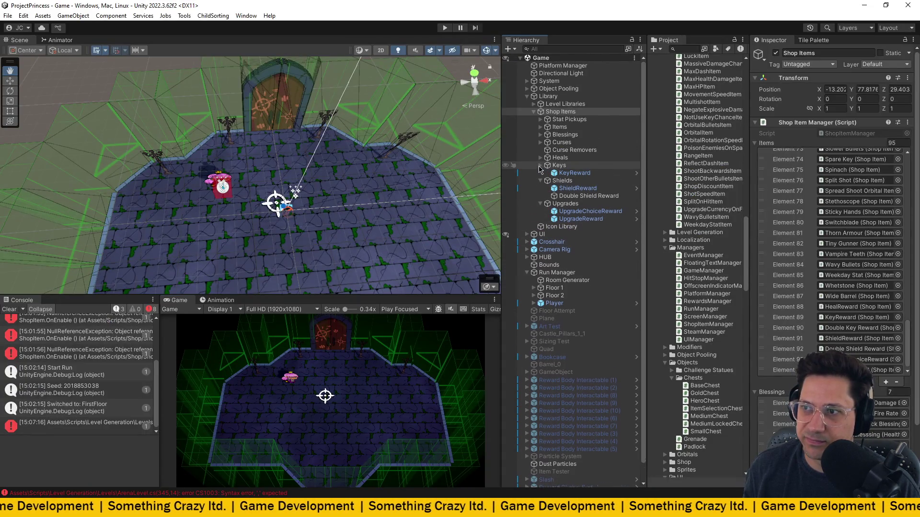
left_click(541, 172)
left_click(541, 182)
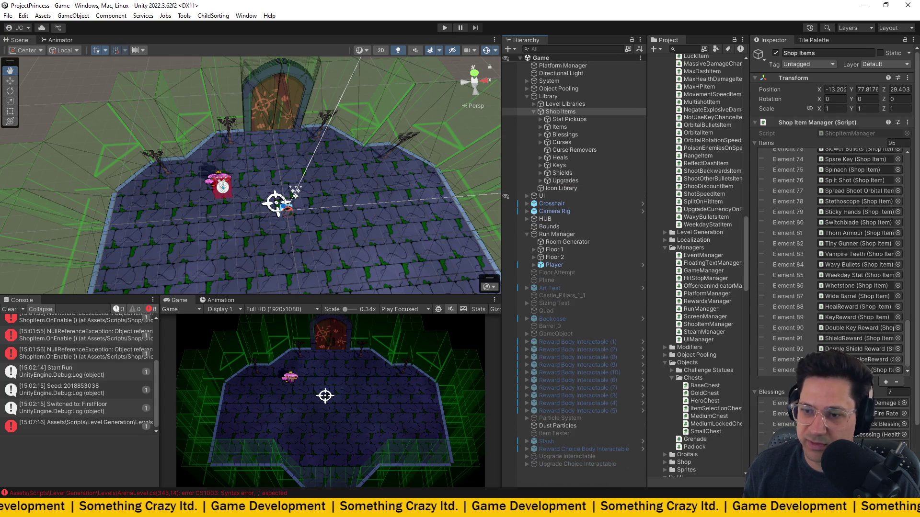
key("alt+Tab")
left_click(118, 366)
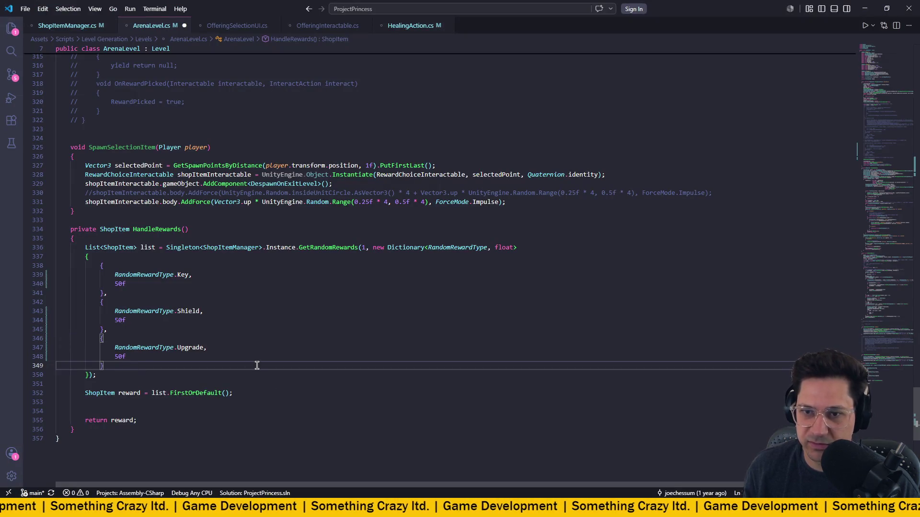
- Open a new braced entry after Upgrade and complete RandomRewardType via IntelliSense
key("Return")
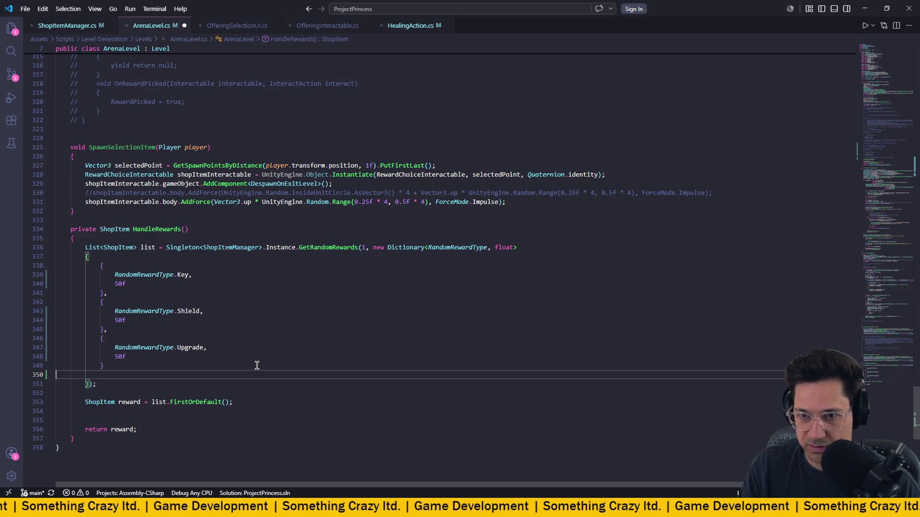
type("{")
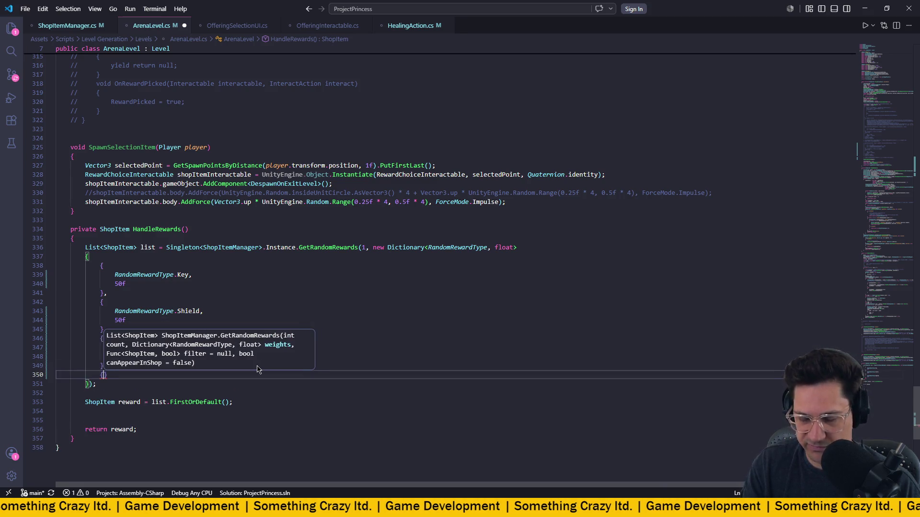
key("Return")
type("Rn")
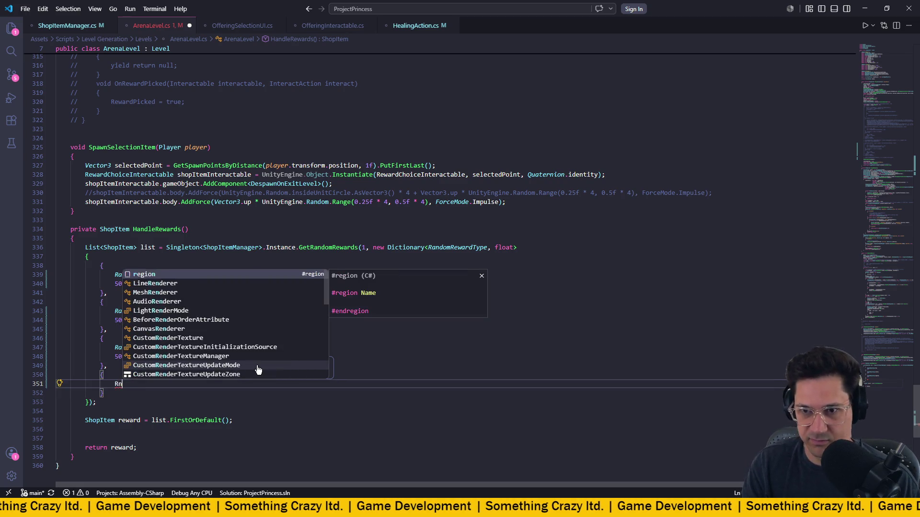
key("BackSpace")
type("an")
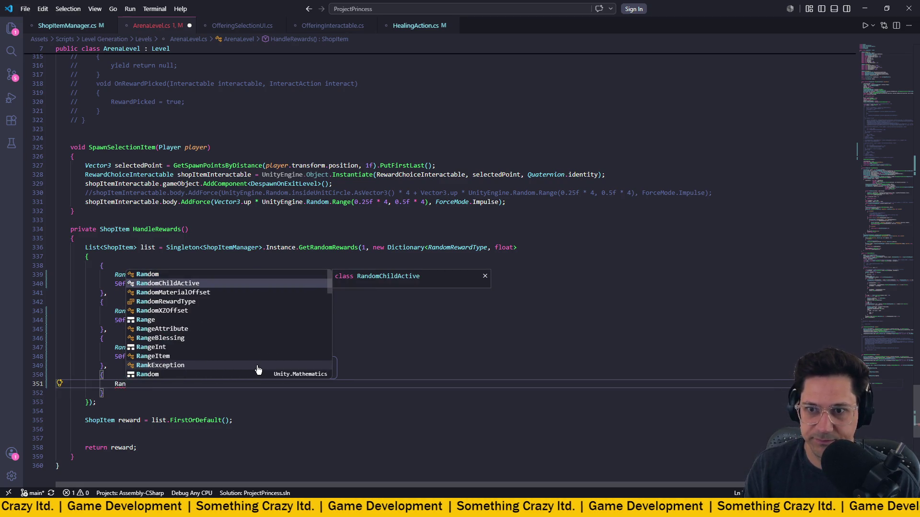
type("do")
key("Down")
key("Down")
key("Down")
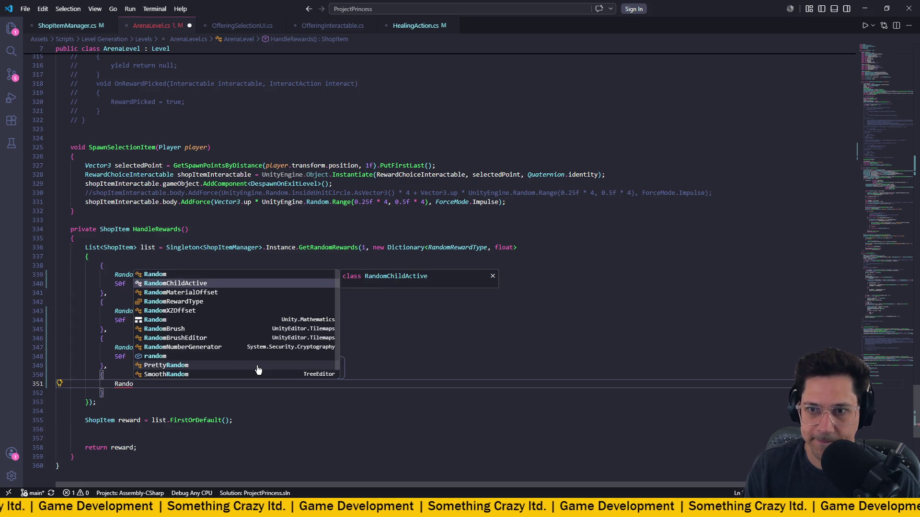
key("Up")
key("Tab")
- Finish the entry as .Heal with weight 50f, correcting the mistyped 40
type(".")
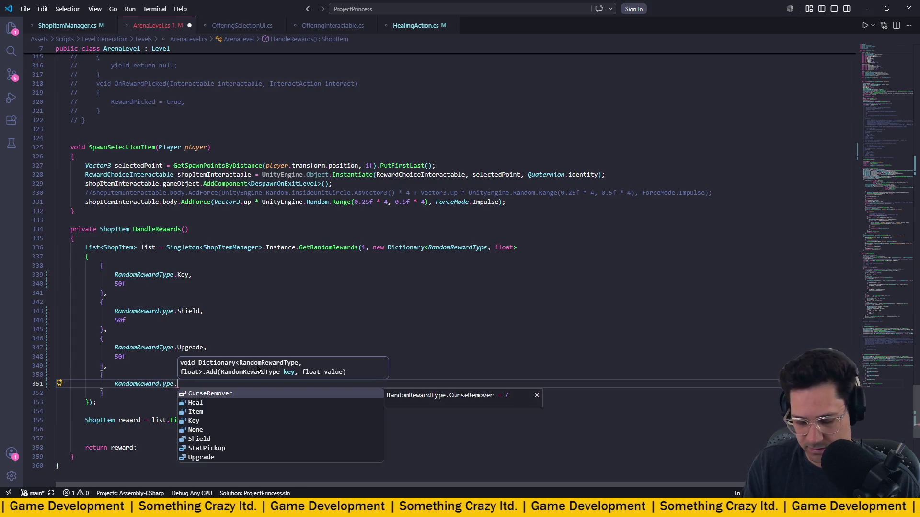
type("Heal,")
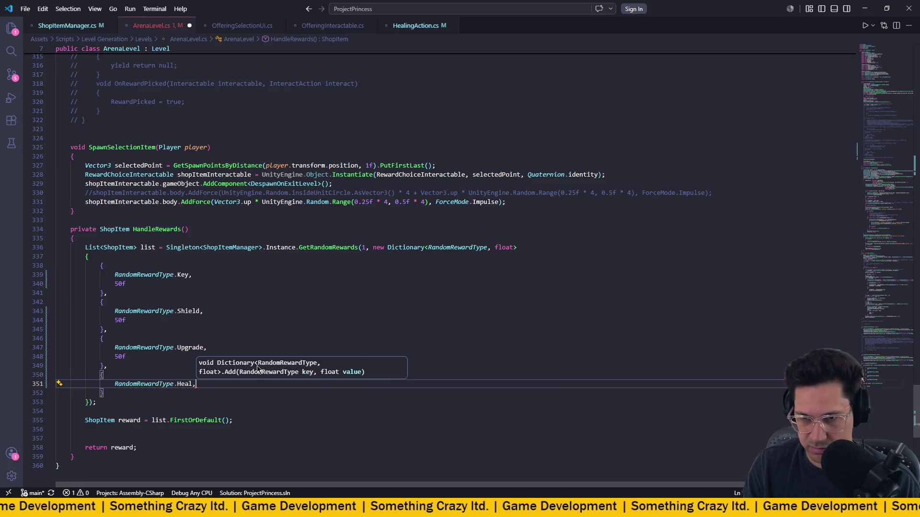
key("Return")
type("40")
key("BackSpace")
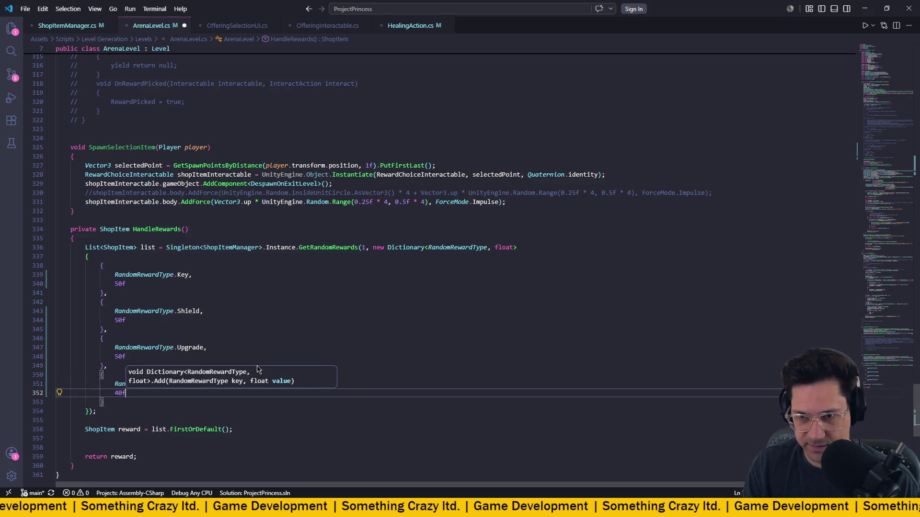
key("BackSpace")
type("50f")
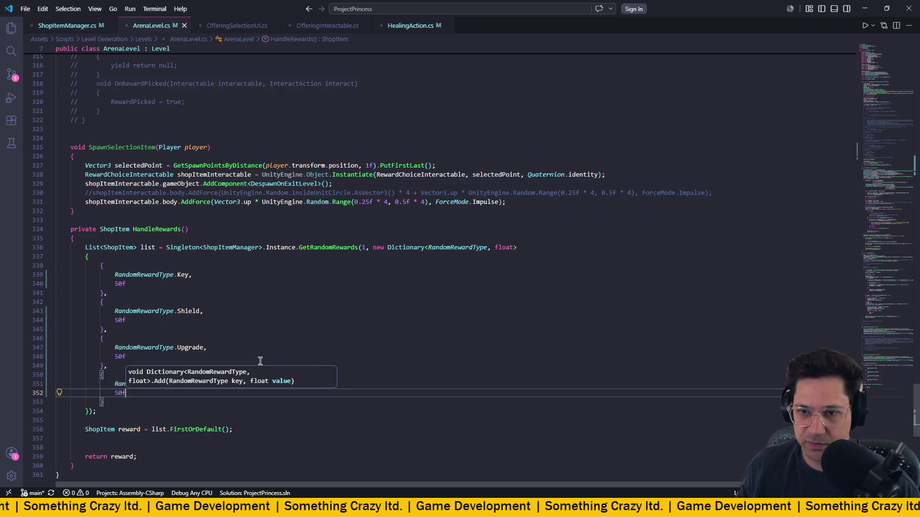
left_click(258, 299)
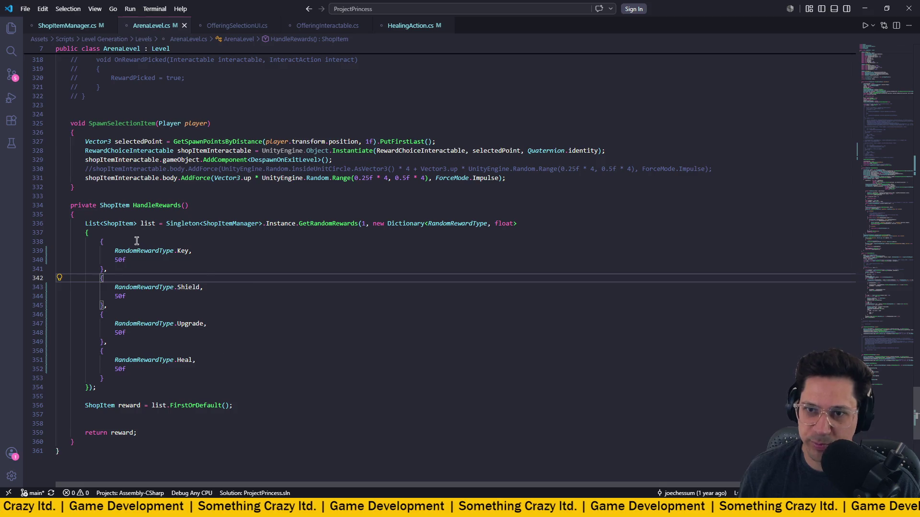
- Step through the Key, Shield, Upgrade and Heal reward entries to review them
left_click(178, 250)
left_click(180, 287)
left_click(220, 324)
left_click(239, 360)
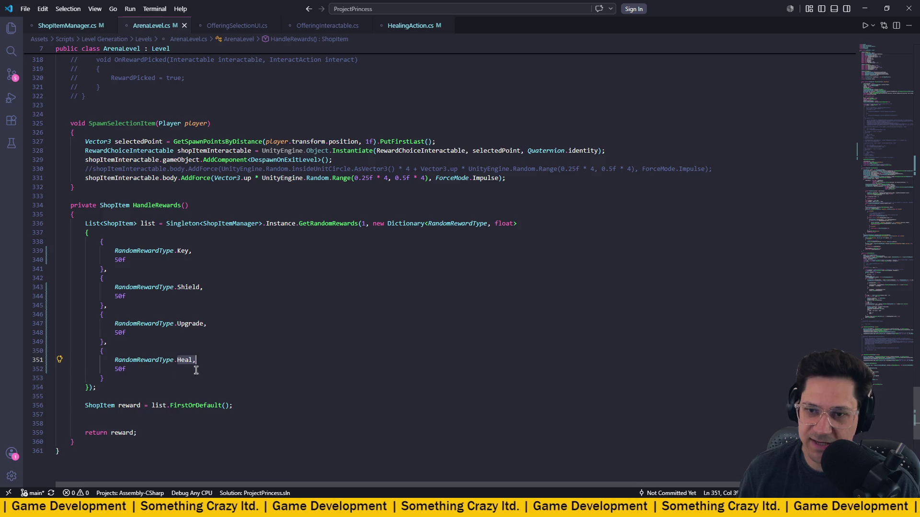
left_click(187, 323)
left_click(189, 287)
left_click(184, 251)
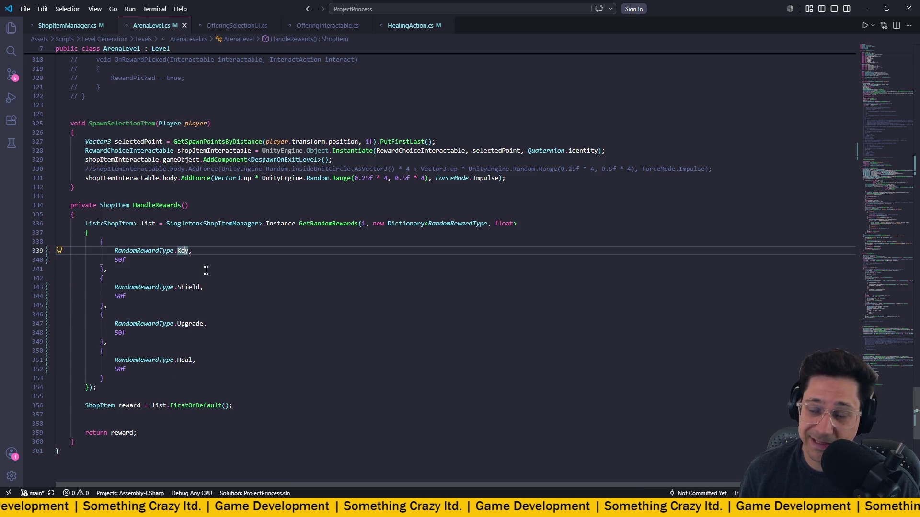
left_click(196, 324)
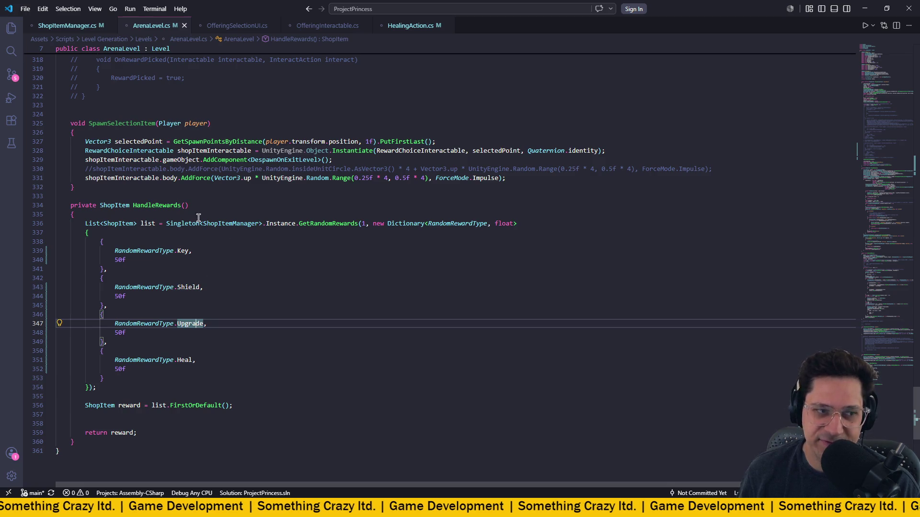
left_click(185, 251)
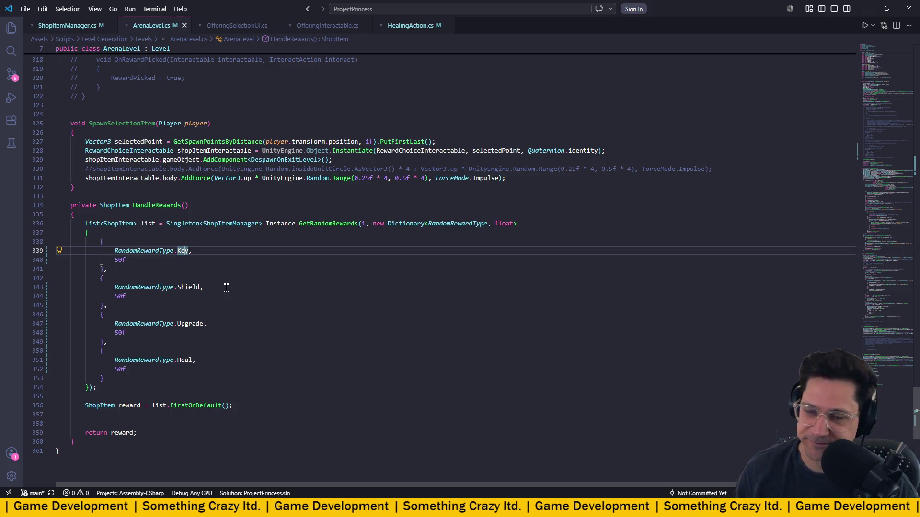
- Check the Shield value and Upgrade enum type, then return to Unity to recompile
left_click(189, 285)
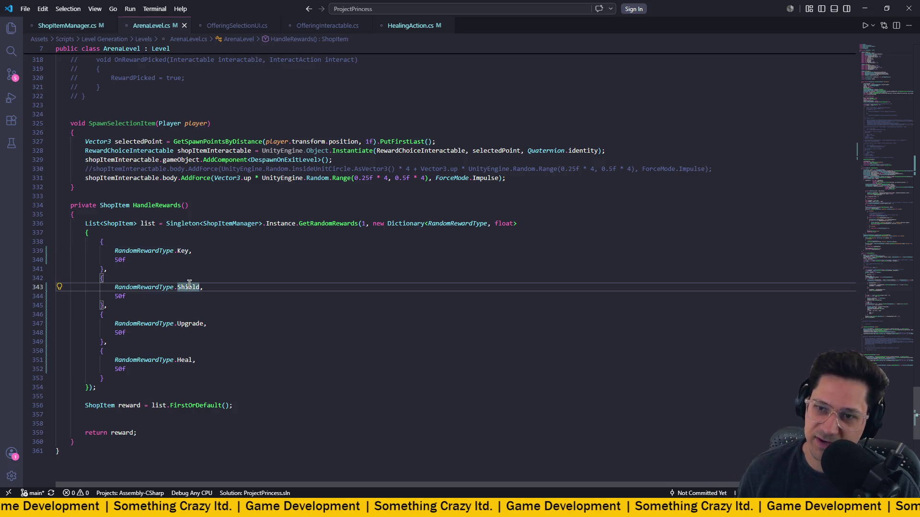
mouse_move(188, 285)
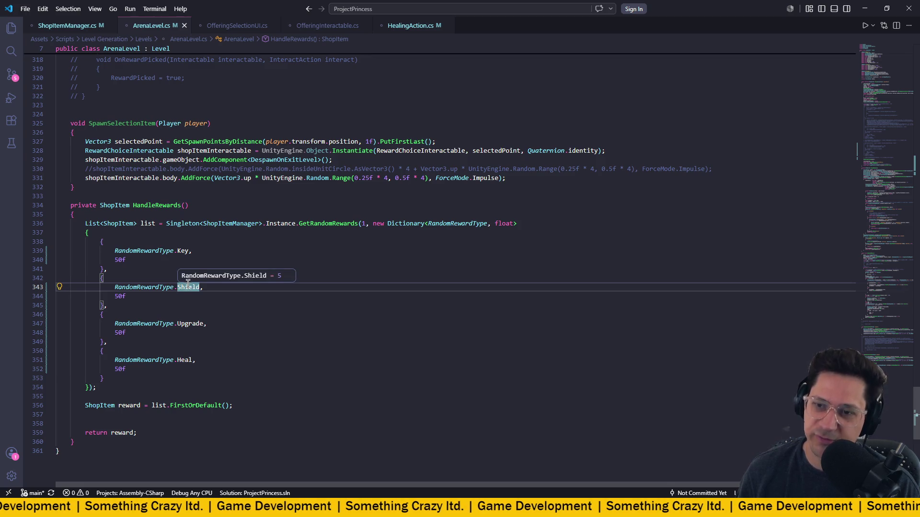
left_click(186, 326)
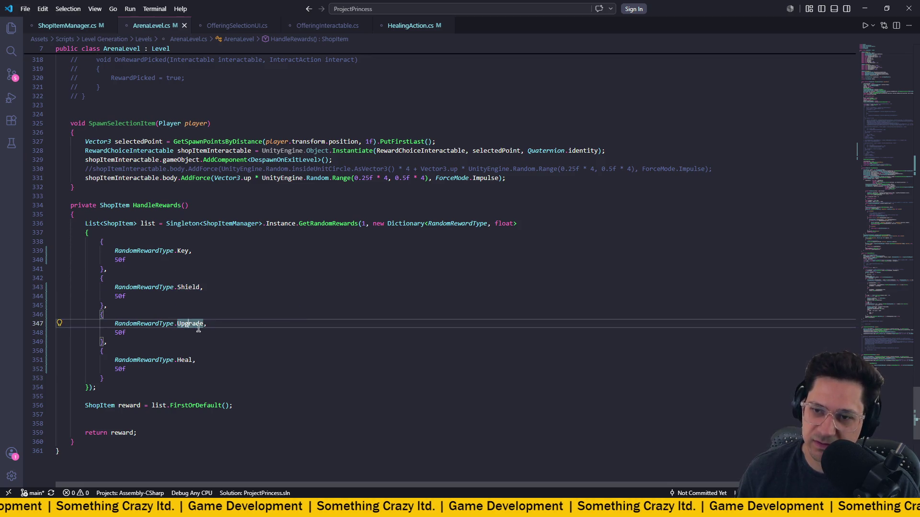
mouse_move(161, 323)
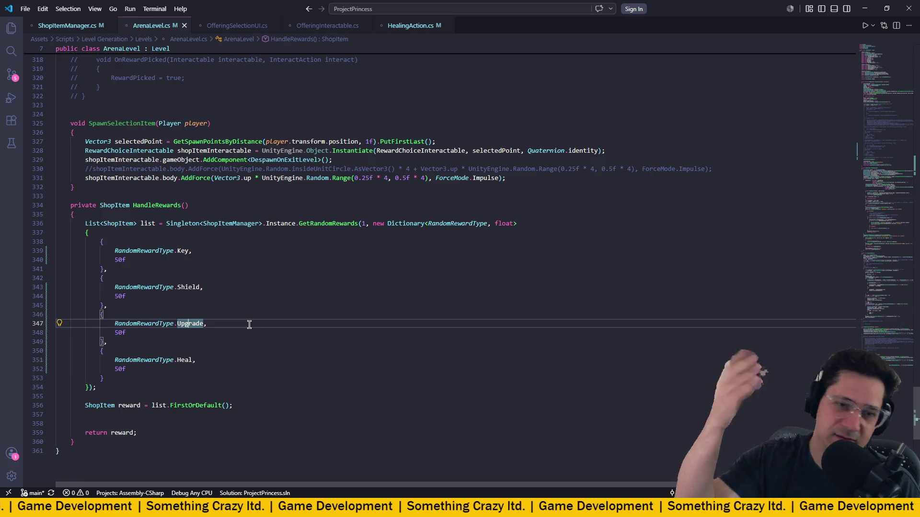
left_click(256, 315)
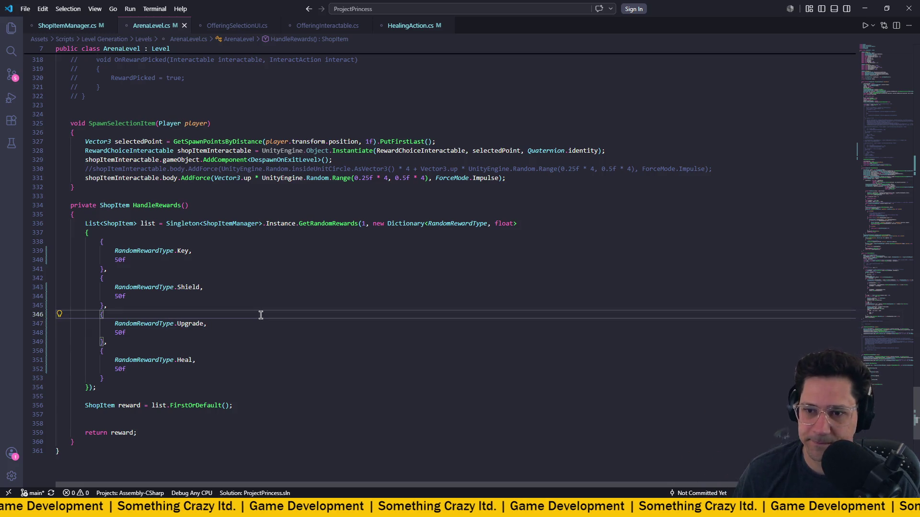
key("alt+Tab")
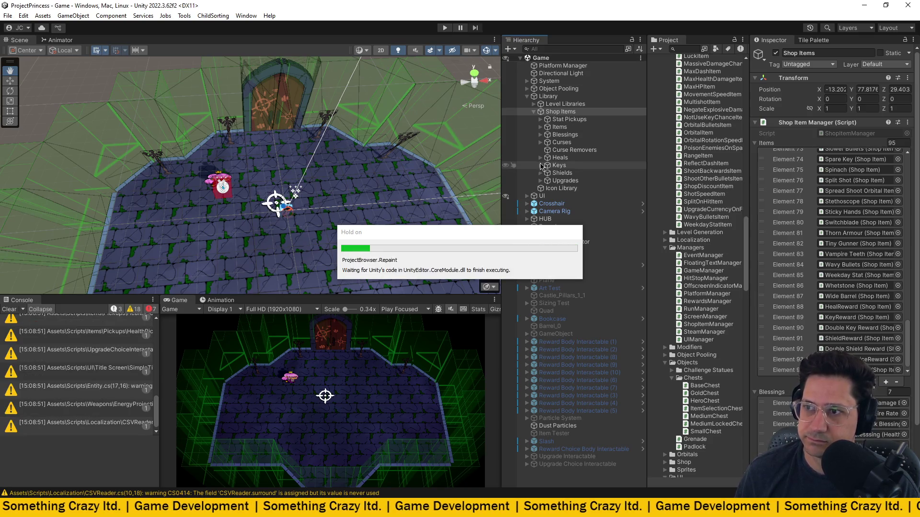
- Duplicate HealReward into HealReward (1) and bring up the copy's context menu
left_click(565, 166)
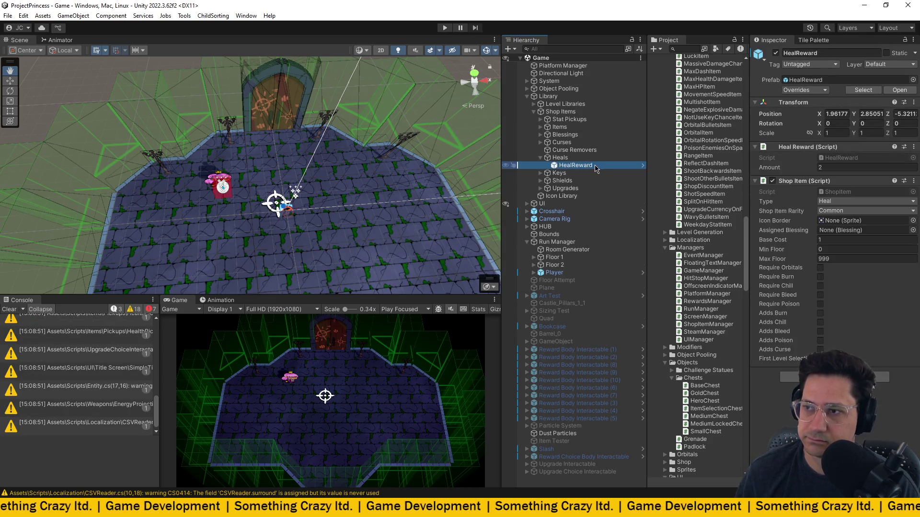
key("ctrl+d")
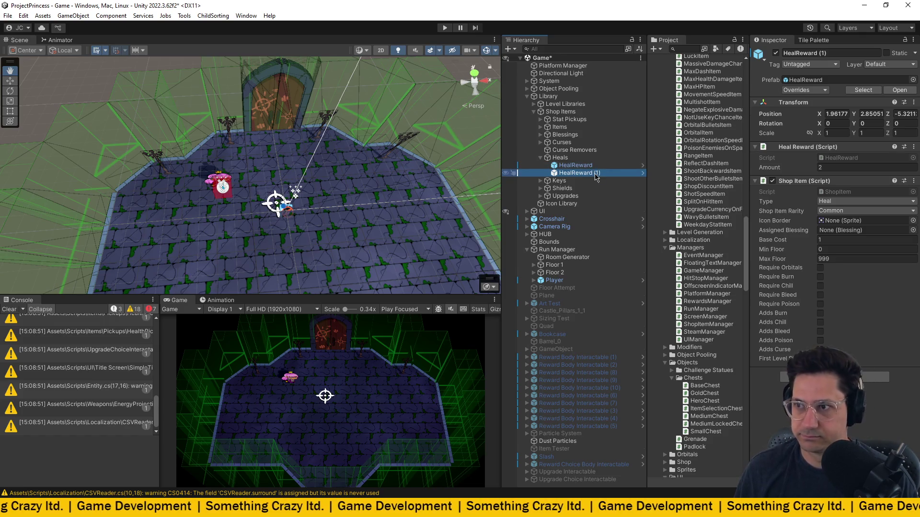
key("F2")
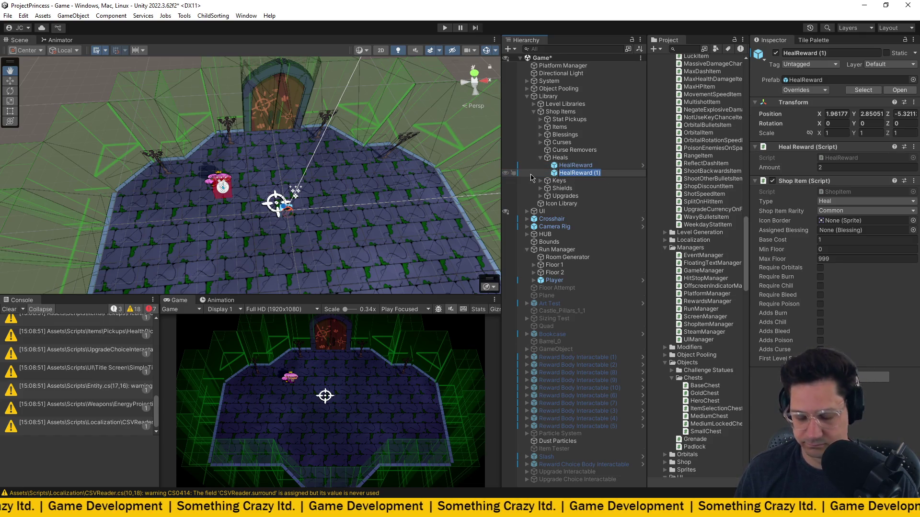
key("Return")
right_click(600, 176)
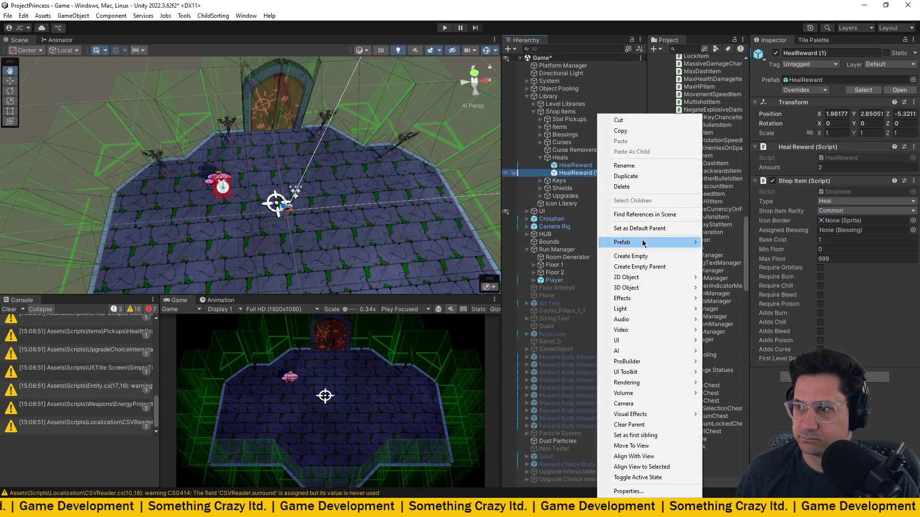
- Unpack the HealReward copy completely and rename it Double Heal Reward
mouse_move(644, 242)
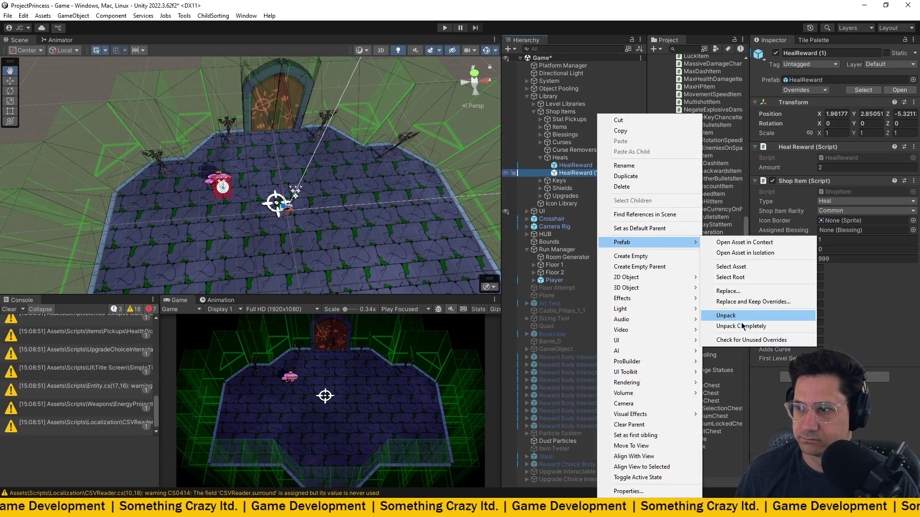
left_click(738, 326)
left_click(603, 173)
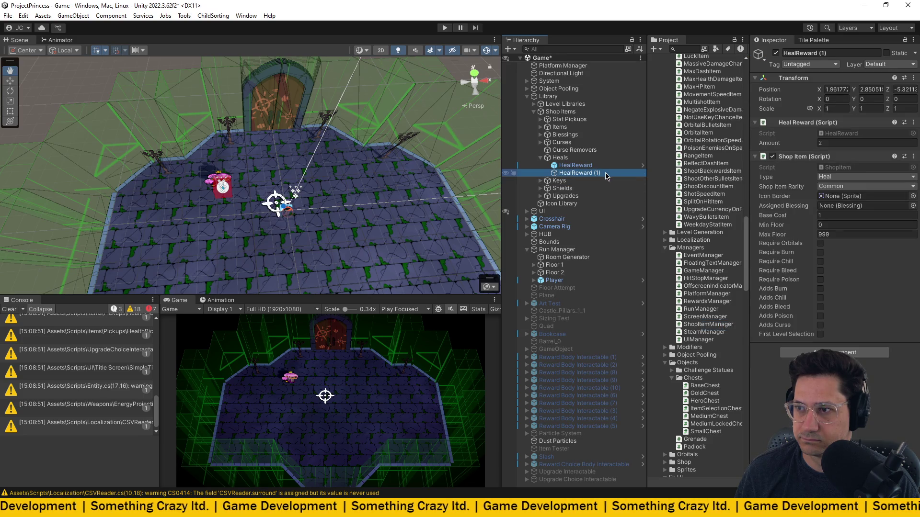
type("Double Heal Re")
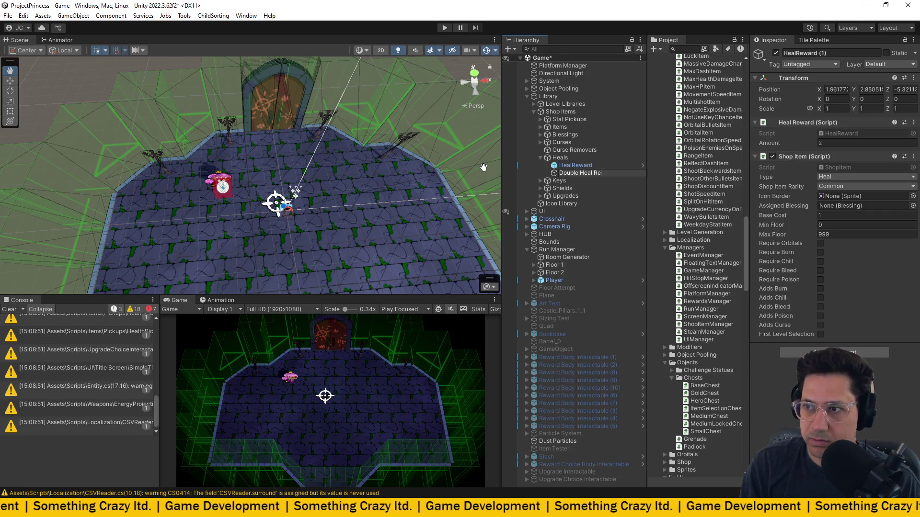
type("ward")
key("Return")
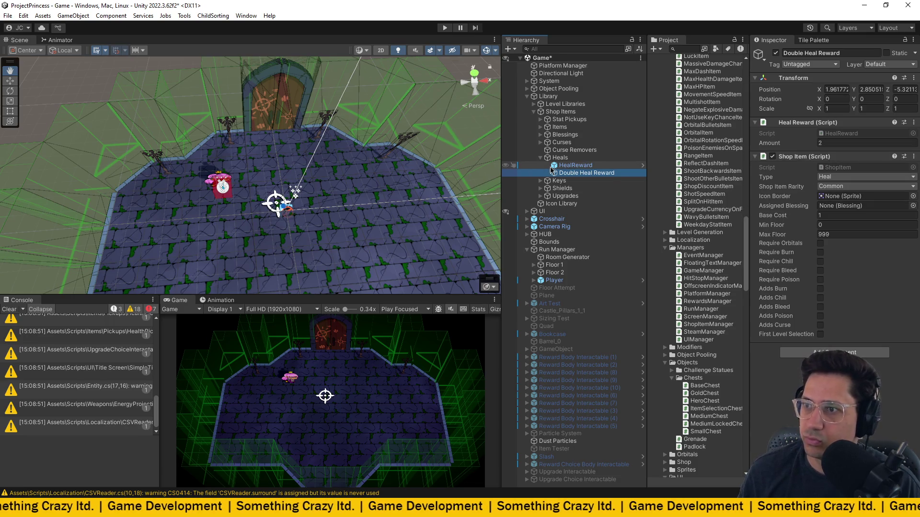
- Set the original HealReward's Amount to 1 and apply all overrides to its prefab
key("Up")
left_click(844, 167)
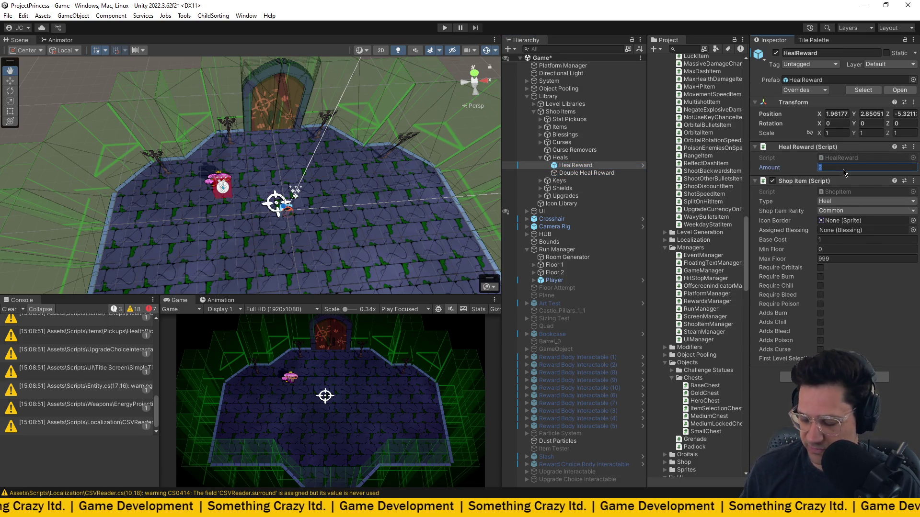
type("1")
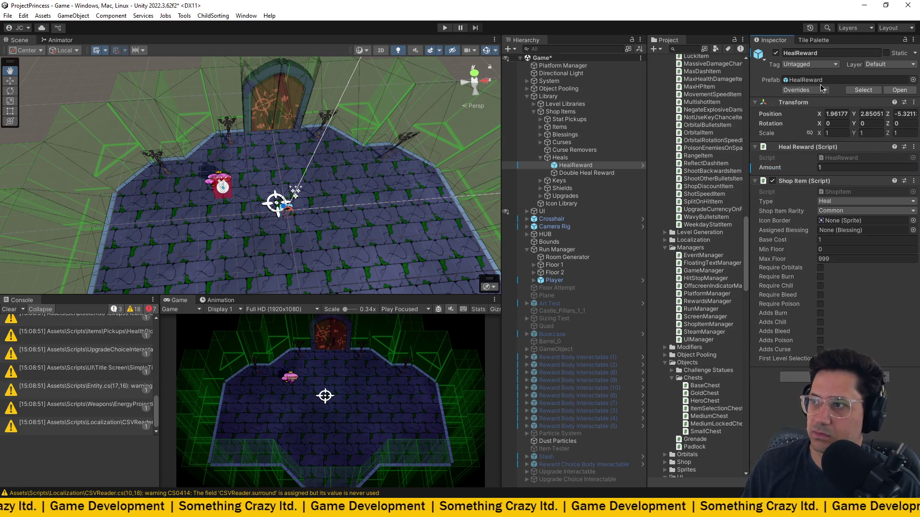
left_click(809, 90)
left_click(879, 149)
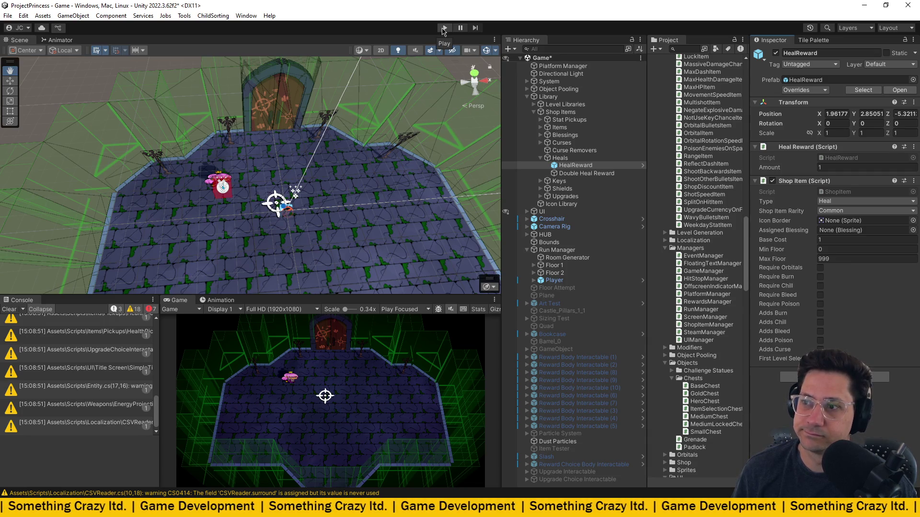
left_click(596, 174)
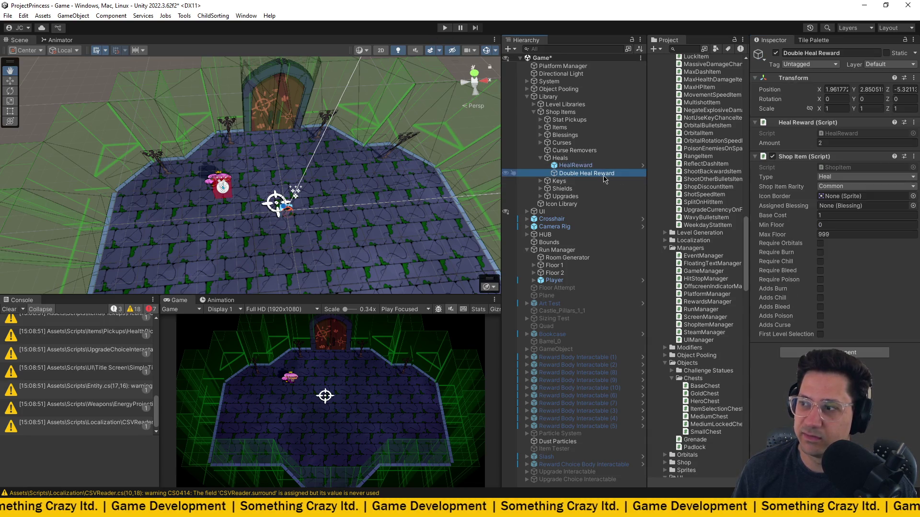
- Set Double Heal Reward's rarity to Rare and review the Double Key, Double Shield and Upgrade rewards
left_click(824, 186)
left_click(836, 207)
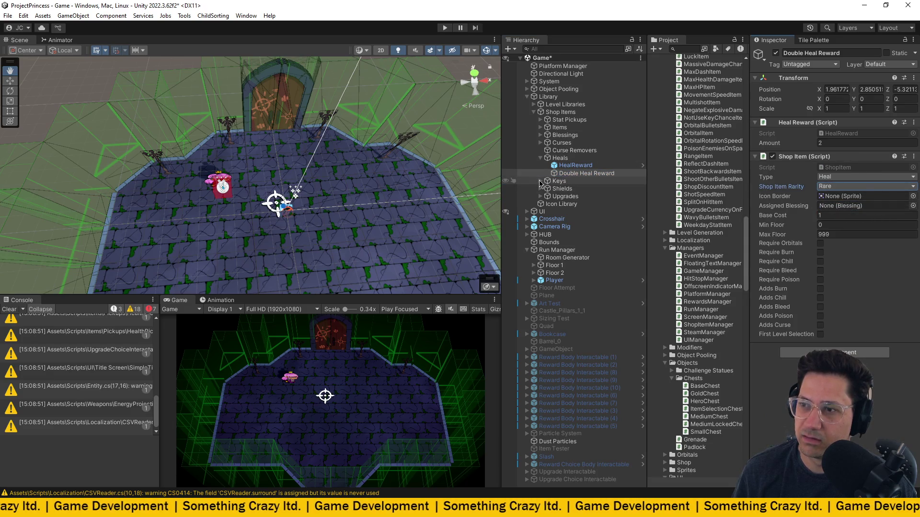
left_click(540, 181)
left_click(574, 196)
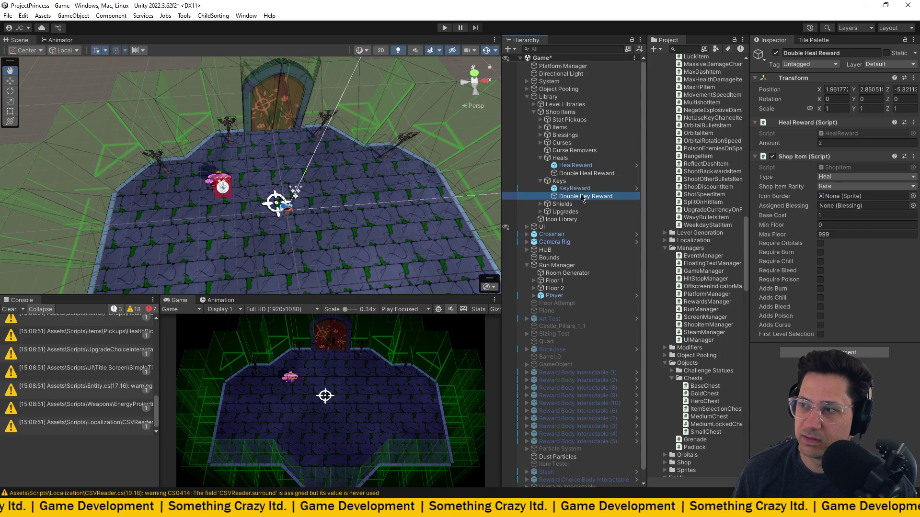
left_click(541, 204)
left_click(584, 219)
left_click(541, 227)
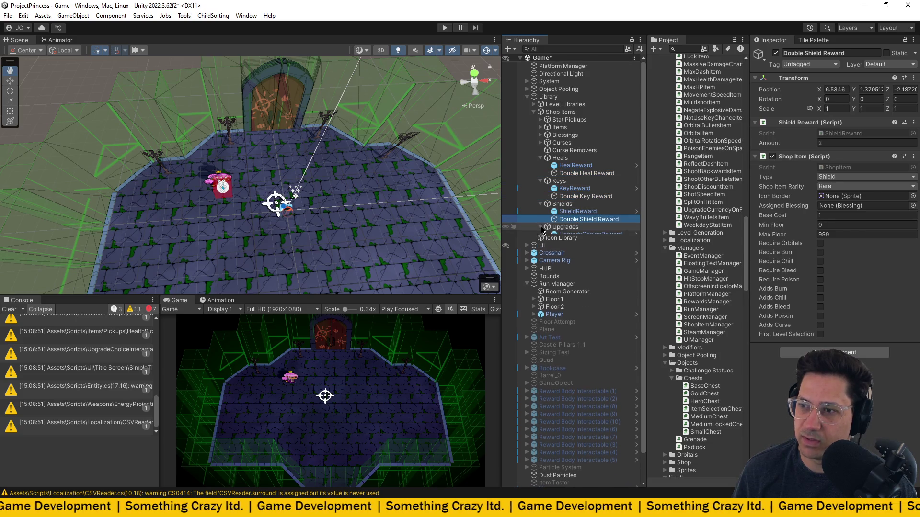
left_click(580, 234)
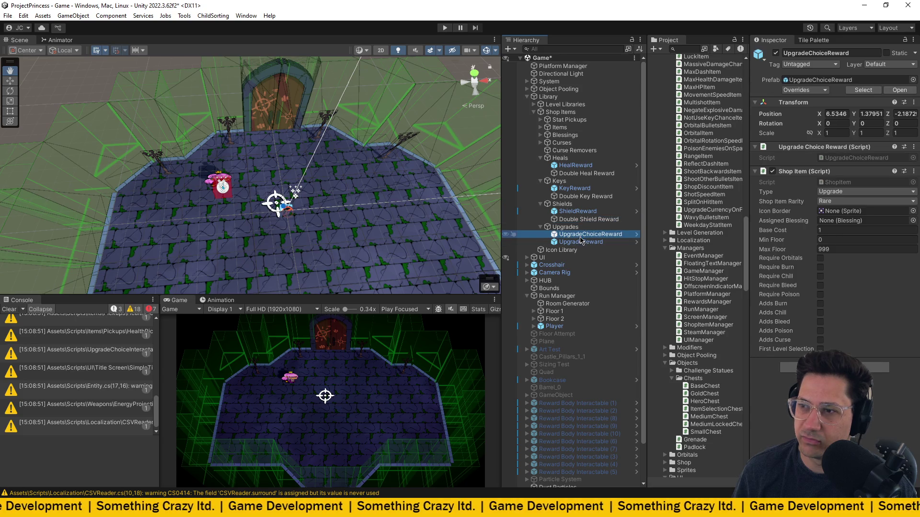
left_click(581, 242)
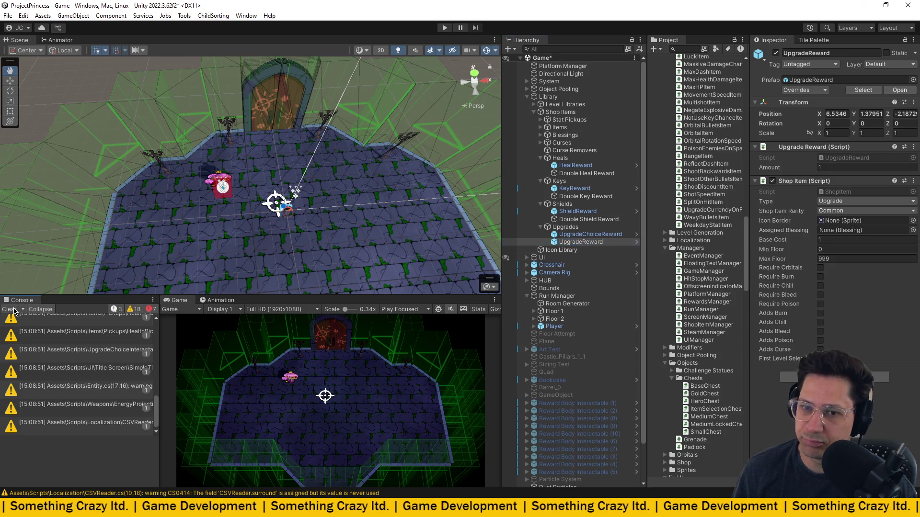
- Clear the console, set the Game view to Play Maximized, and start play mode
left_click(10, 309)
left_click(403, 309)
left_click(413, 330)
left_click(444, 28)
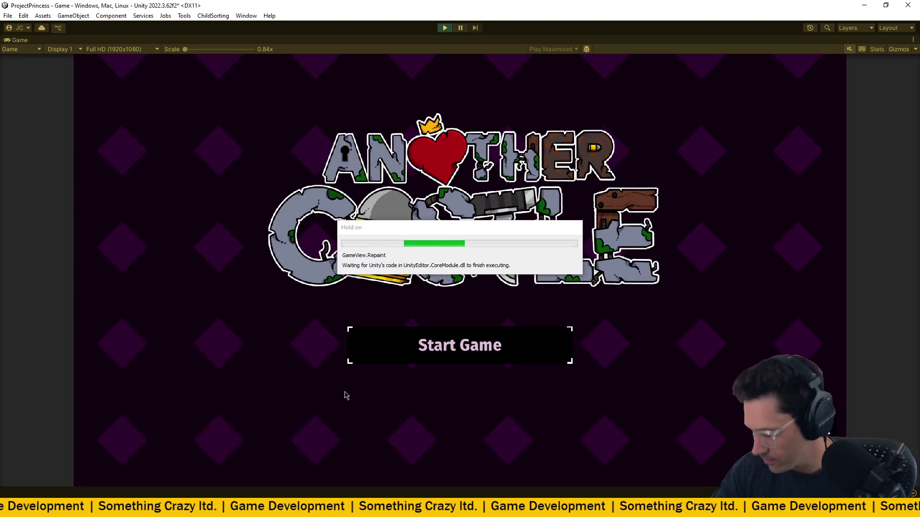
- Start the game from the title screen and walk the princess through the doors to FirstFloor
key("Return")
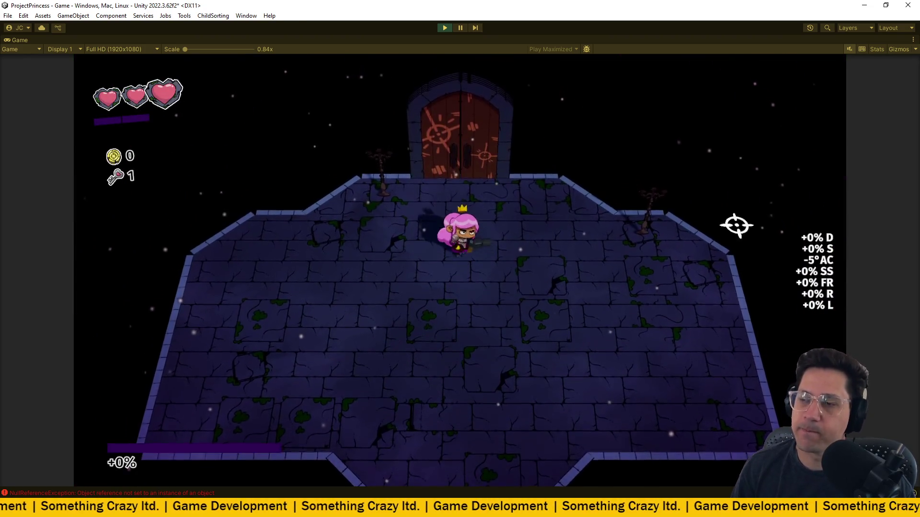
key("w")
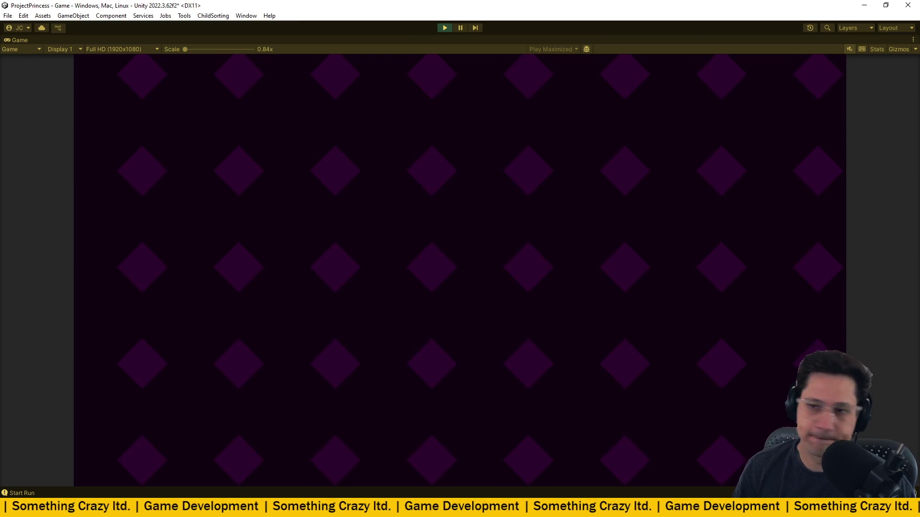
key("w")
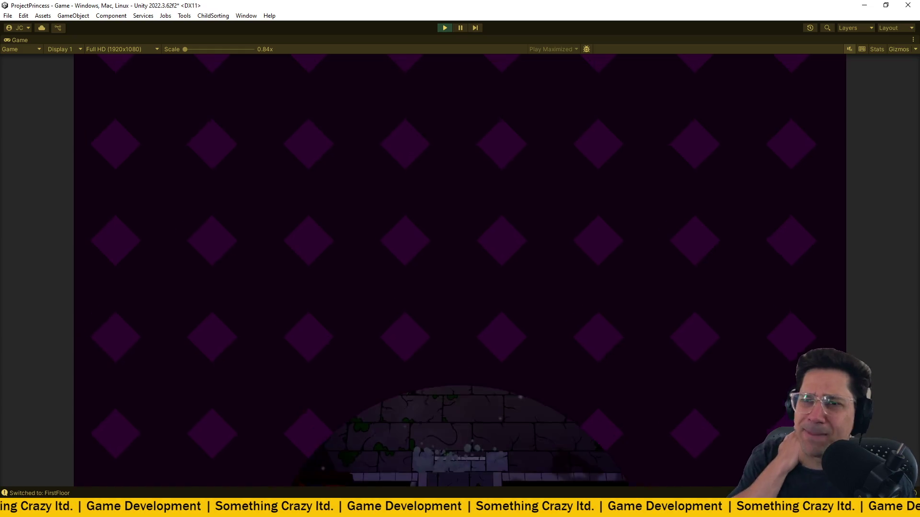
- Enter the arena and shoot the approaching enemies, including the yellow one, while strafing along the bottom
key("w")
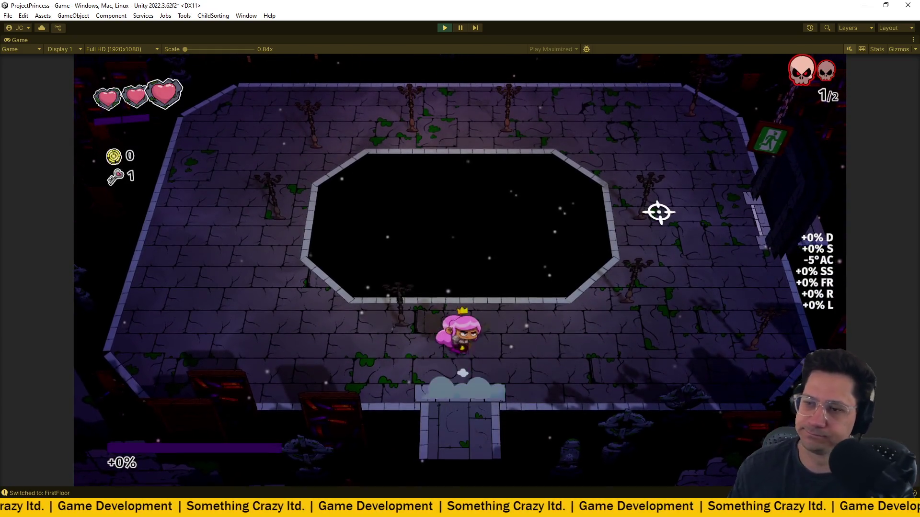
key("d")
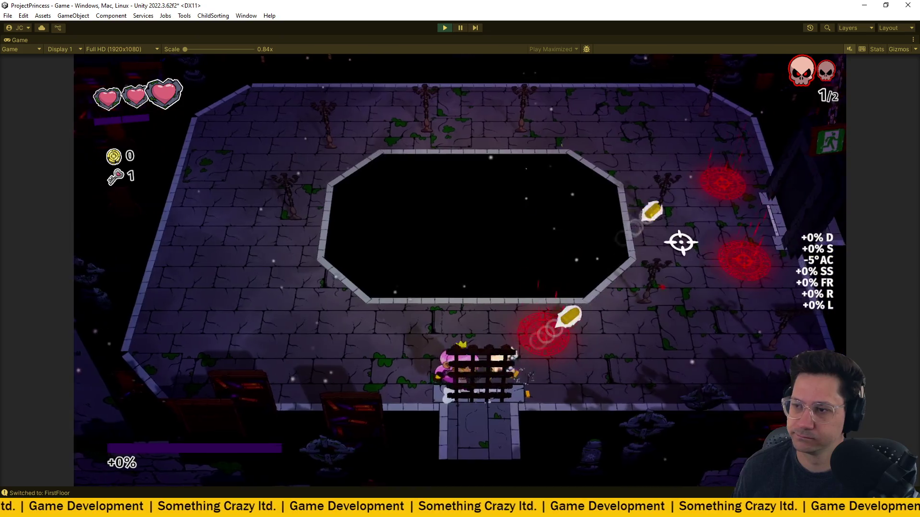
key("d")
left_click(695, 266)
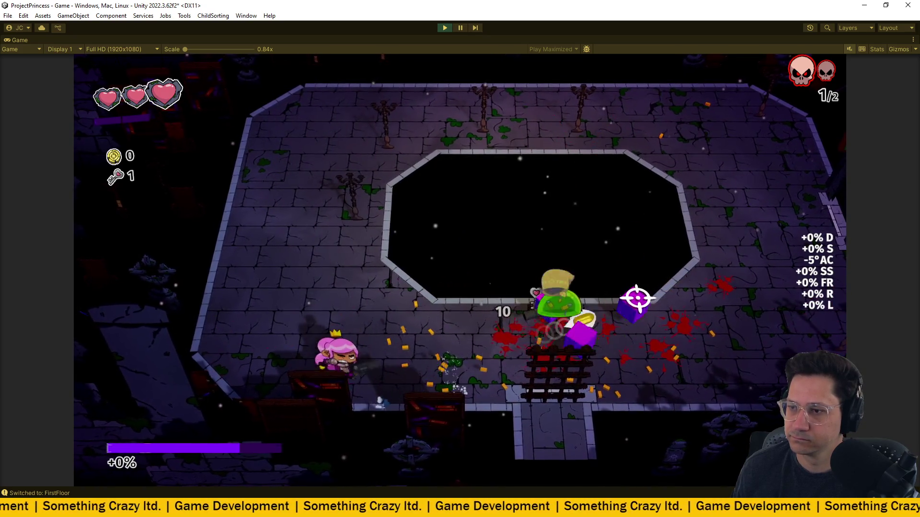
key("a")
left_click(556, 283)
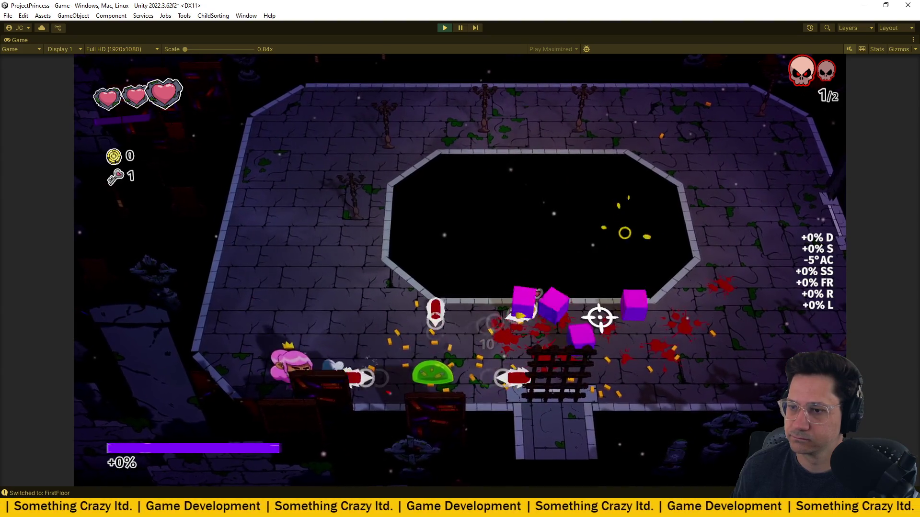
key("d")
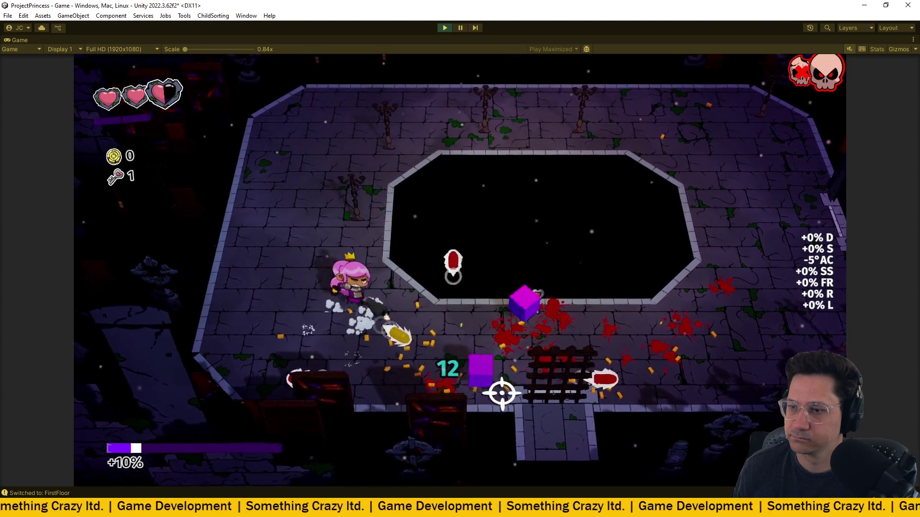
left_click(551, 273)
- Dodge bullets across the room and finish off the last yellow enemy near the pit edge
key("a")
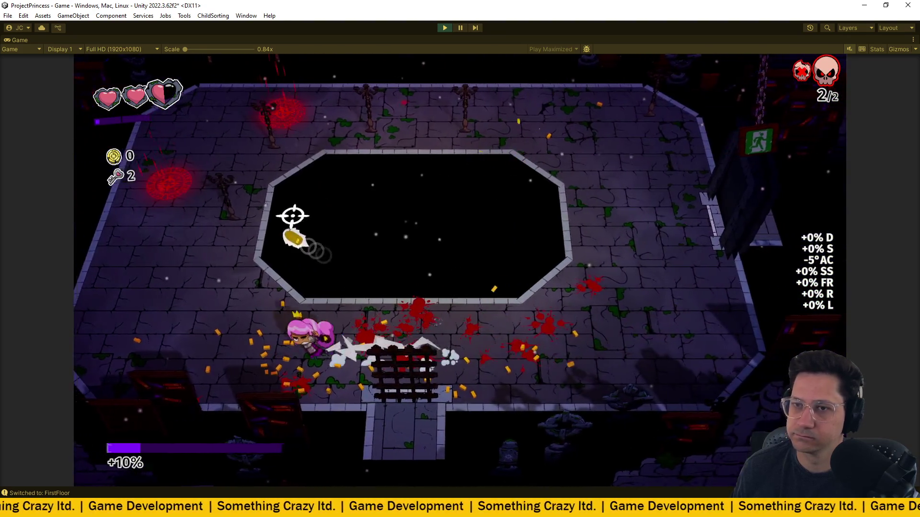
key("w")
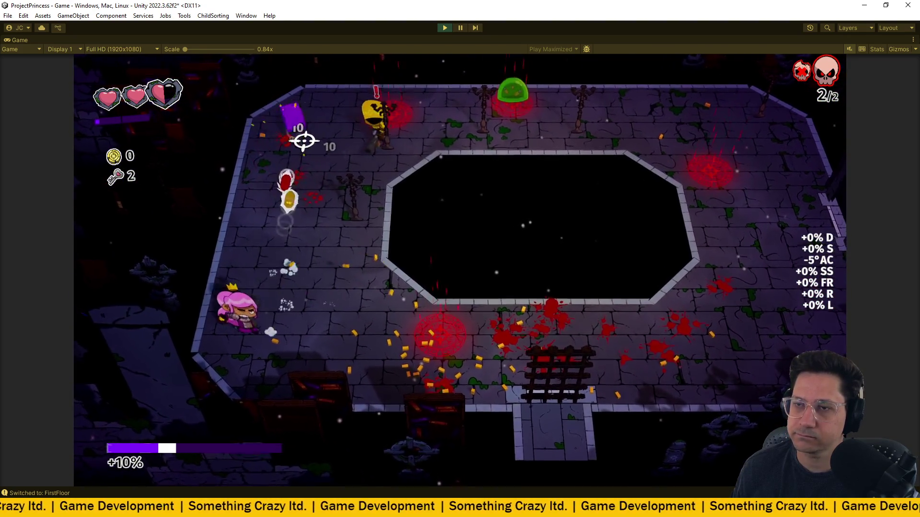
key("w")
key("a")
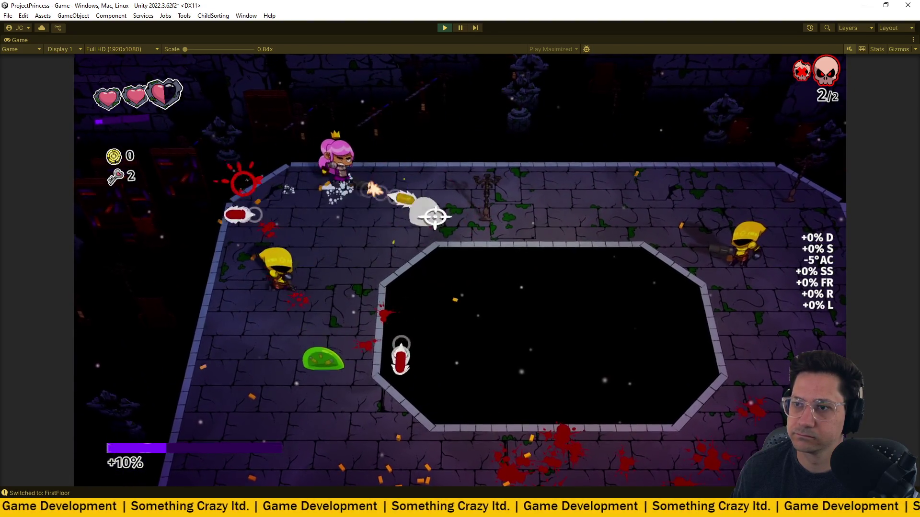
key("d")
key("d")
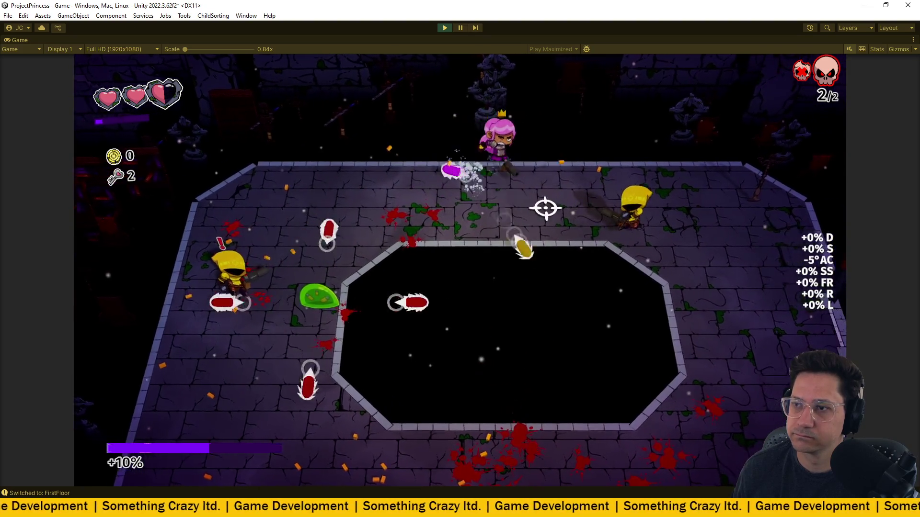
key("s")
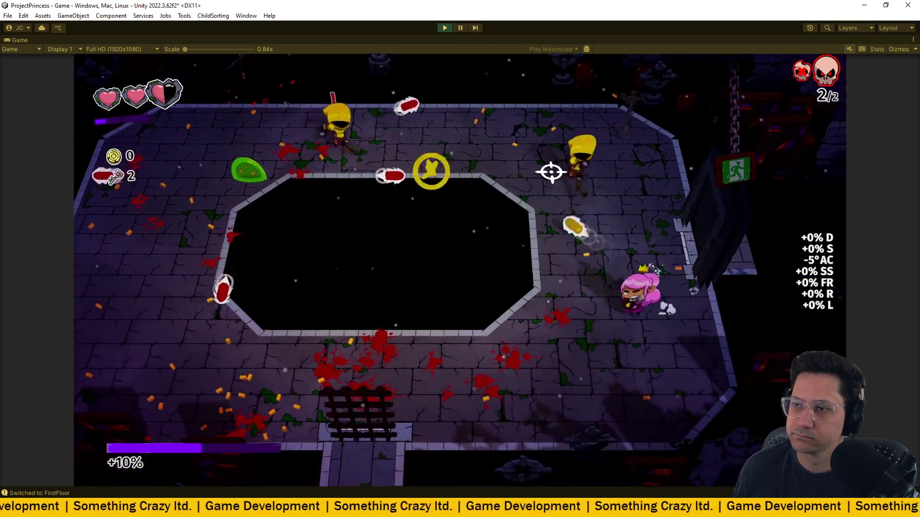
key("a")
left_click(587, 114)
key("d")
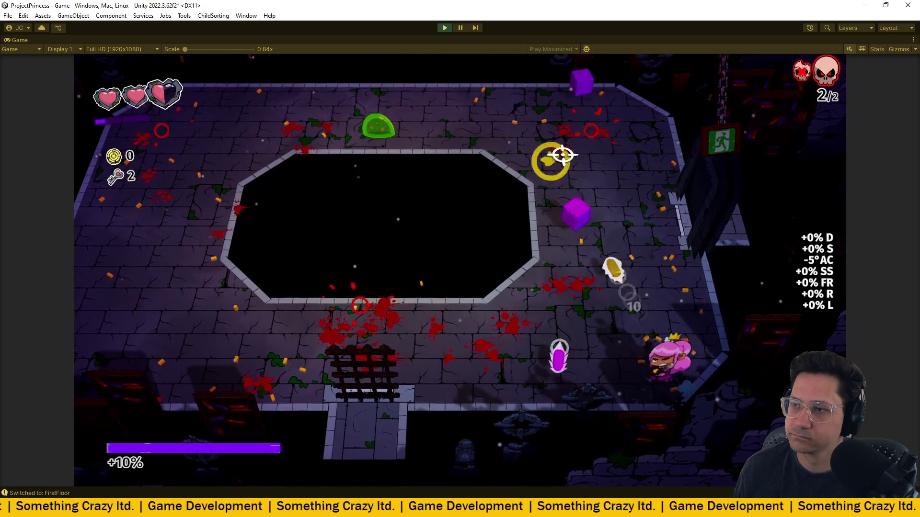
key("w")
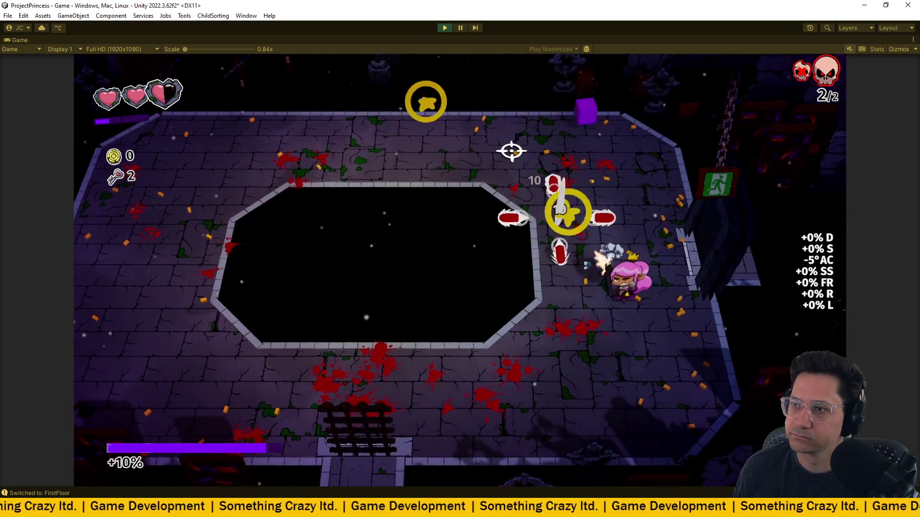
- Pick up the dropped key reward and walk out through the exit door
key("d")
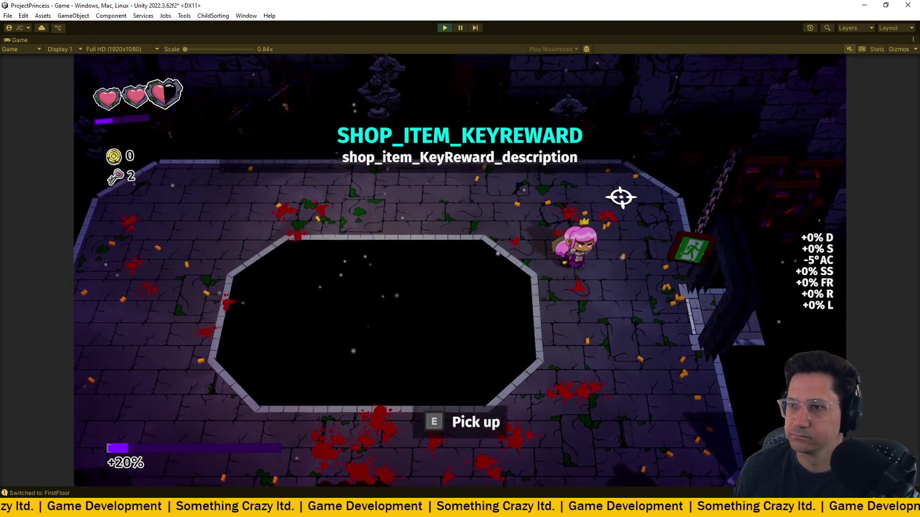
key("e")
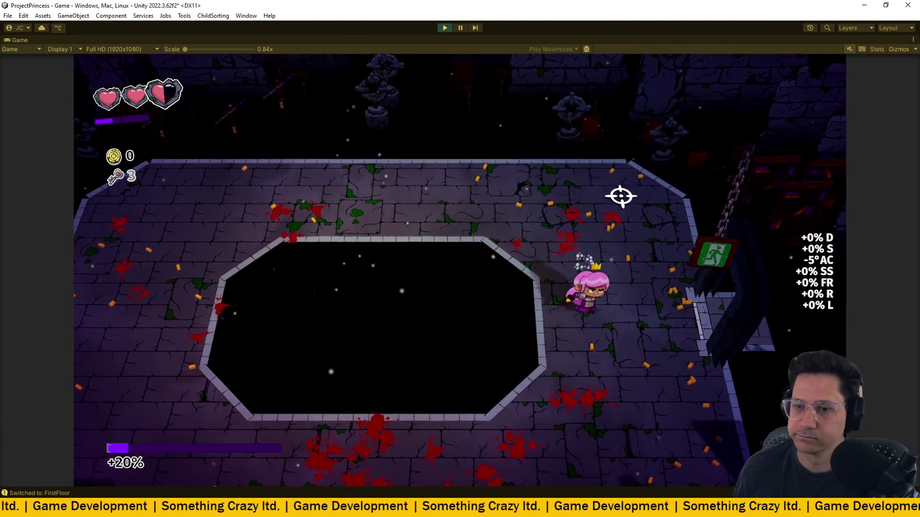
key("d")
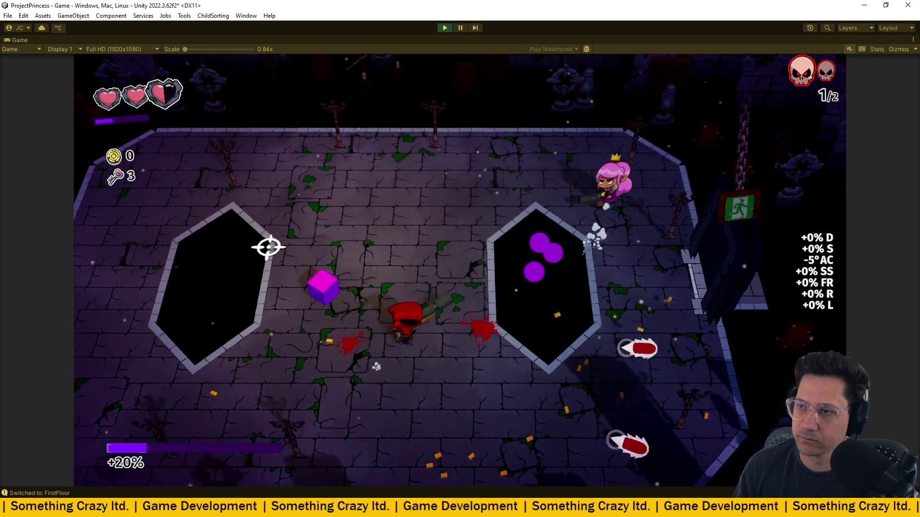
- Fight the enemies in the next room, shooting the nearby ones and those to the lower left
key("a")
left_click(493, 276)
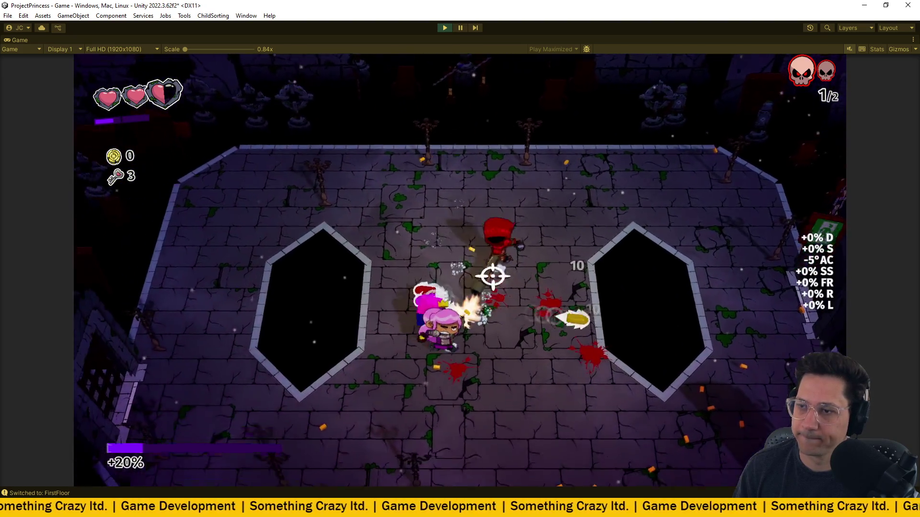
left_click(517, 171)
key("w")
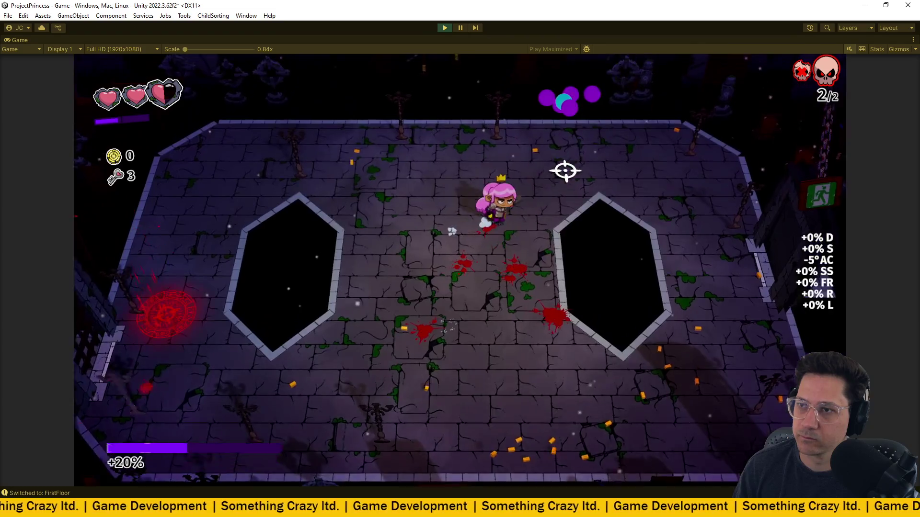
key("s")
key("a")
left_click(200, 340)
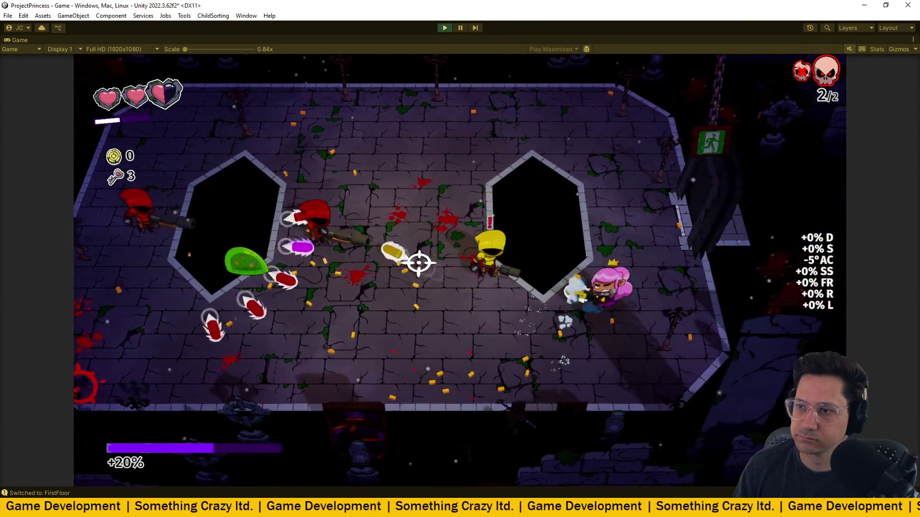
- Dodge around the room while shooting the new wave until both remaining enemies die
key("w")
left_click(426, 284)
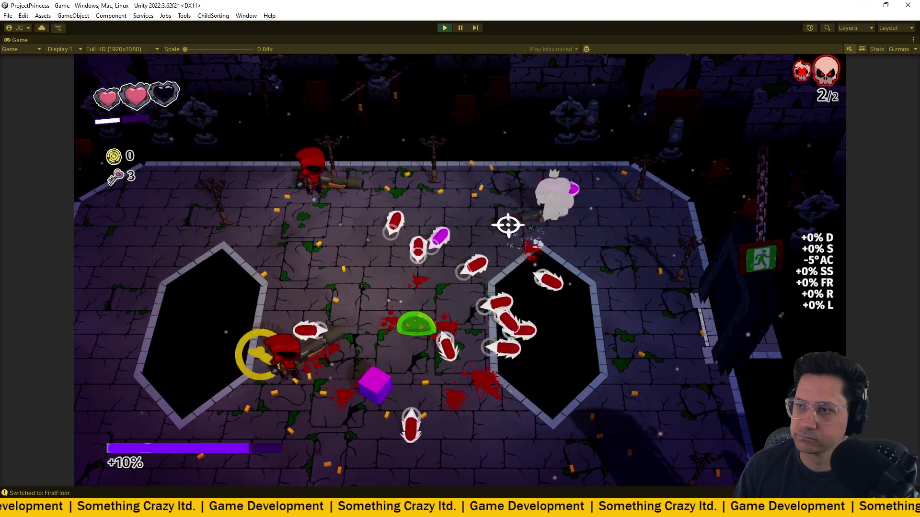
key("s")
key("a")
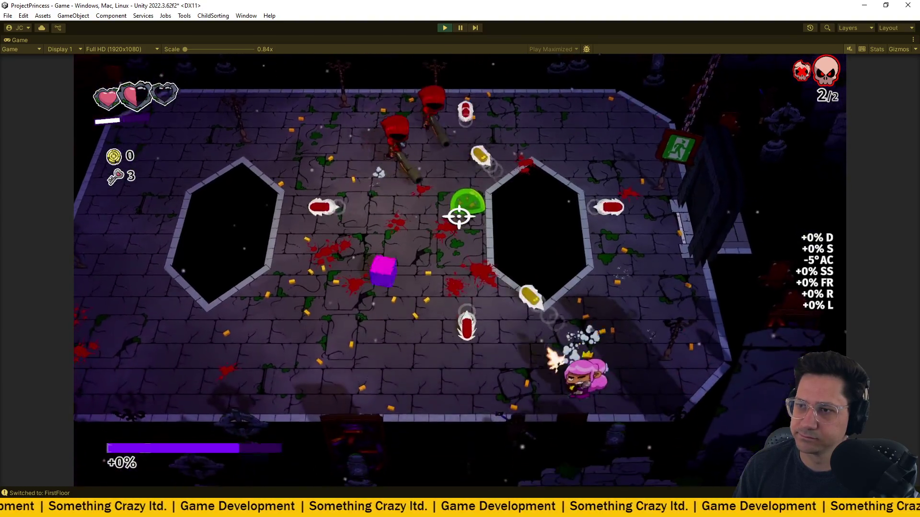
left_click(469, 209)
key("d")
left_click(643, 200)
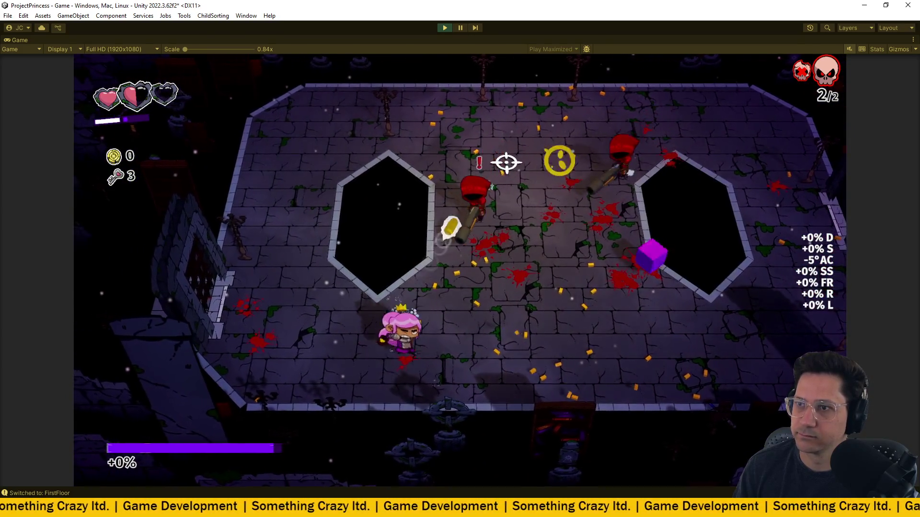
key("d")
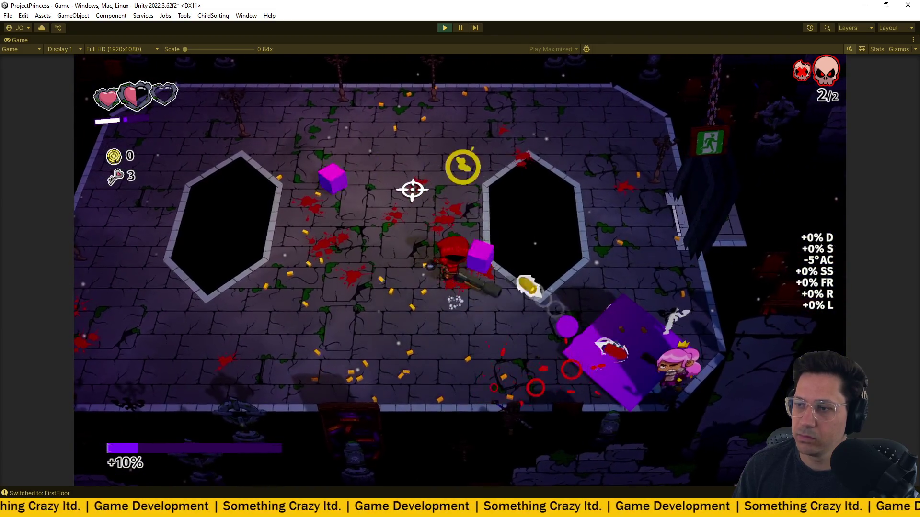
key("w")
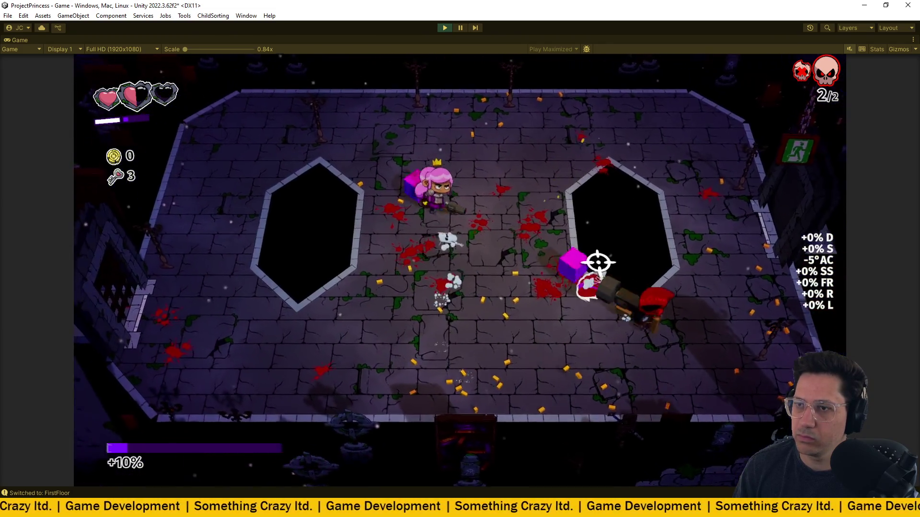
left_click(632, 354)
key("s")
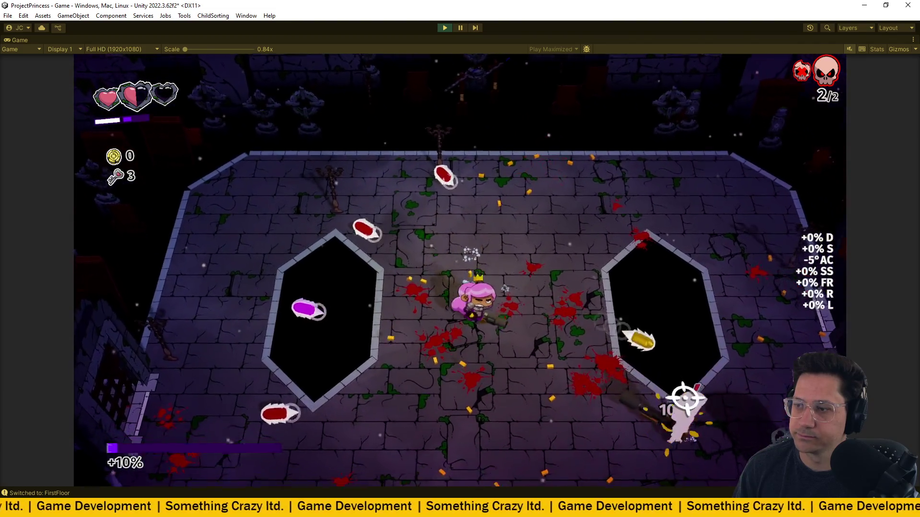
left_click(668, 277)
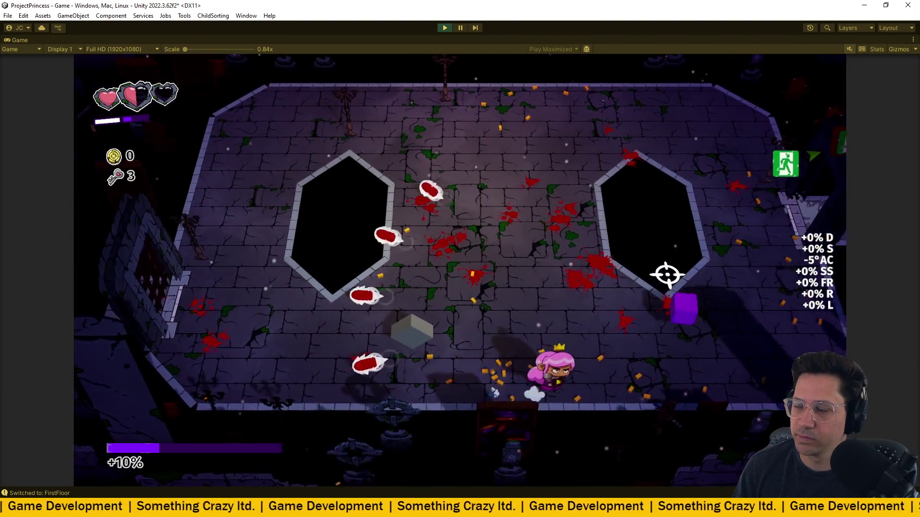
- Collect the Double Key Reward, raising keys from 3 to 5, and dash through the exit door
key("a")
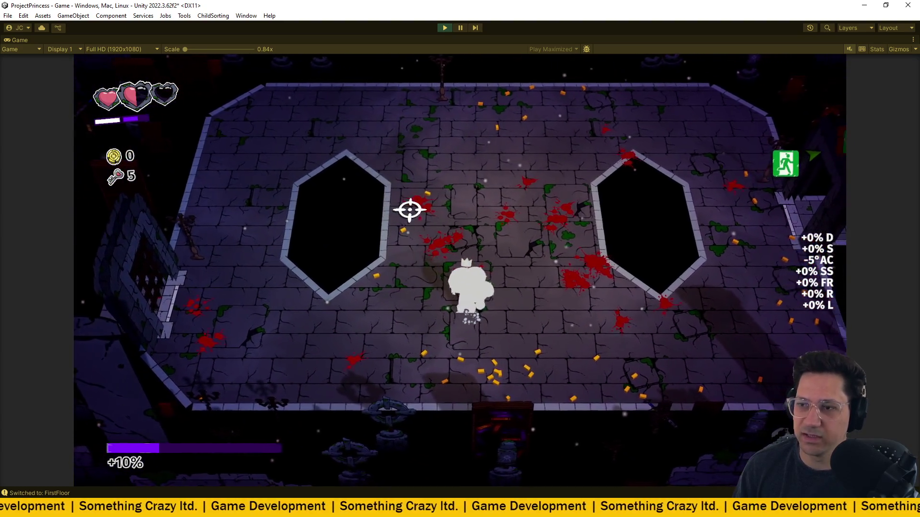
key("d")
key("space")
key("w")
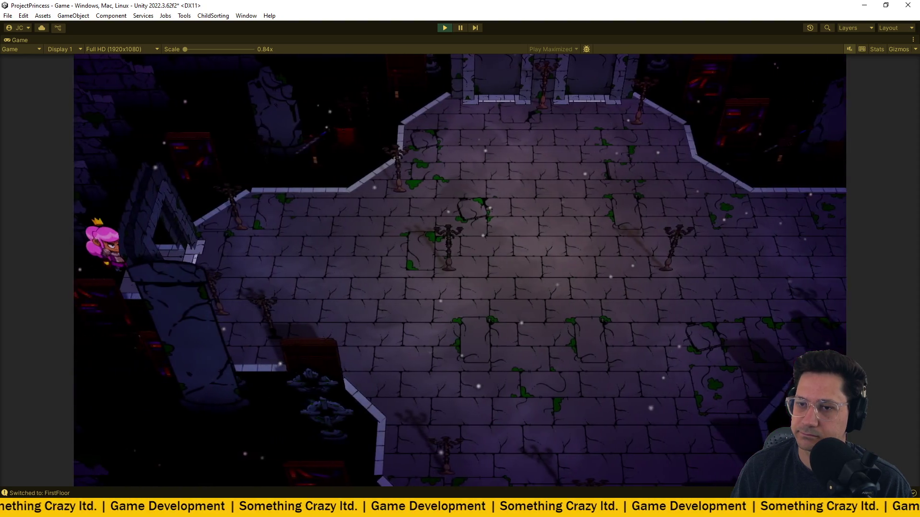
- Enter the next arena and fire at the spawning enemies while moving around the room
key("d")
left_click(595, 205)
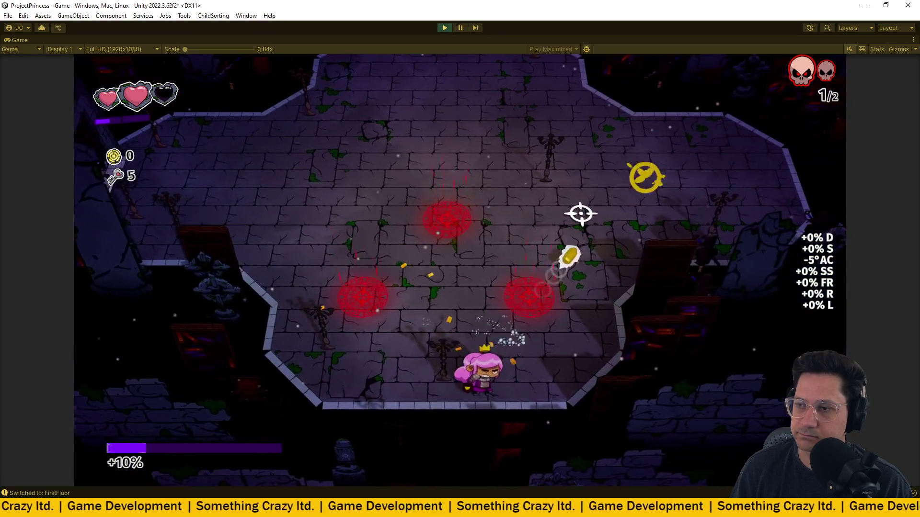
key("d")
key("w")
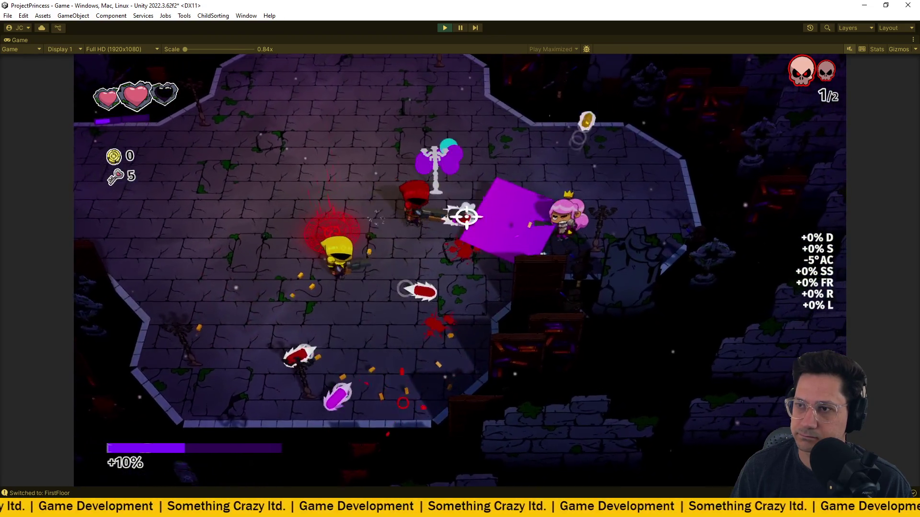
key("a")
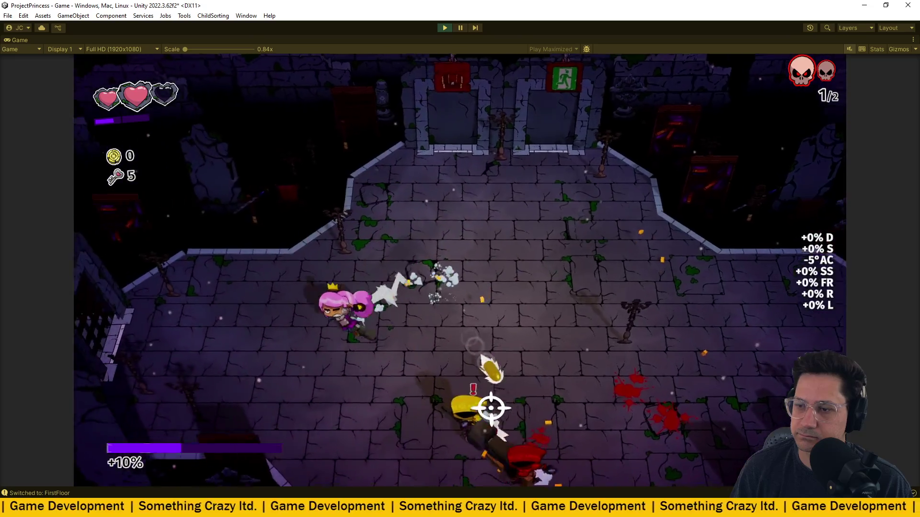
key("a")
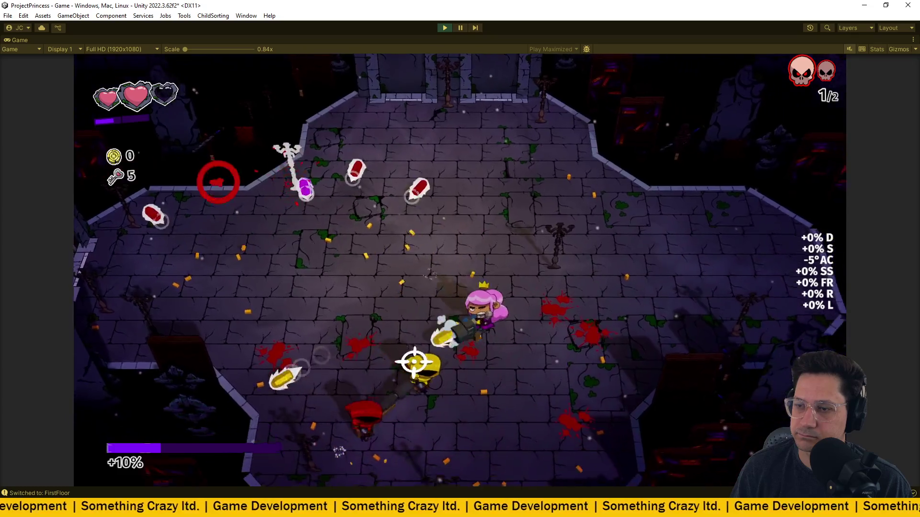
key("d")
key("w")
- Dash to dodge enemy fire and keep shooting the slime until the wave is cleared
key("a")
key("w")
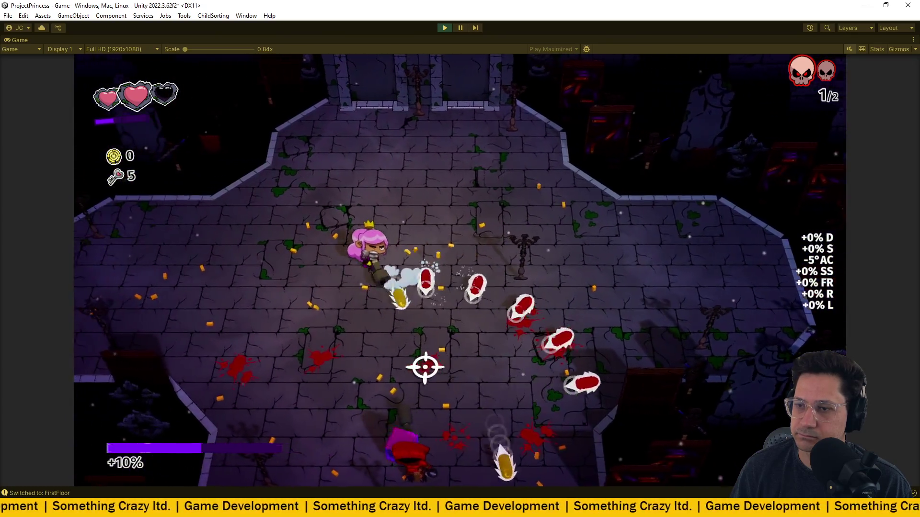
key("d")
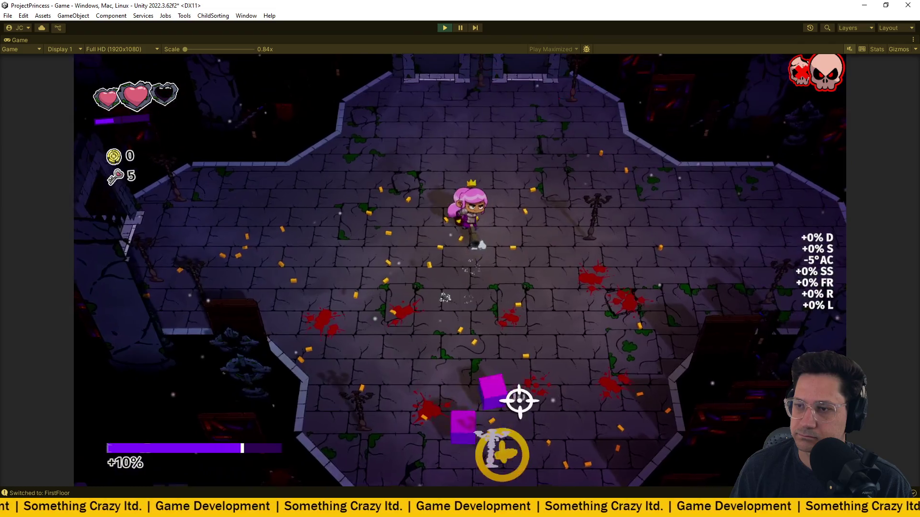
key("s")
key("space")
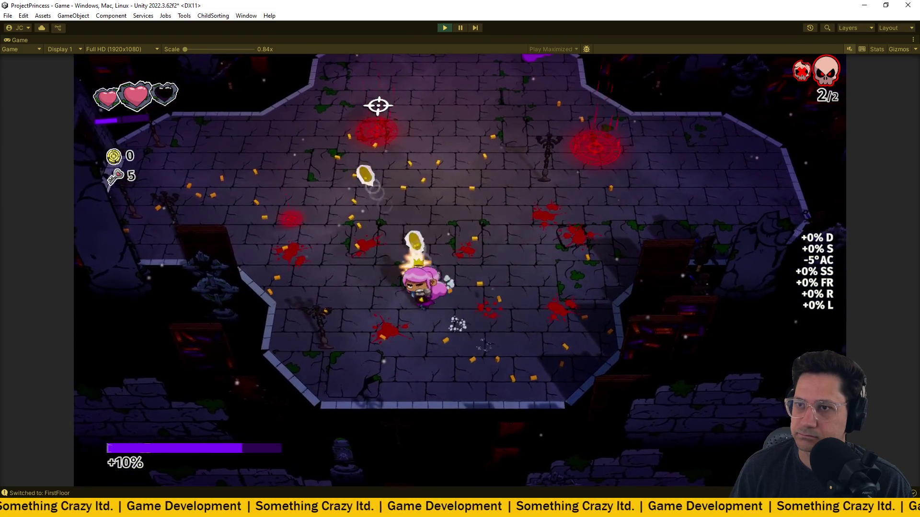
key("w")
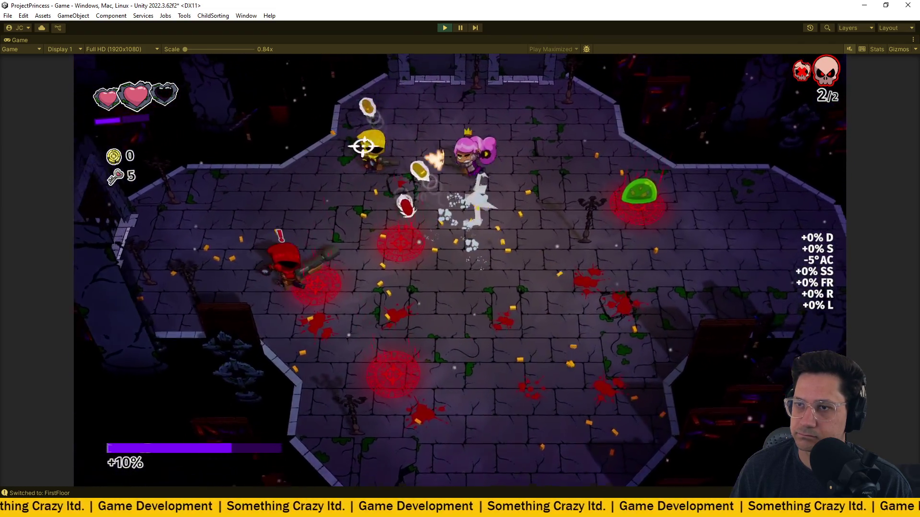
key("w")
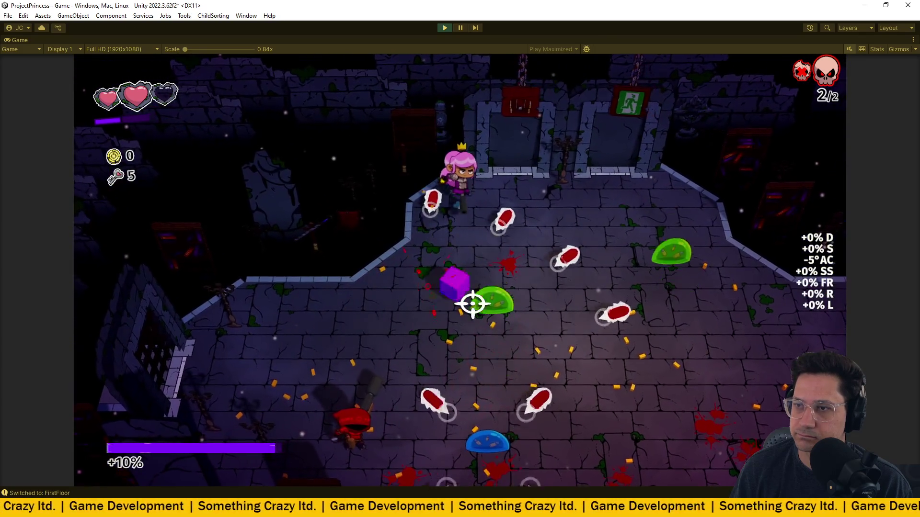
key("d")
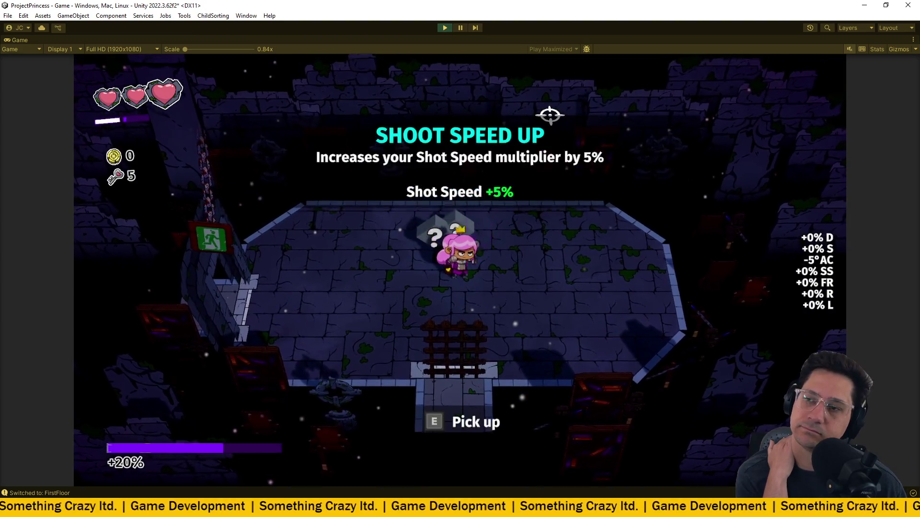
- Grab the second mystery item for +5% shoot speed and run into the next room
key("a")
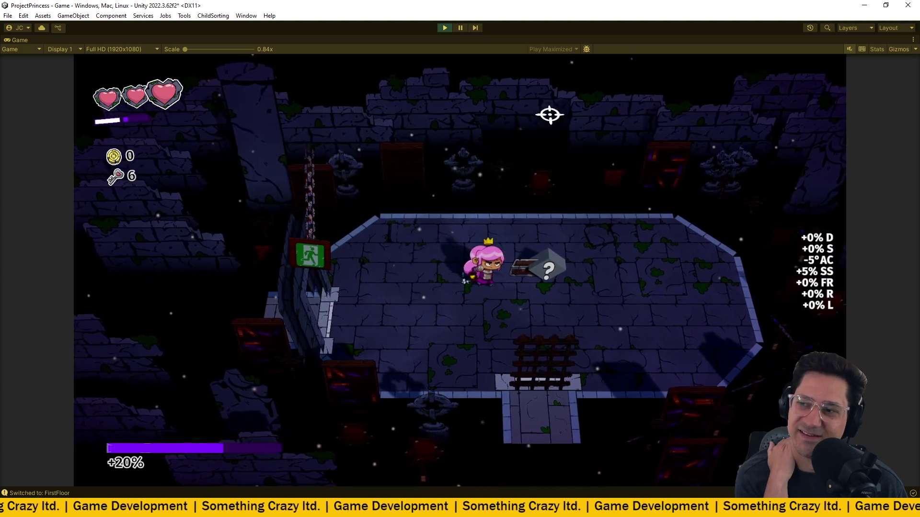
key("a")
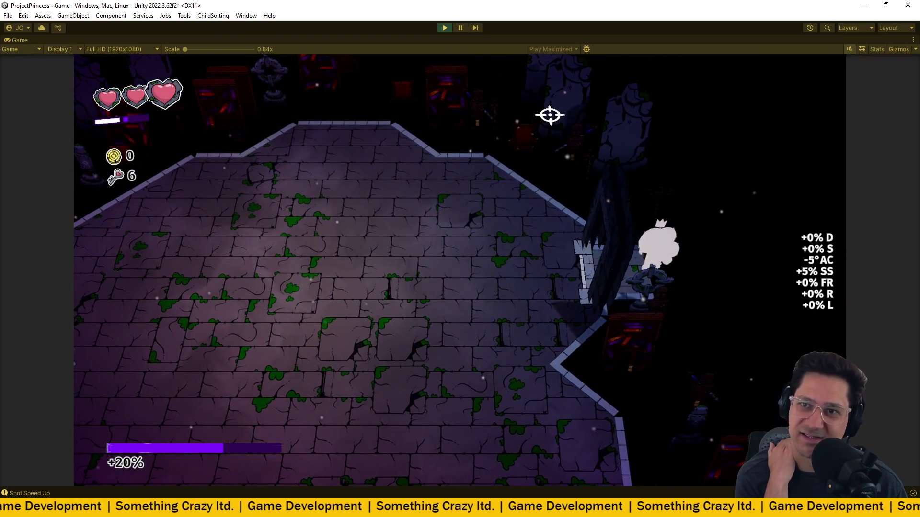
key("a")
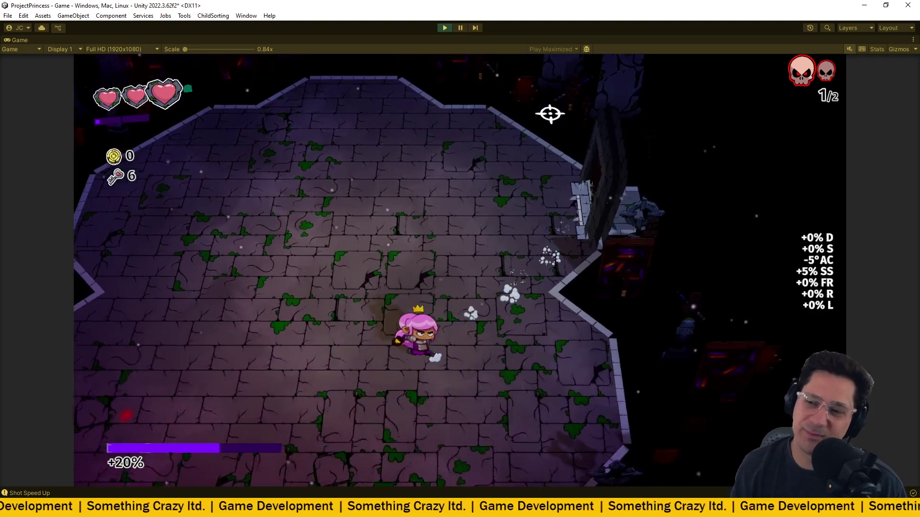
- Shoot the approaching enemies, including the red one on the right, to clear the arena
left_click(303, 196)
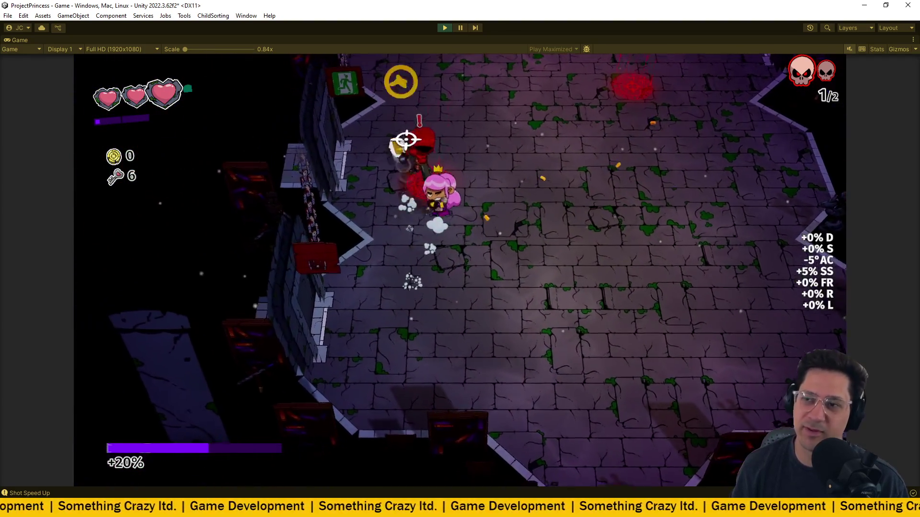
key("d")
left_click(365, 127)
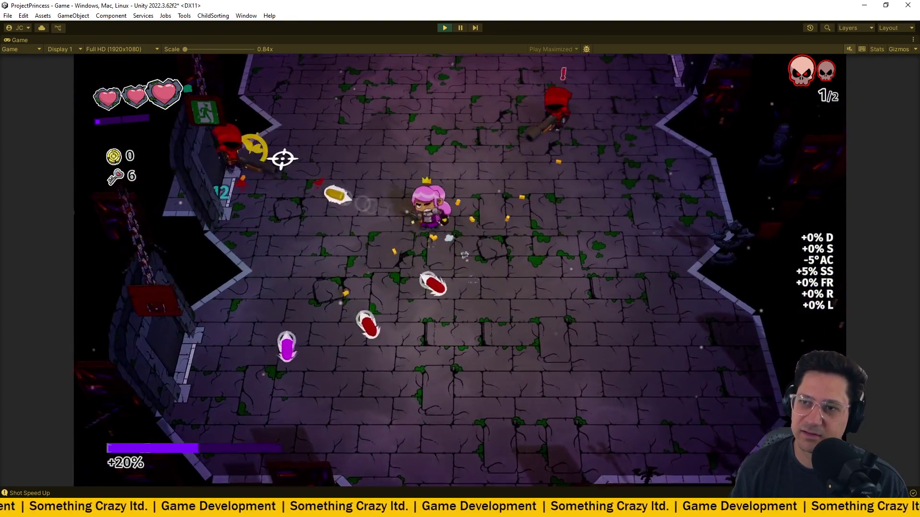
key("w")
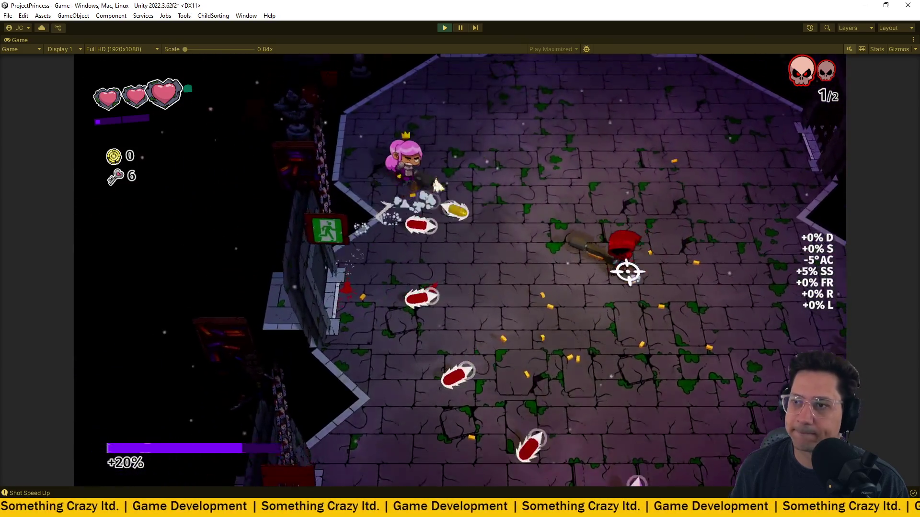
left_click(594, 330)
- Dodge fire across the arena and finish off the red enemy
key("s")
key("a")
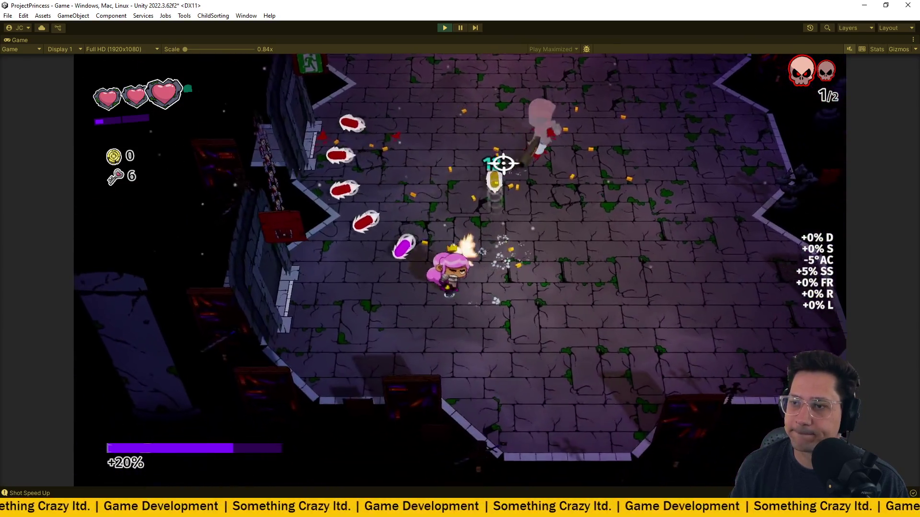
key("a")
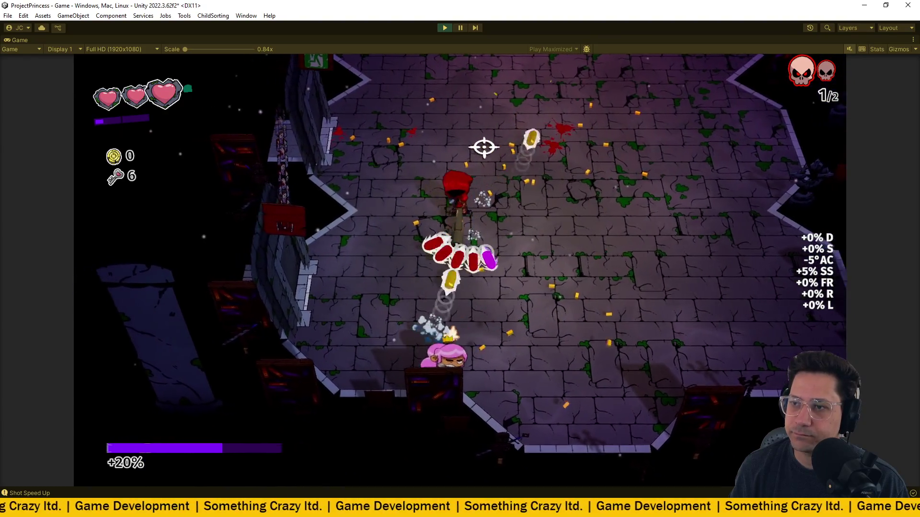
key("a")
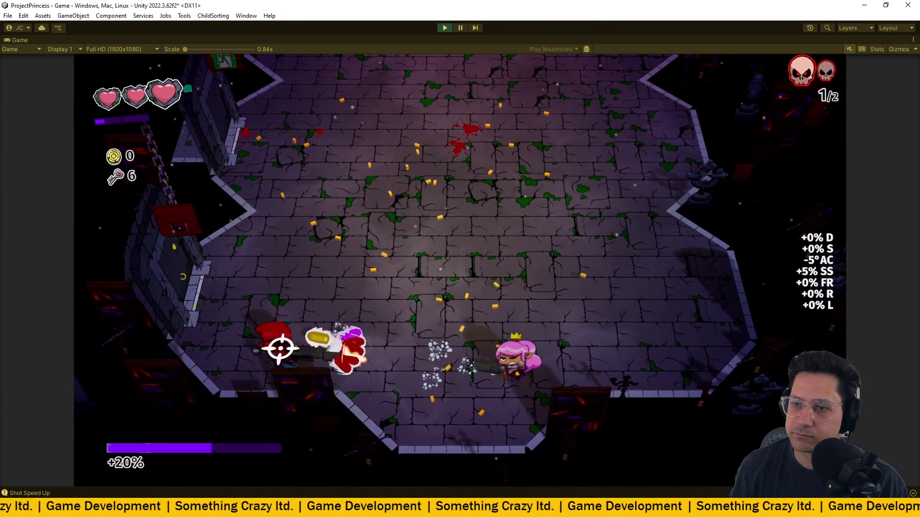
key("d")
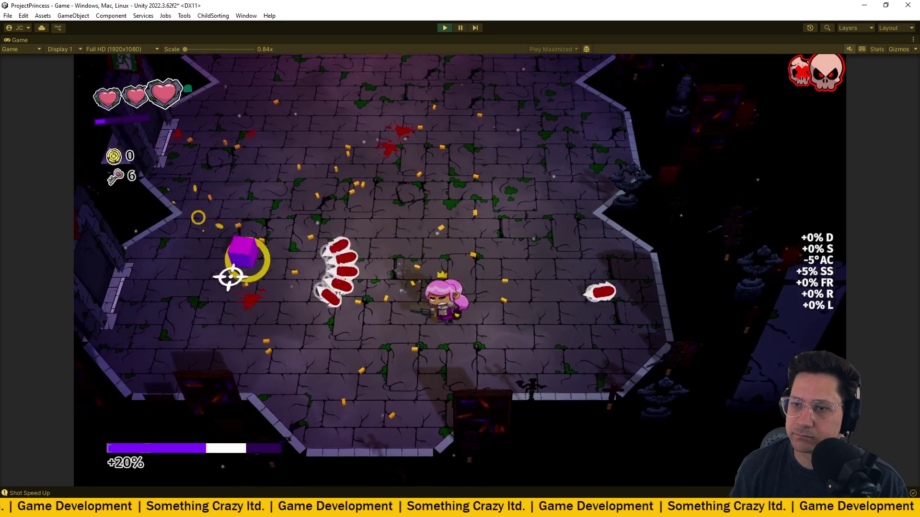
key("a")
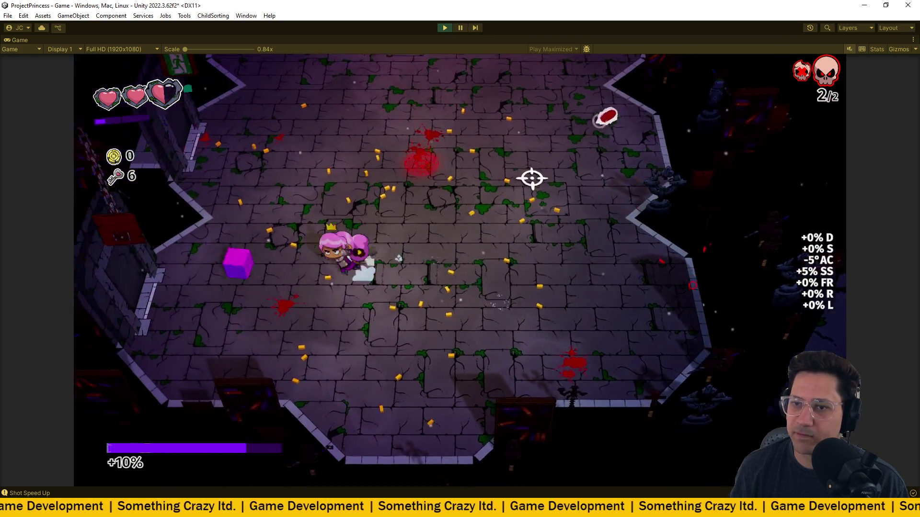
key("d")
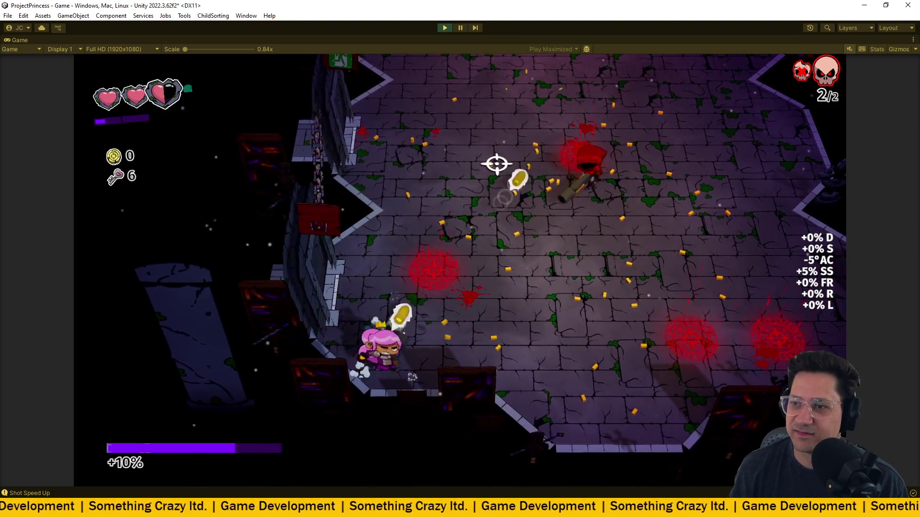
key("w")
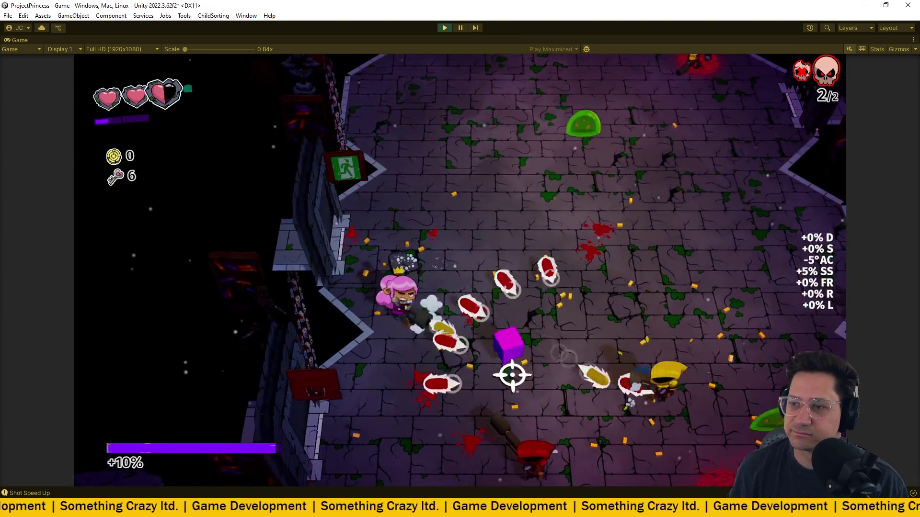
key("s")
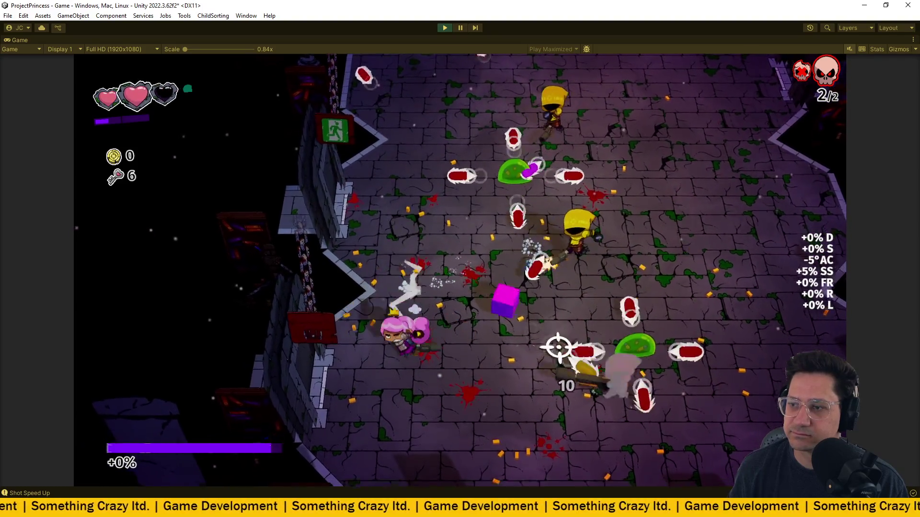
key("d")
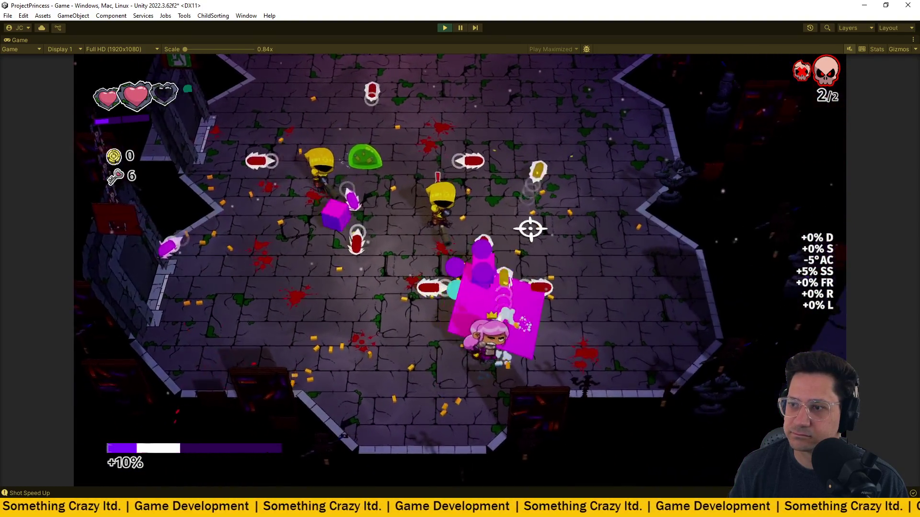
- Walk onto the Double Heal reward, restoring all three hearts
key("w")
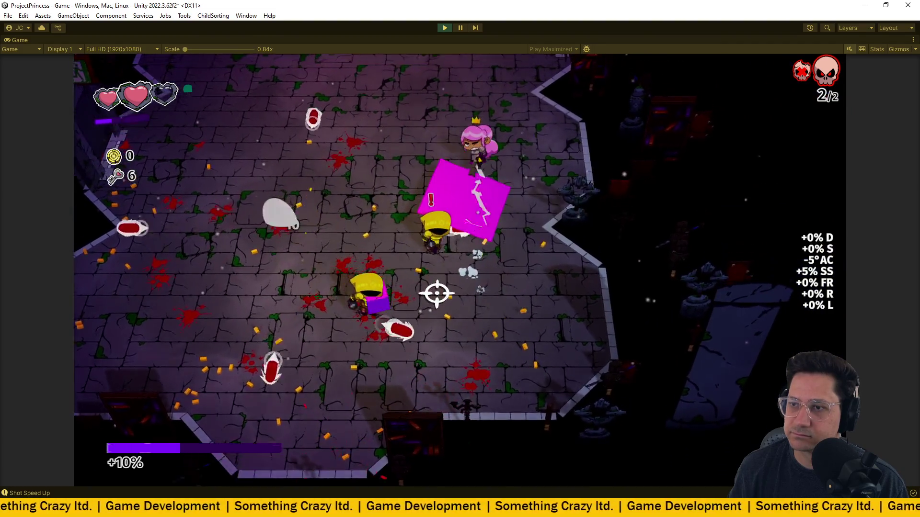
key("d")
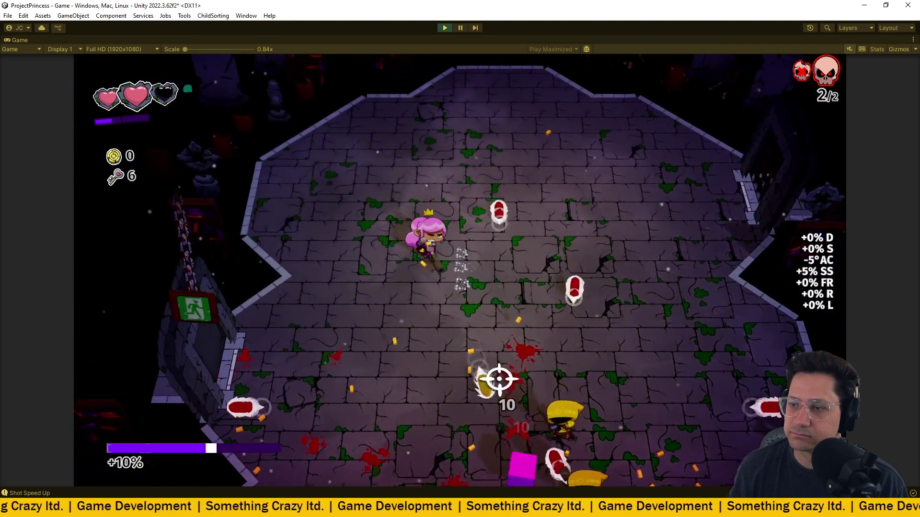
key("s")
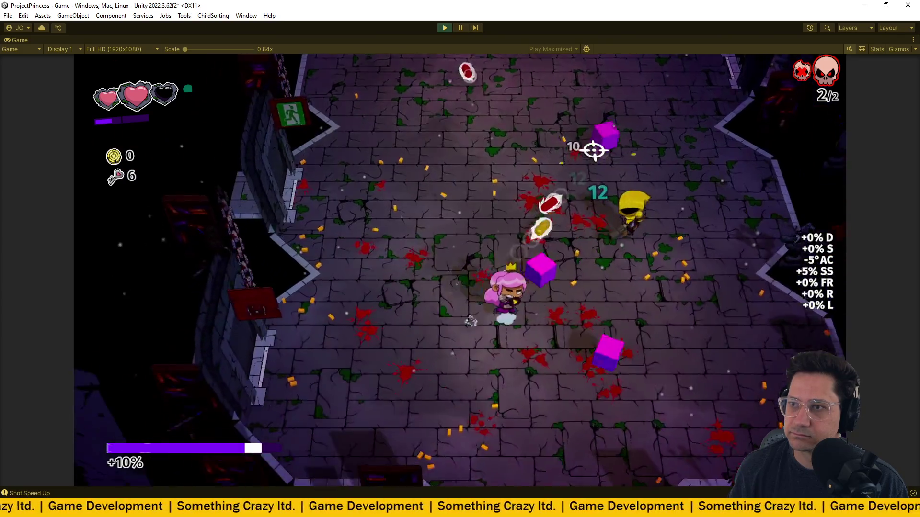
key("s")
key("d")
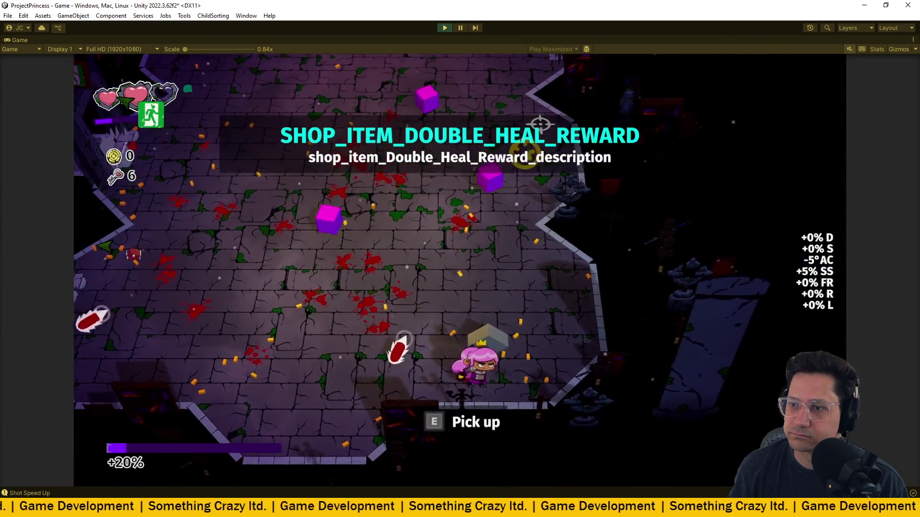
key("w")
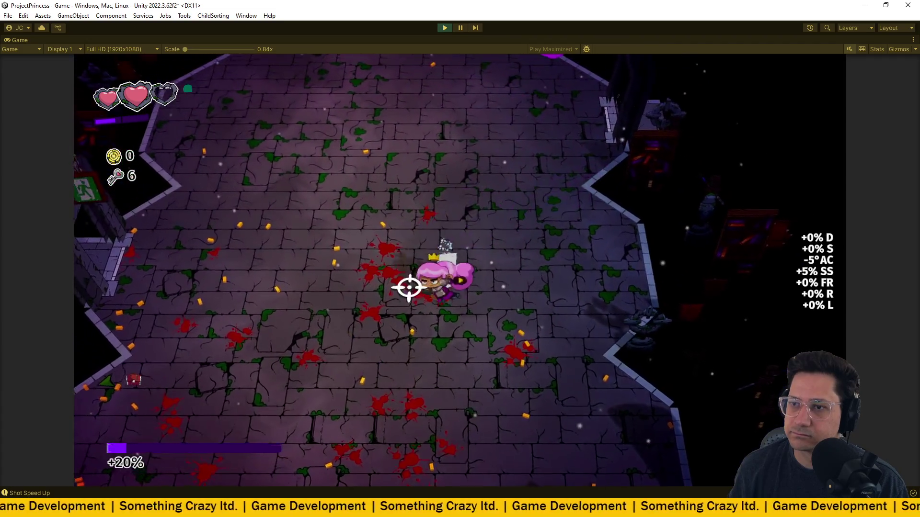
key("d")
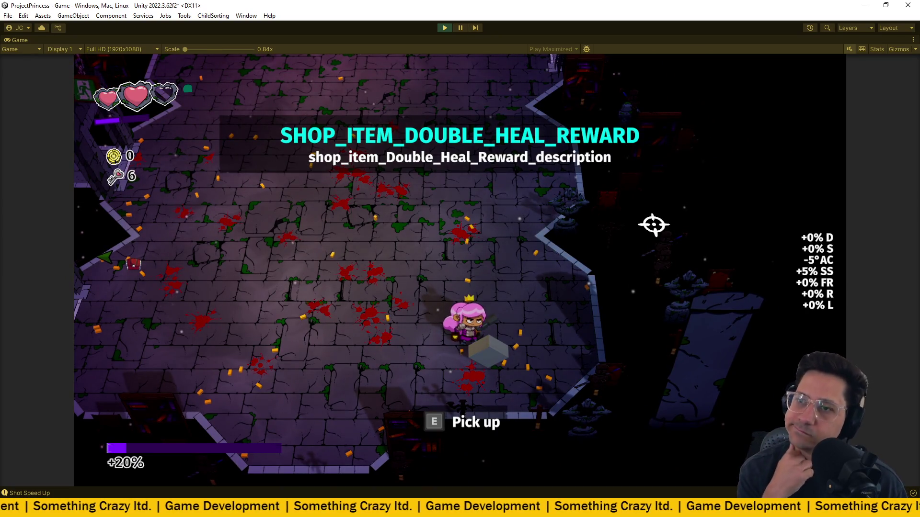
- Travel west through several rooms to the trade-health-for-items shop in the centre
key("a")
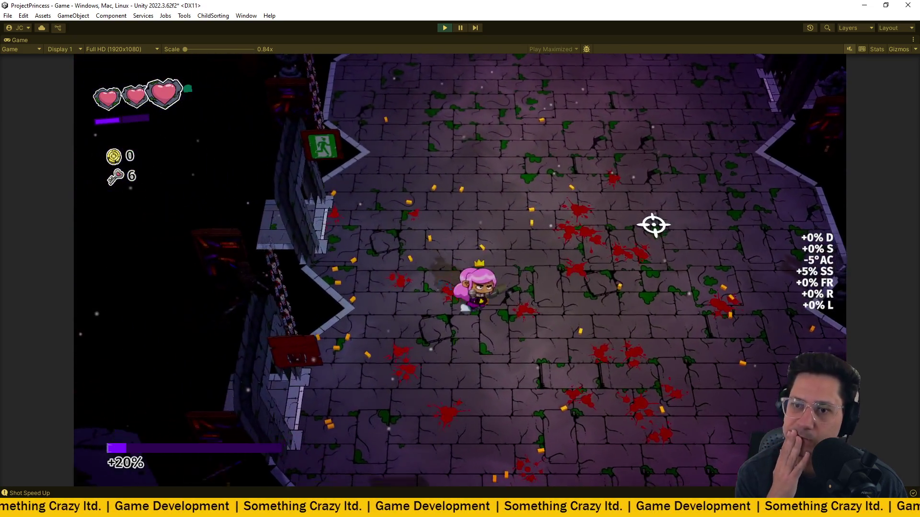
key("w")
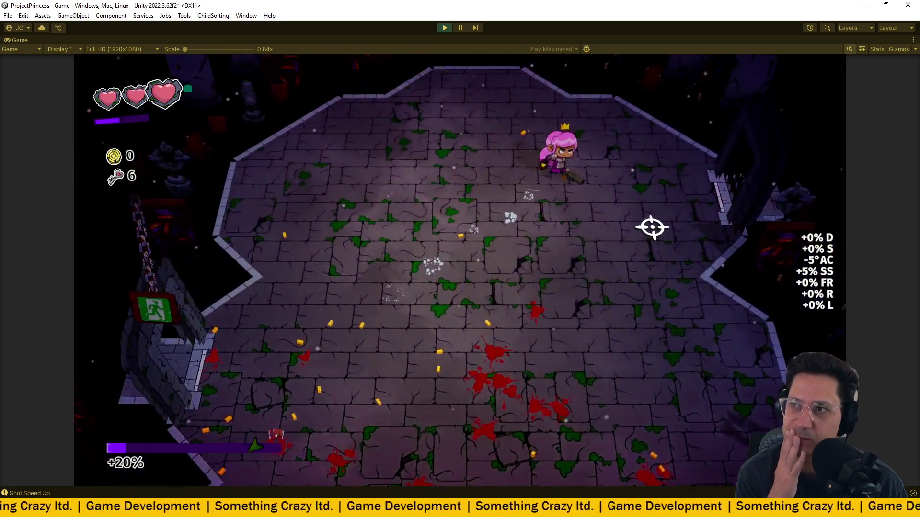
key("a")
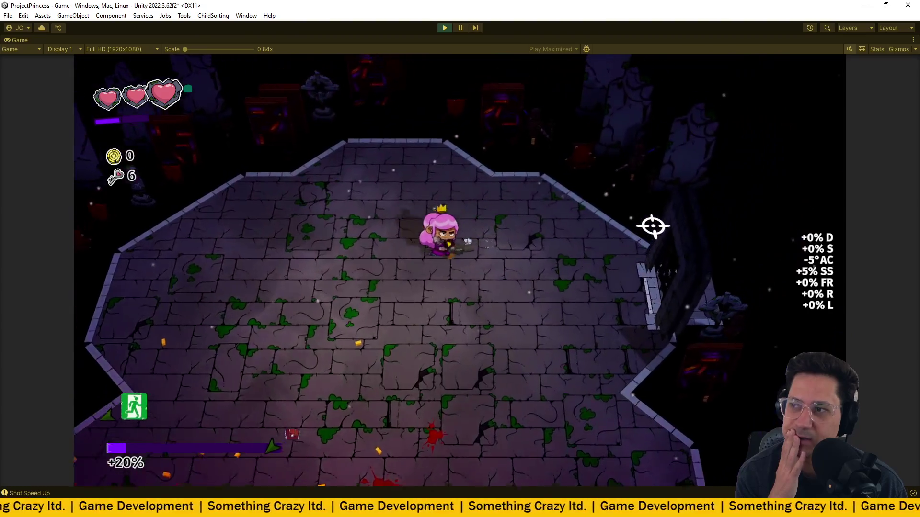
key("a")
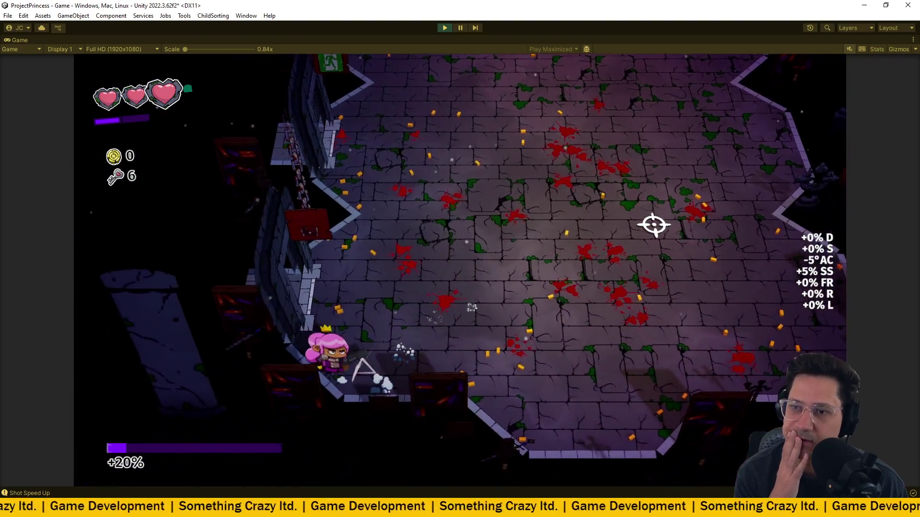
key("a")
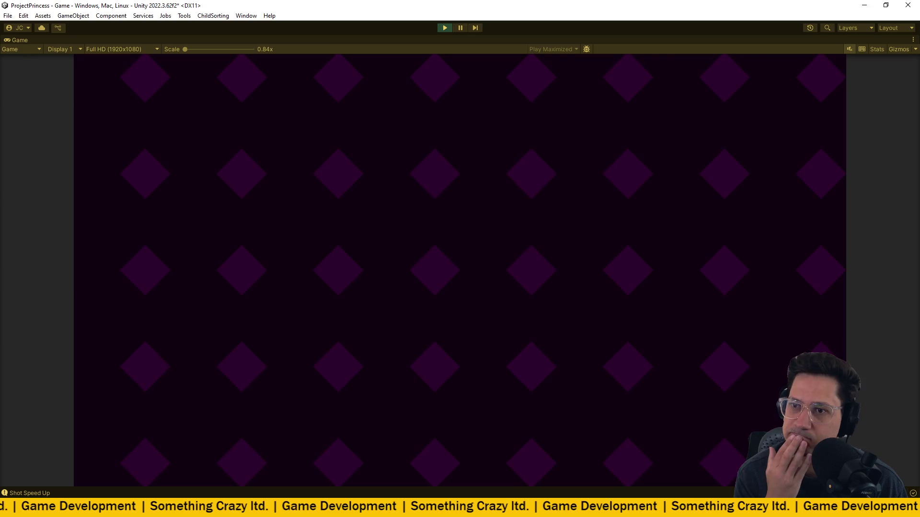
key("a")
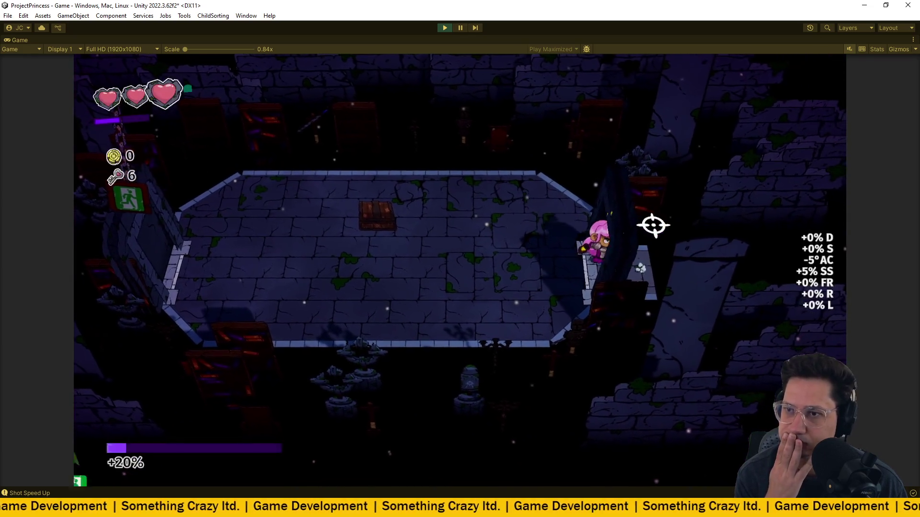
key("a")
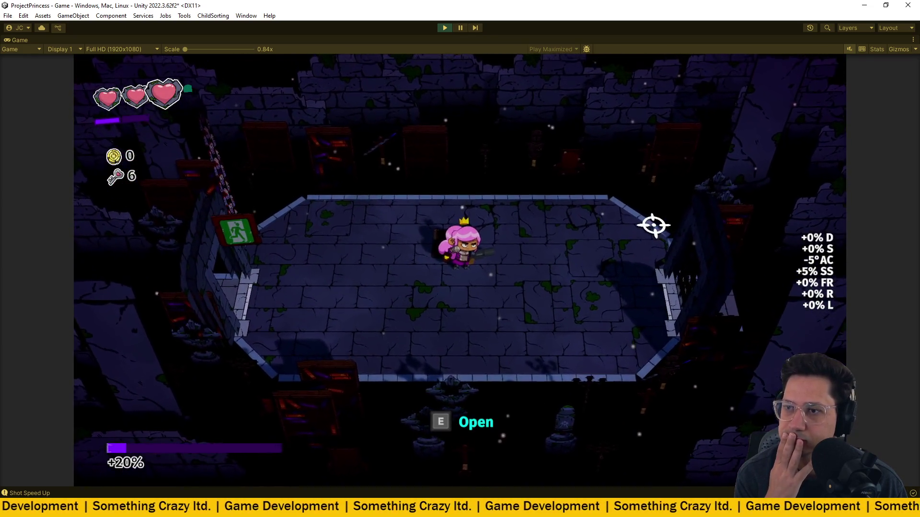
key("a")
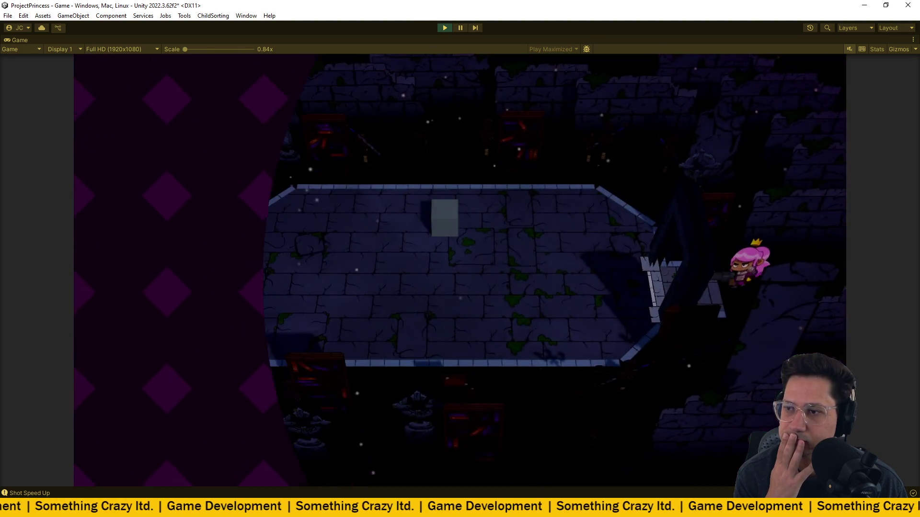
key("a")
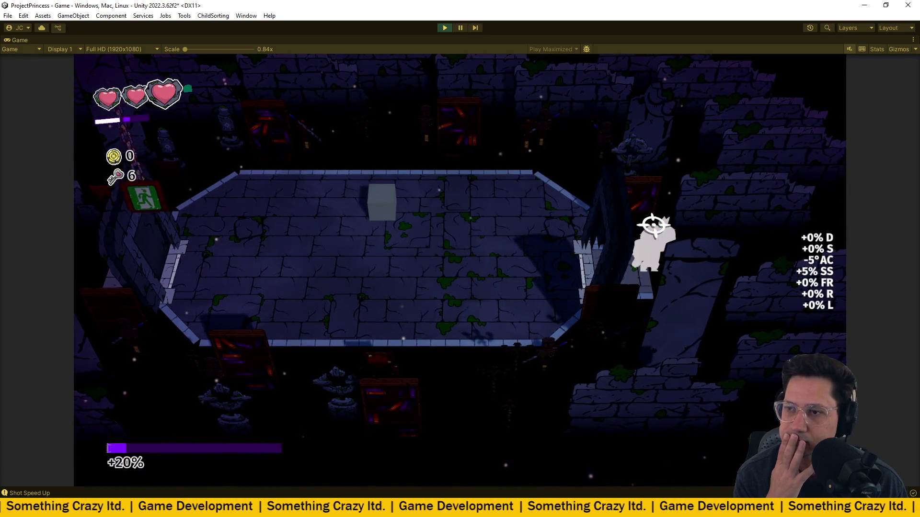
key("a")
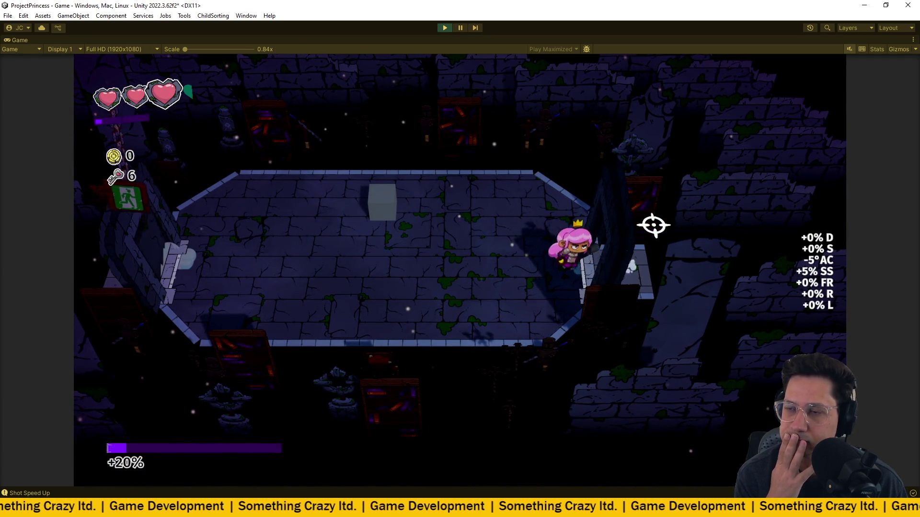
- View and cycle the shop's offers, then move to the west wall beside the exit sign
key("s")
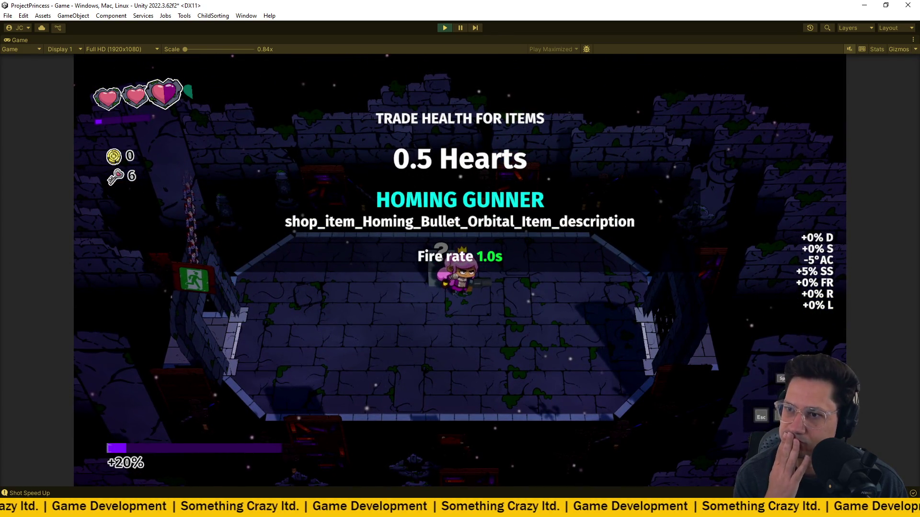
key("space")
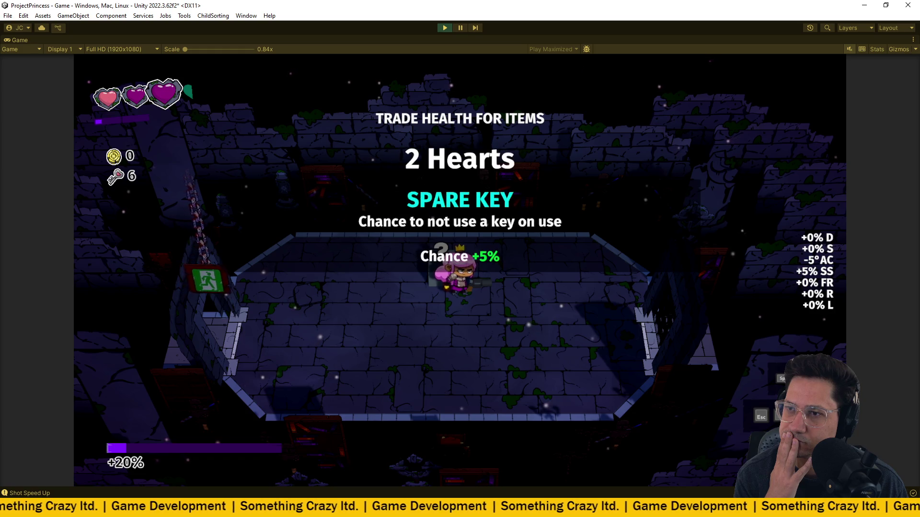
key("d")
key("a")
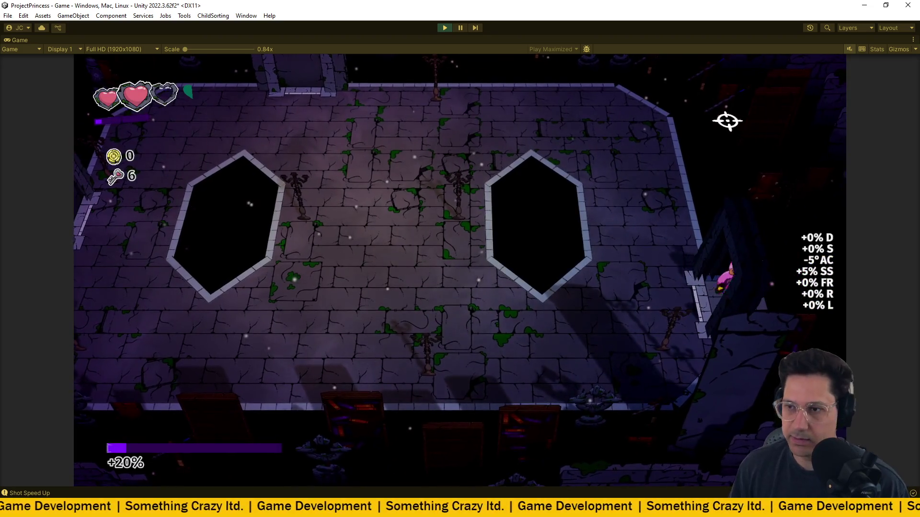
- Run into the next room and fight the enemies while dodging their bullets until cleared
key("a")
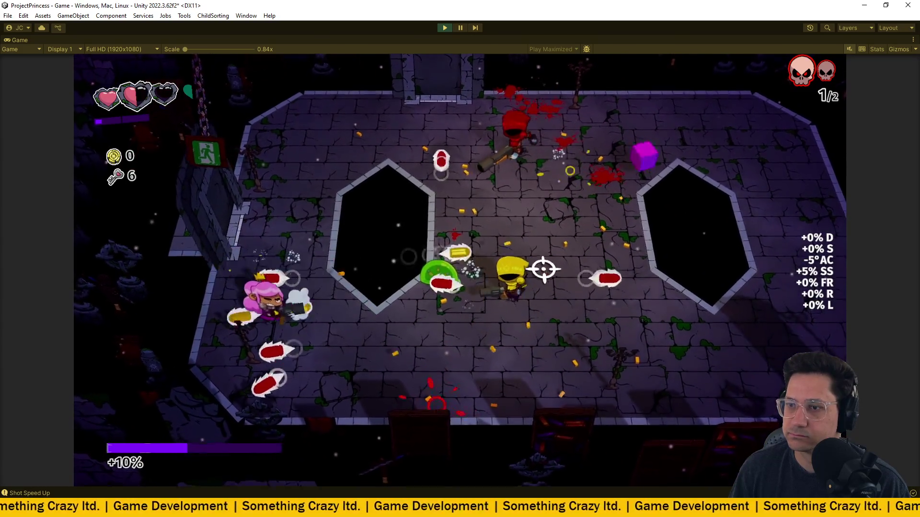
key("d")
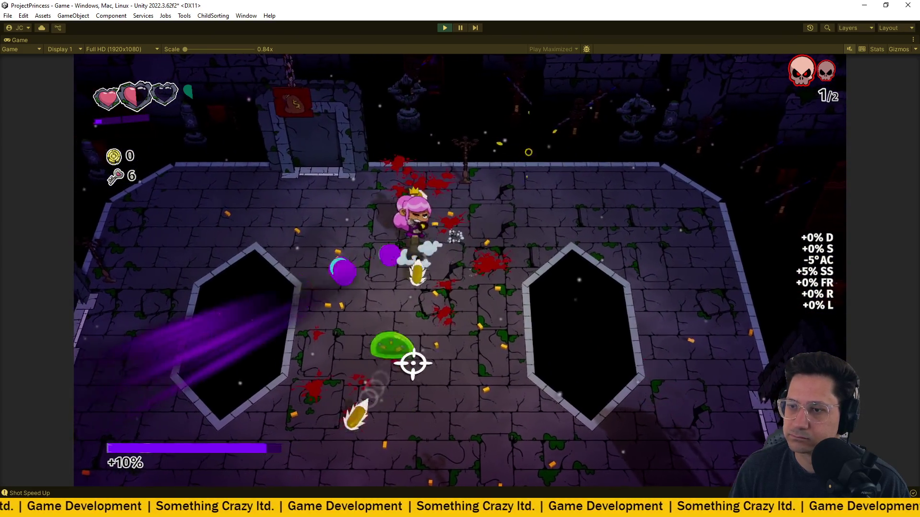
key("s")
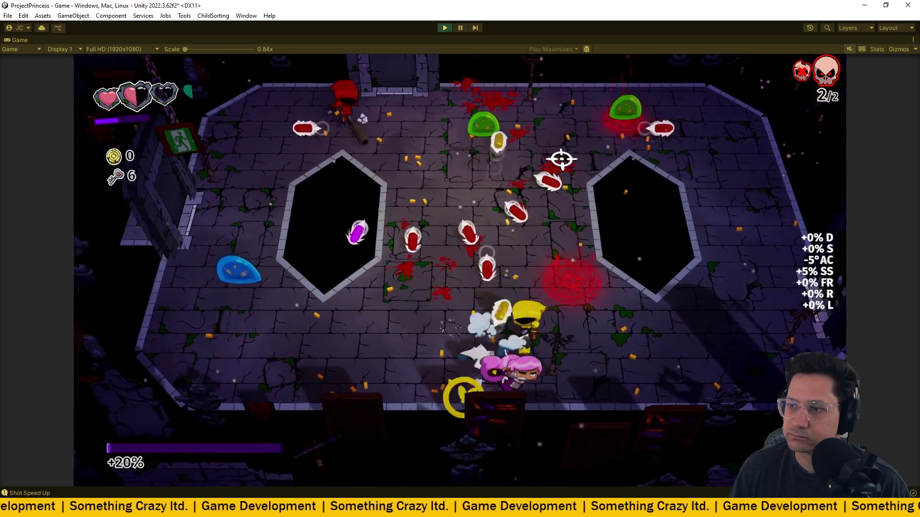
key("d")
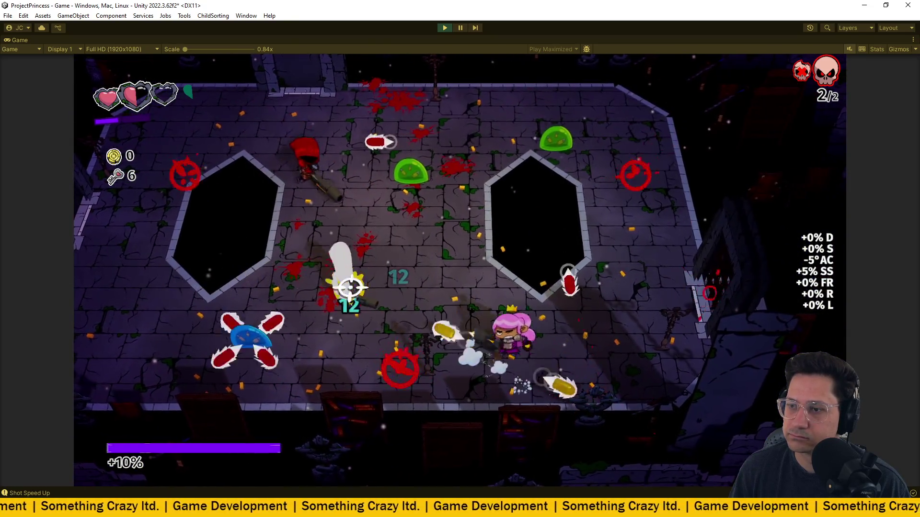
key("a")
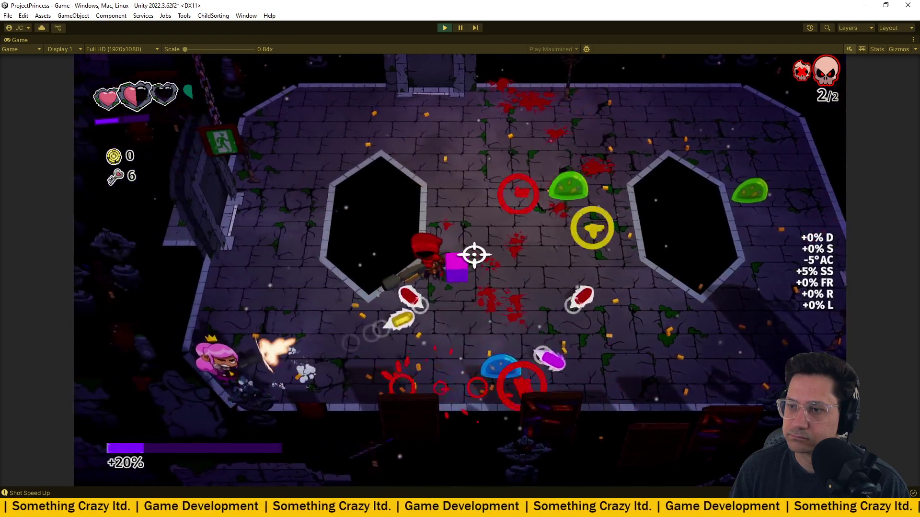
key("s")
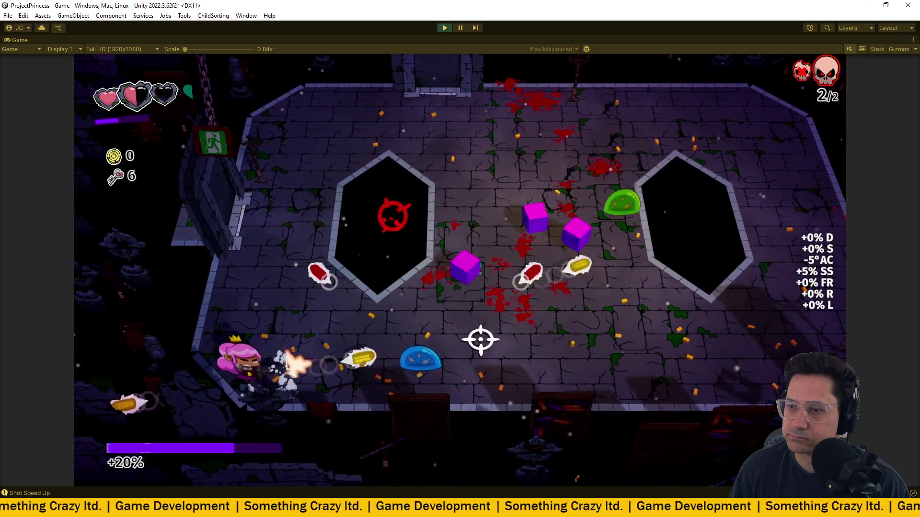
key("d")
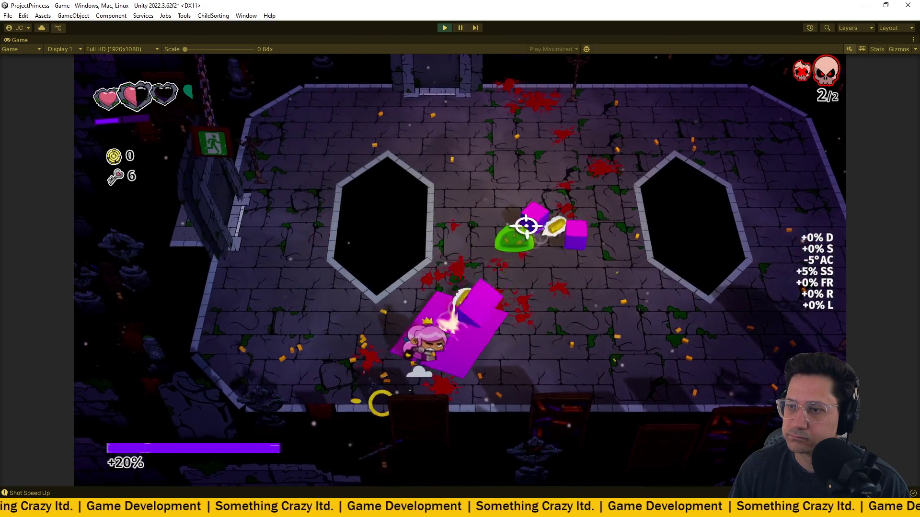
- Pick up the Double Key Reward, raising keys from 6 to 8, and head to the top door
key("d")
key("w")
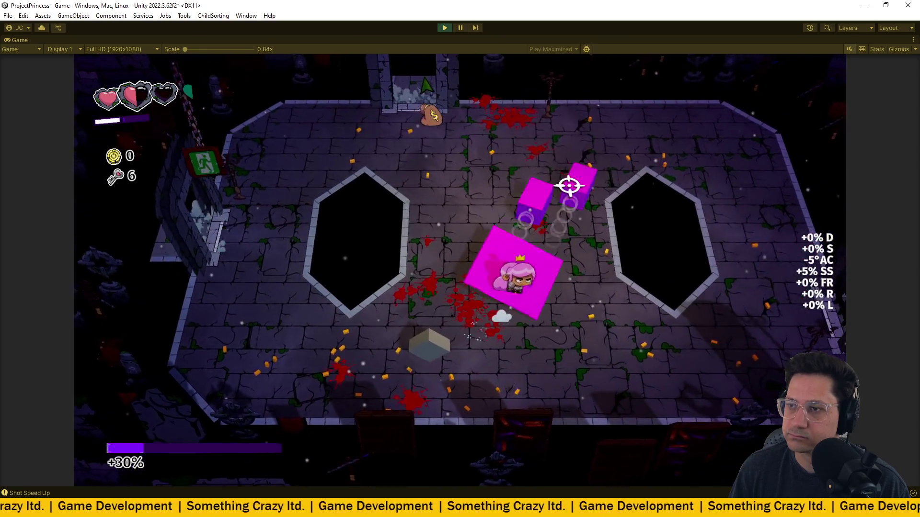
key("s")
key("a")
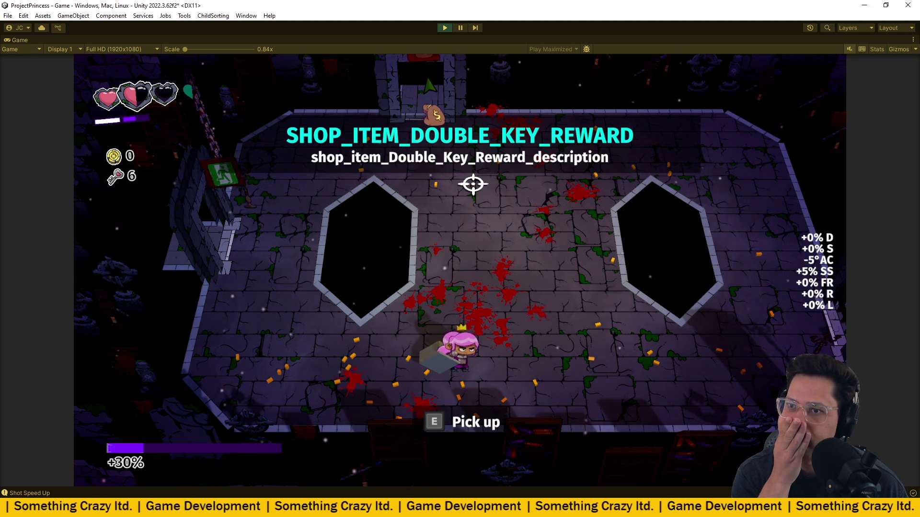
key("e")
key("w")
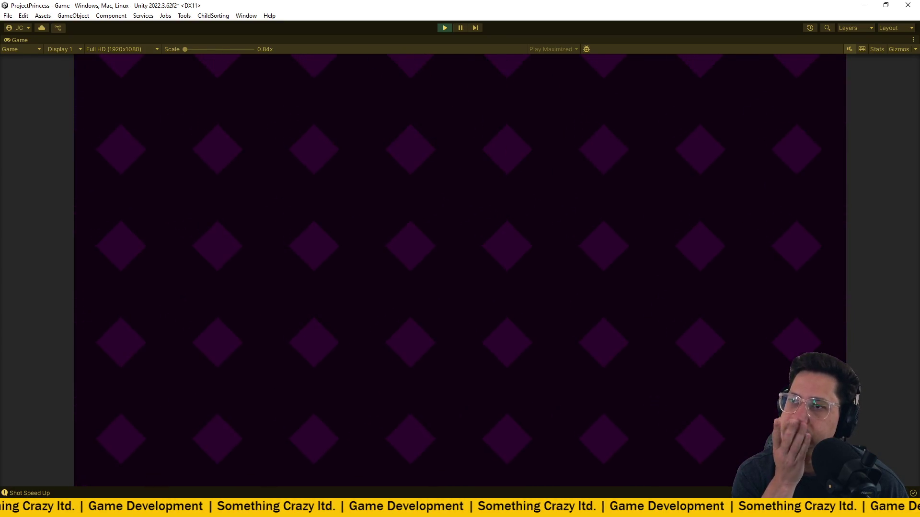
- Compare the Golden Hammer, Gas Tank and Barbed Bullet items on the pedestals
key("w")
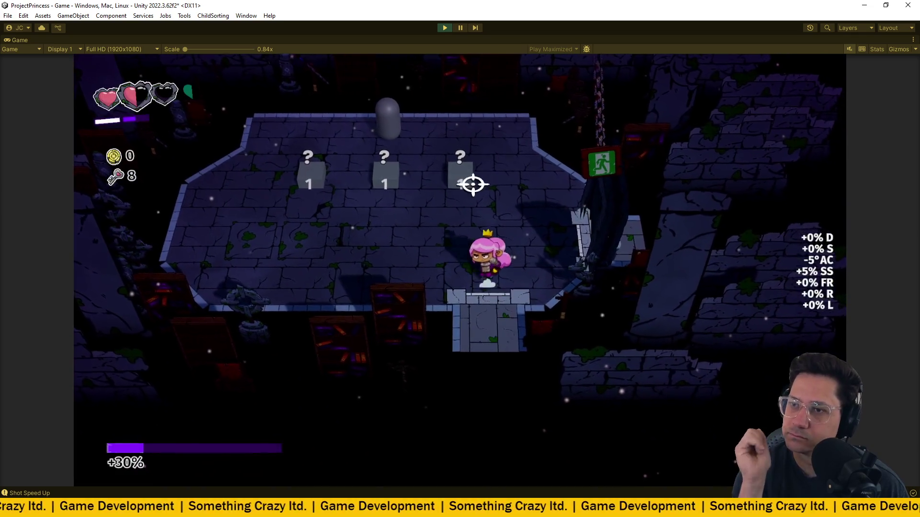
key("a")
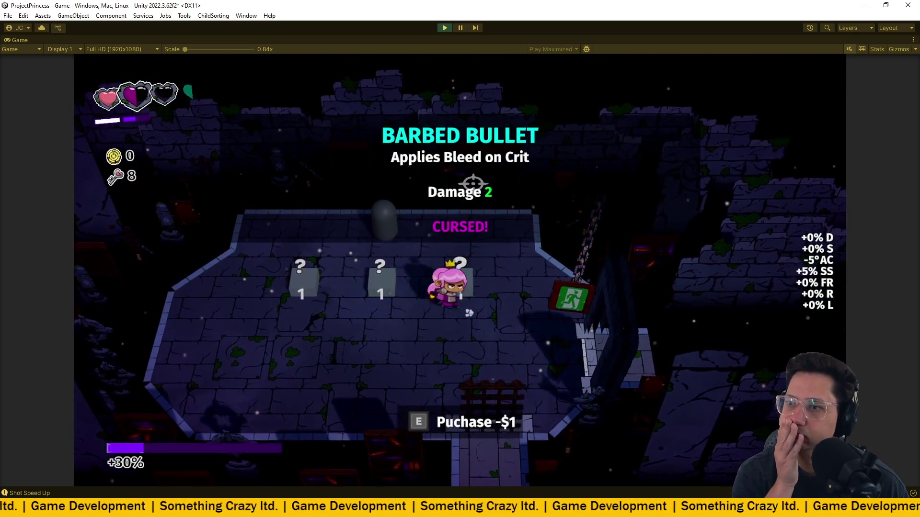
key("a")
key("d")
key("a")
key("d")
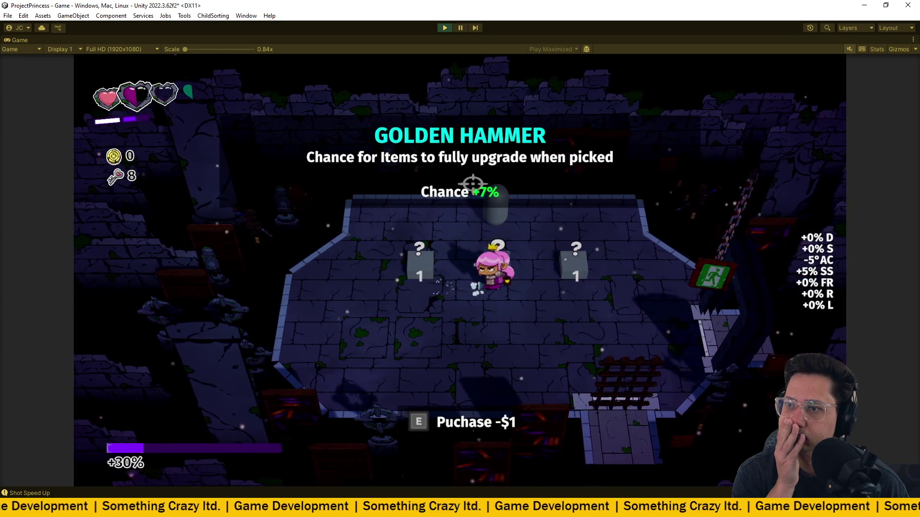
key("a")
key("d")
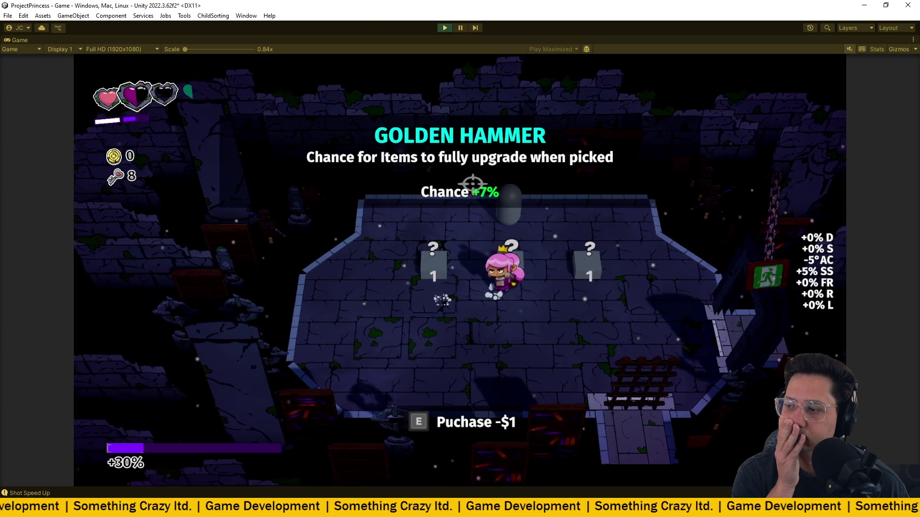
key("a")
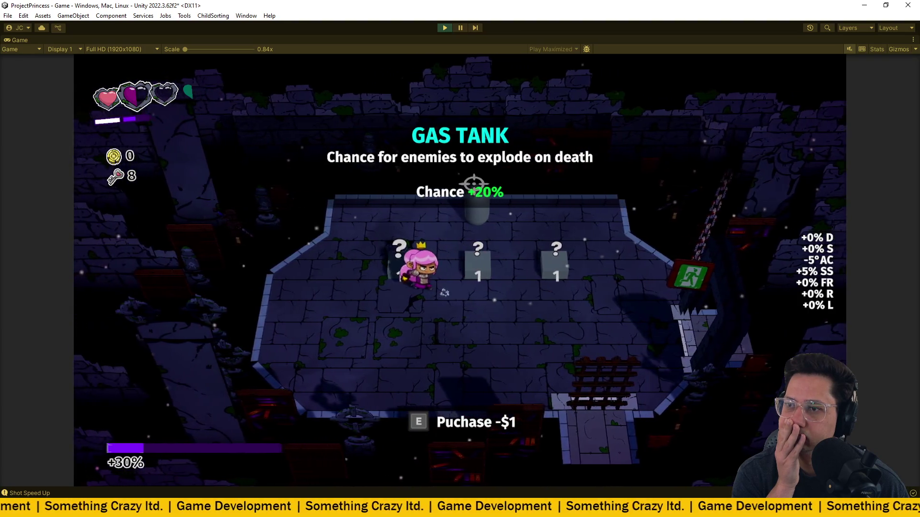
key("d")
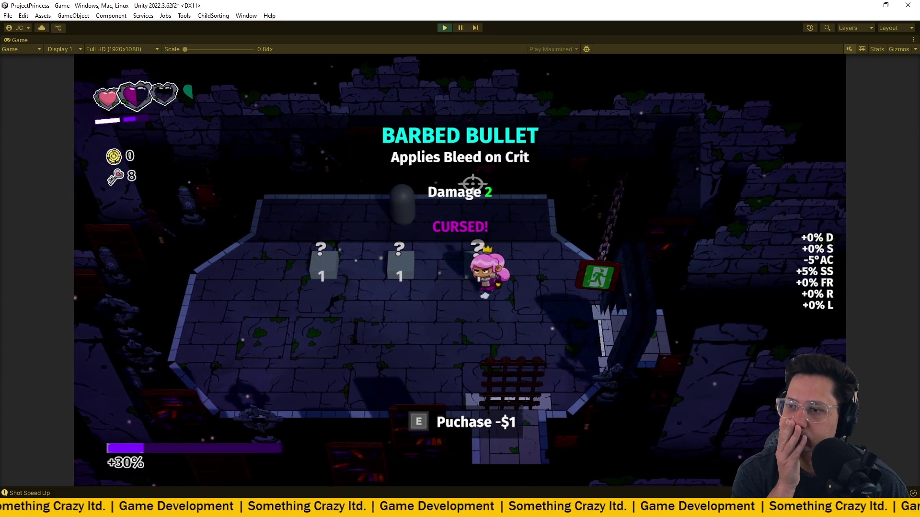
- Buy the cursed Barbed Bullet, dismiss the Choose One cards, and leave through the bottom door
key("e")
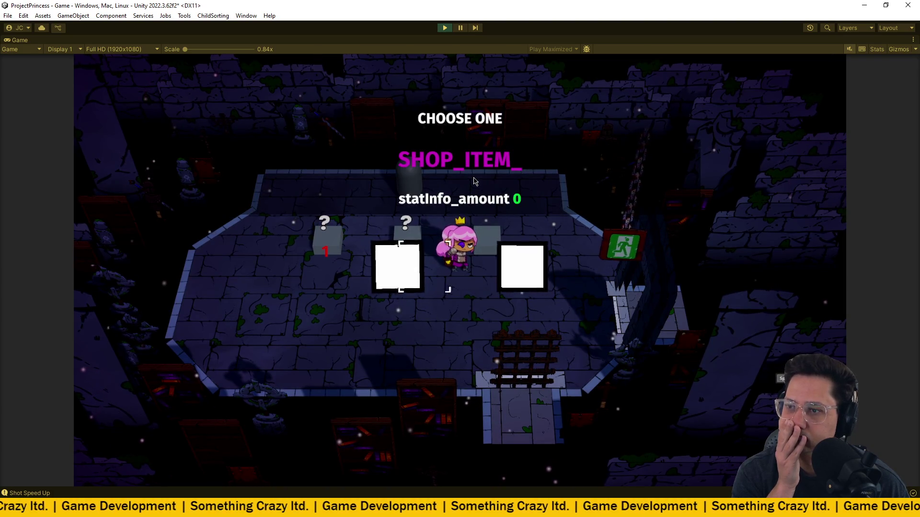
key("e")
key("s")
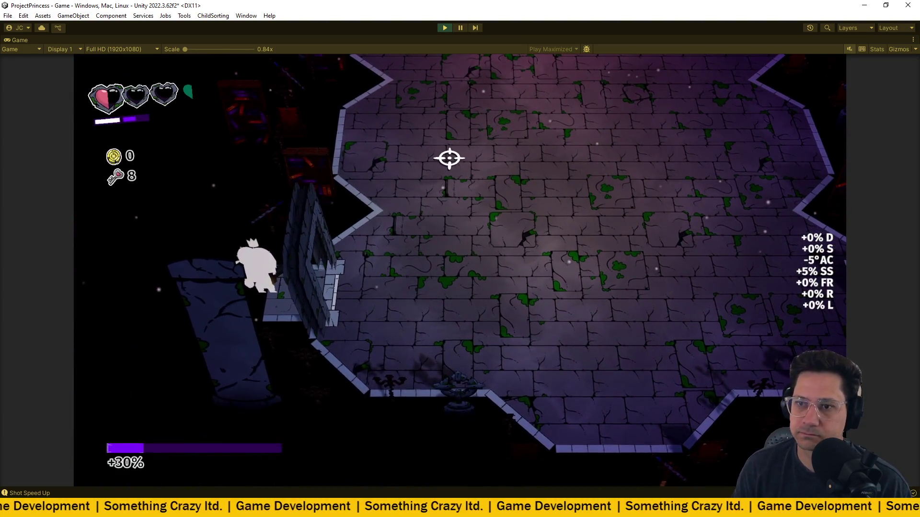
- Enter the arena centre to trigger the fight and dodge enemy fire as enemies spawn
key("d")
key("w")
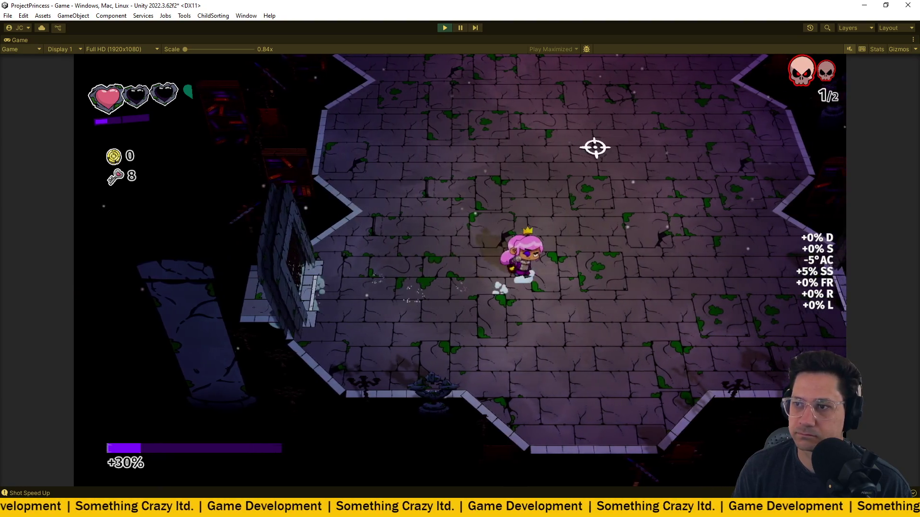
key("d")
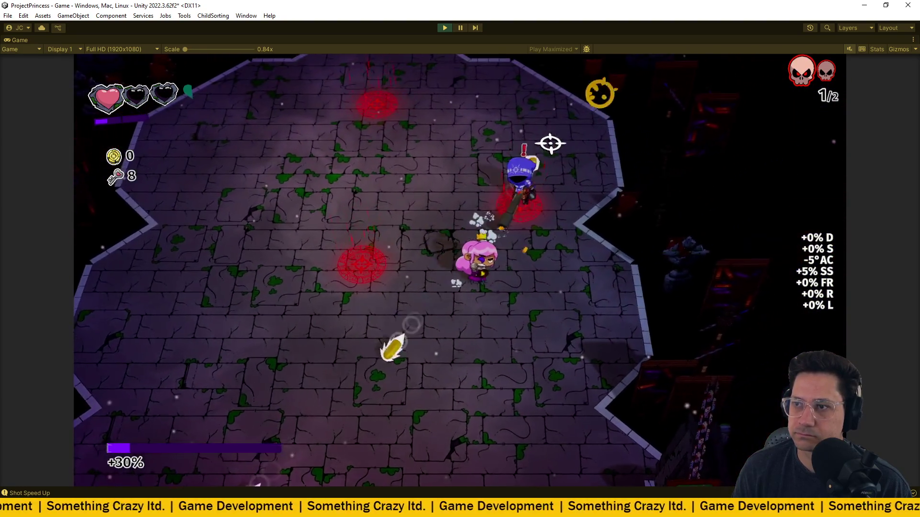
key("w")
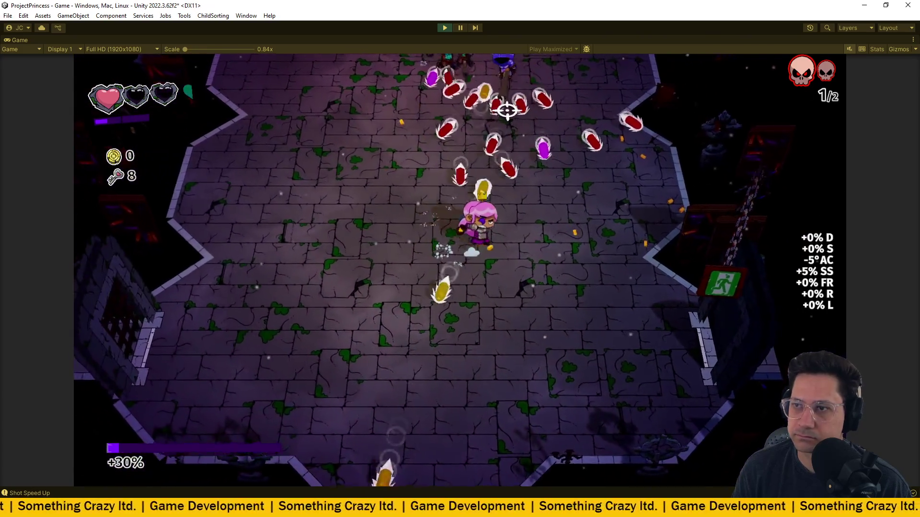
key("d")
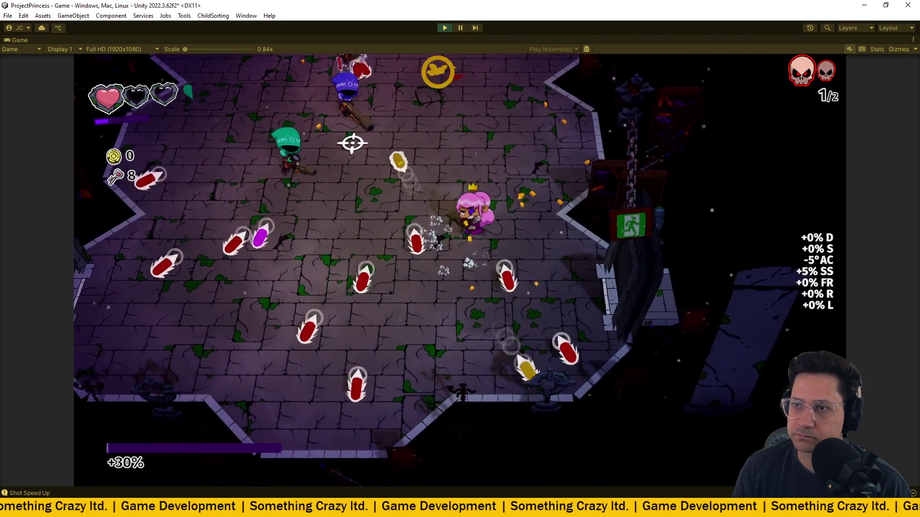
key("a")
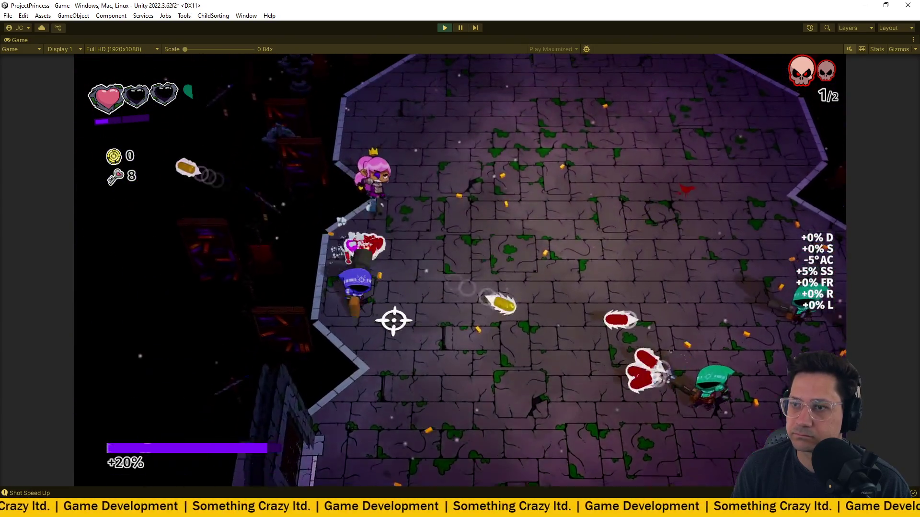
key("w")
- Shoot down the first wave of enemies while running across the arena
left_click(375, 409)
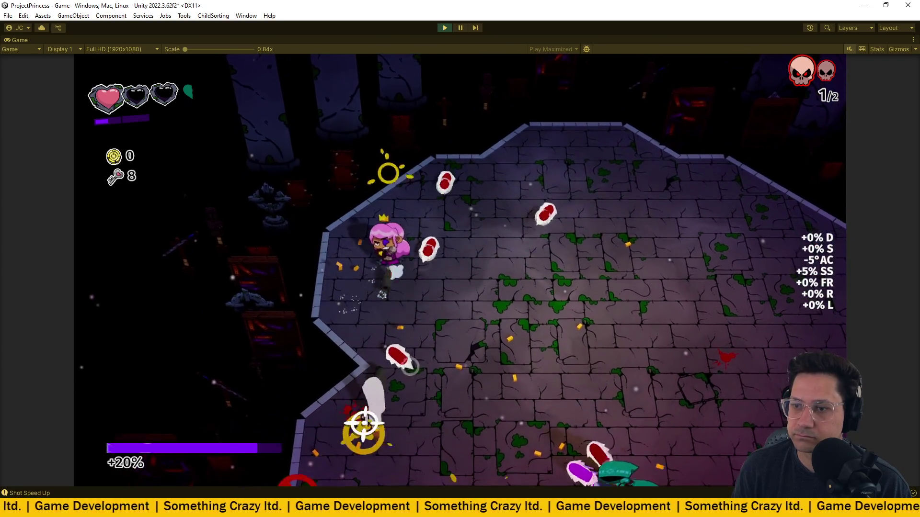
key("d")
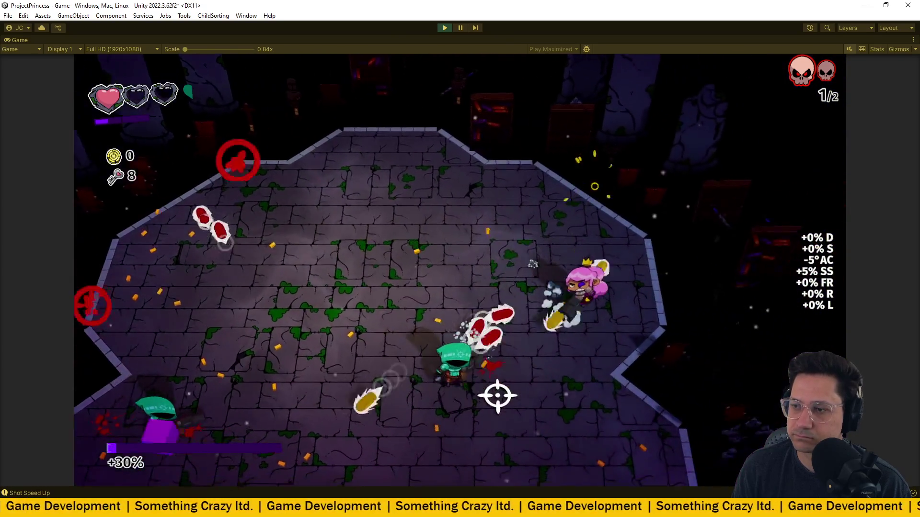
key("a")
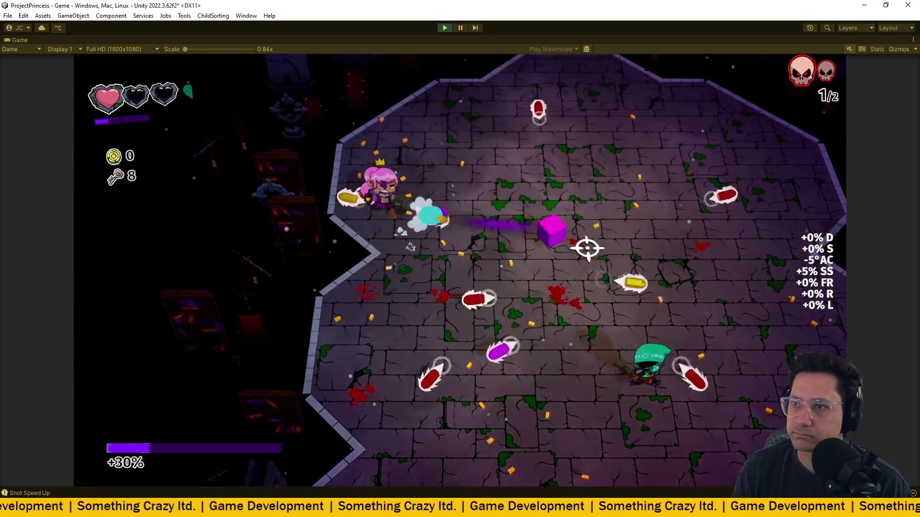
key("s")
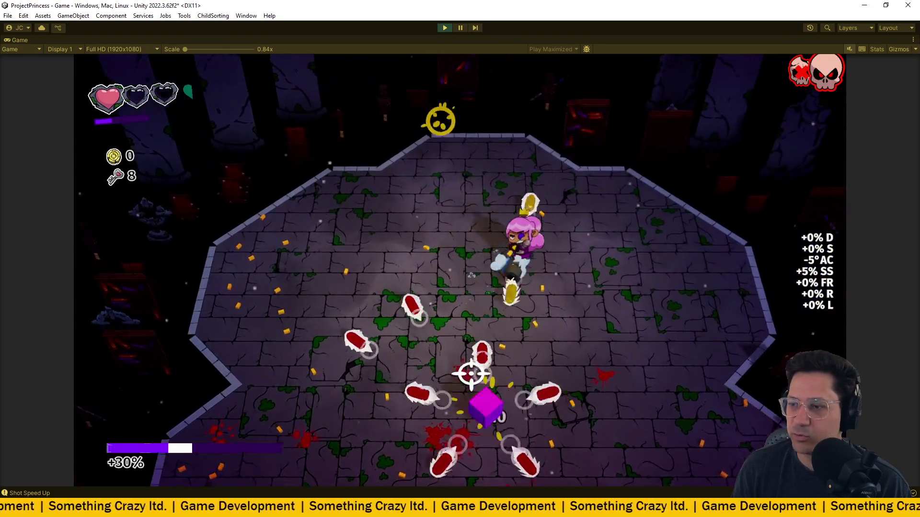
left_click(472, 374)
- Fight the second wave, shooting enemies above and below while dodging bullets
key("a")
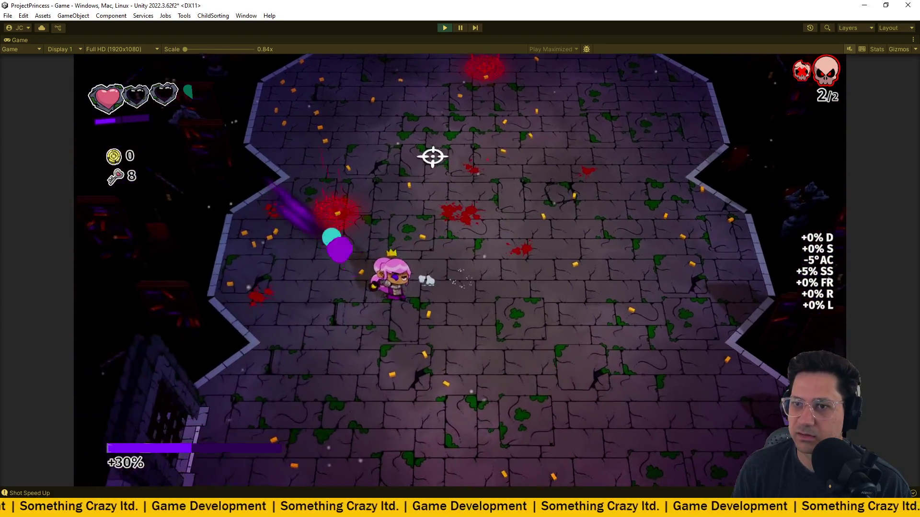
left_click(437, 127)
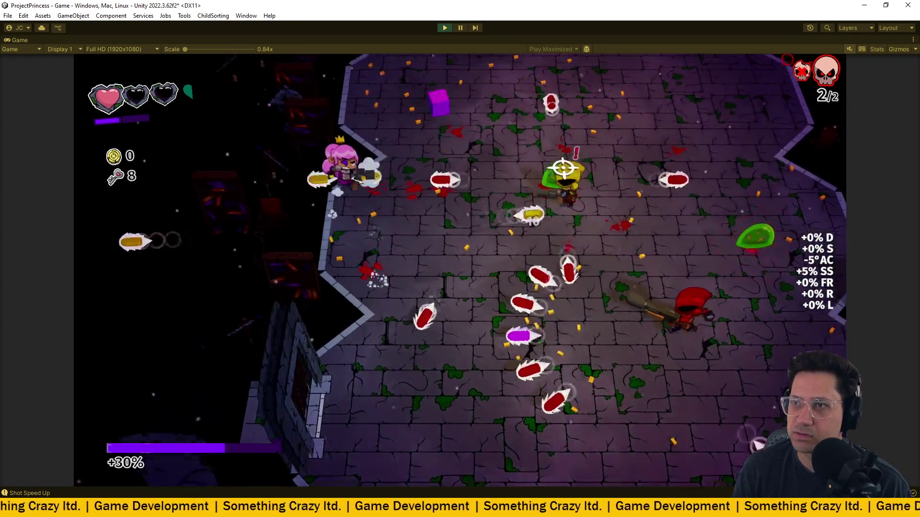
key("s")
left_click(501, 384)
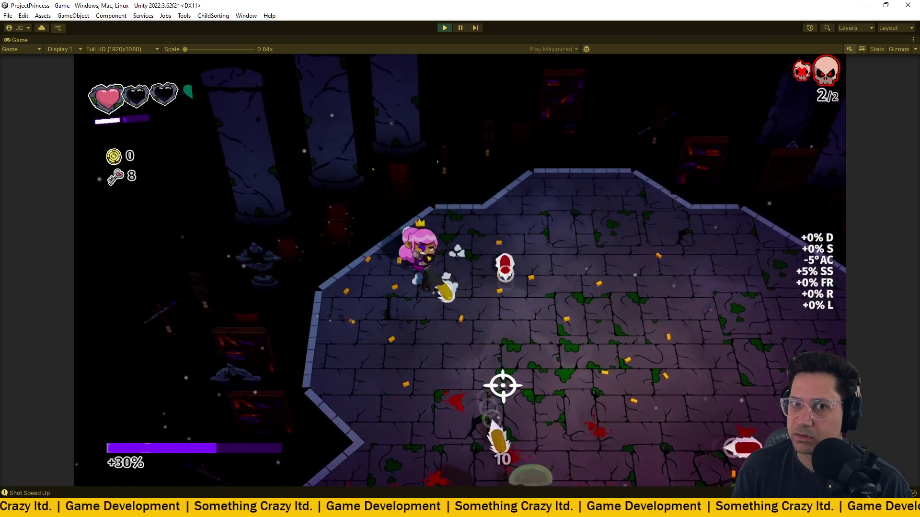
key("w")
key("d")
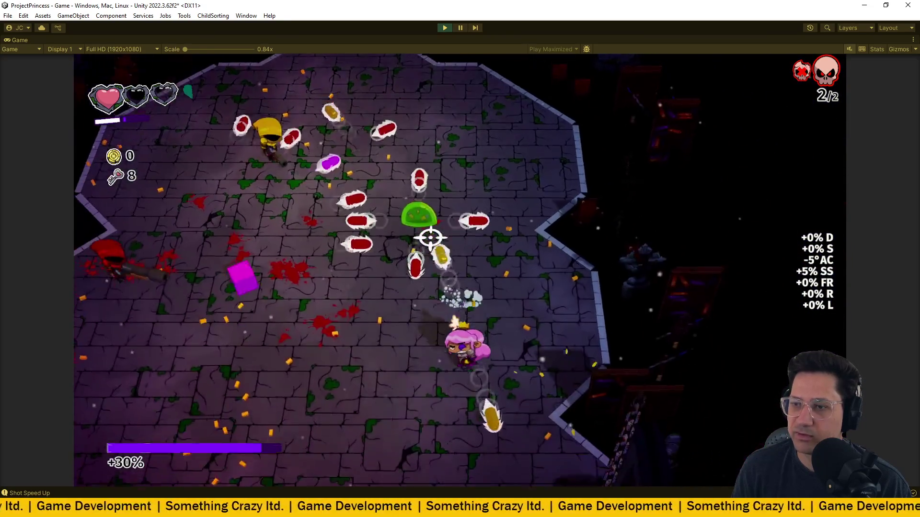
- Shoot the last enemies to complete the 2/2 wave counter
left_click(431, 126)
key("w")
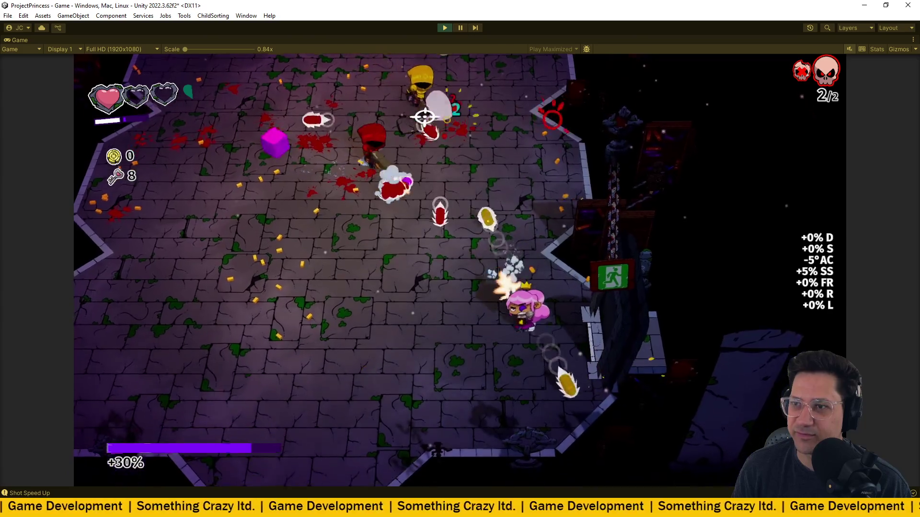
left_click(425, 118)
key("d")
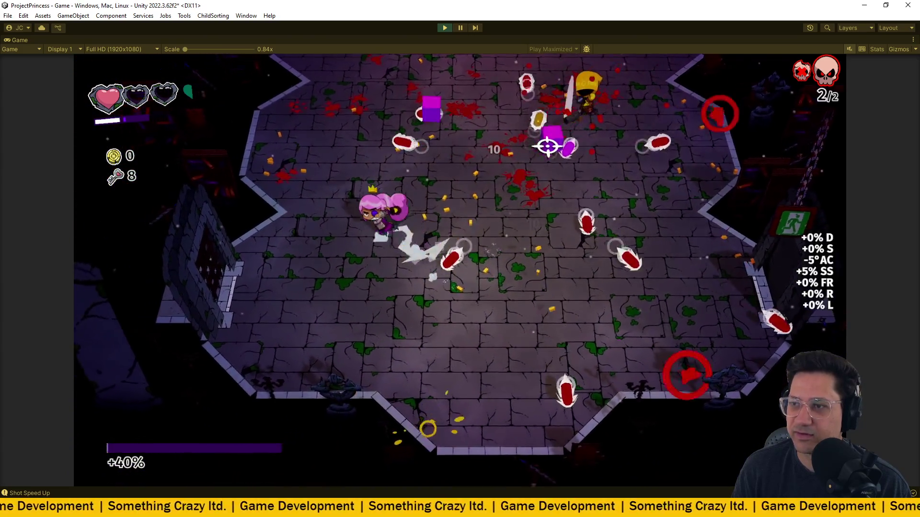
left_click(548, 143)
- Walk across the cleared arena to stand next to the dropped Shield Reward
key("s")
key("d")
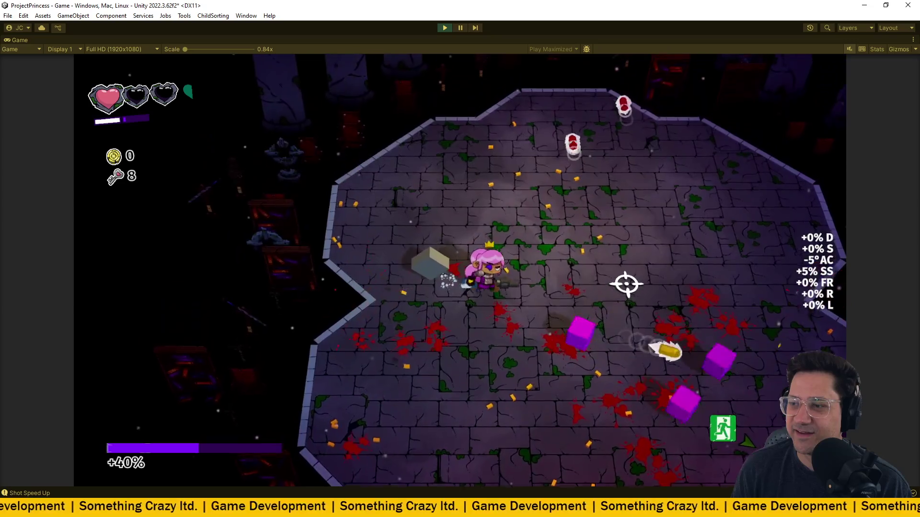
key("w")
key("a")
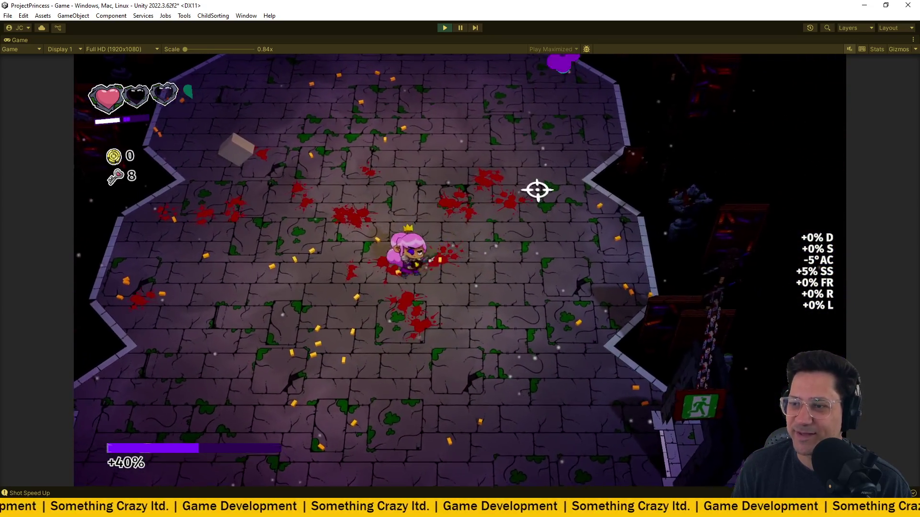
key("w")
key("a")
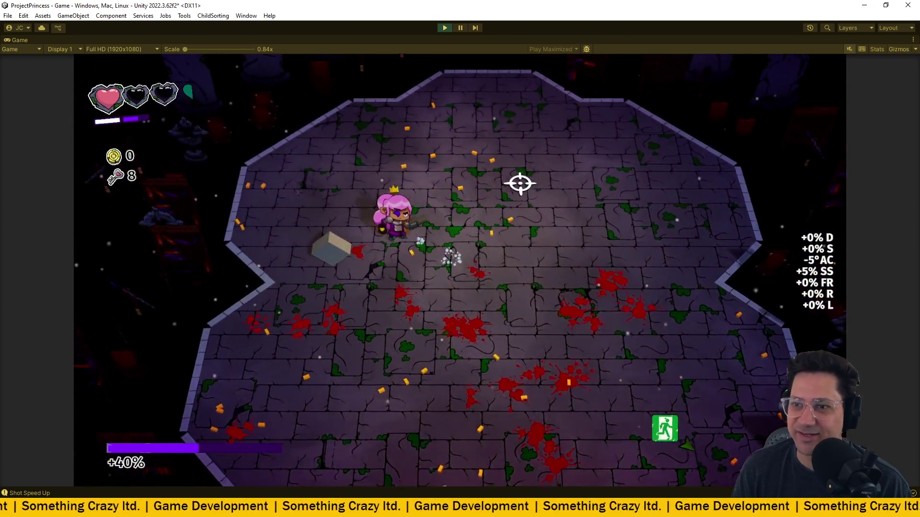
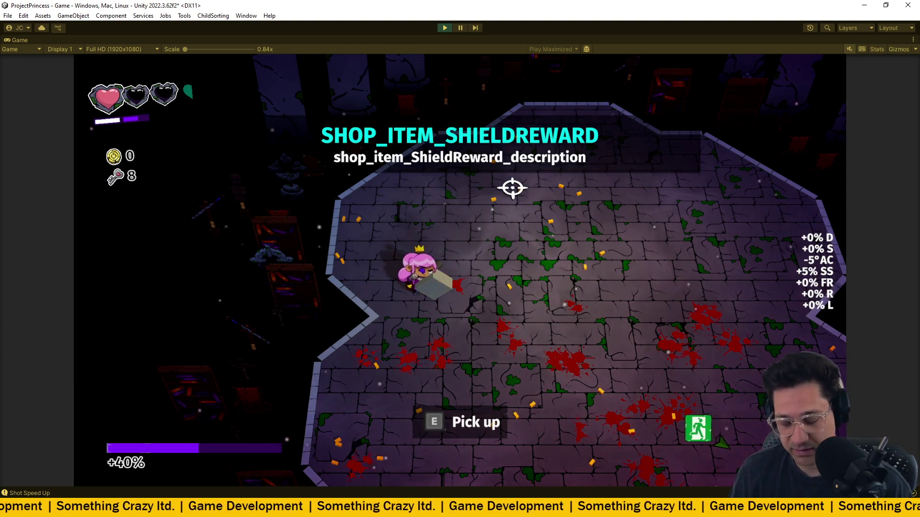
- Walk onto the SHIELDREWARD box and pick up the shield with E
key("w")
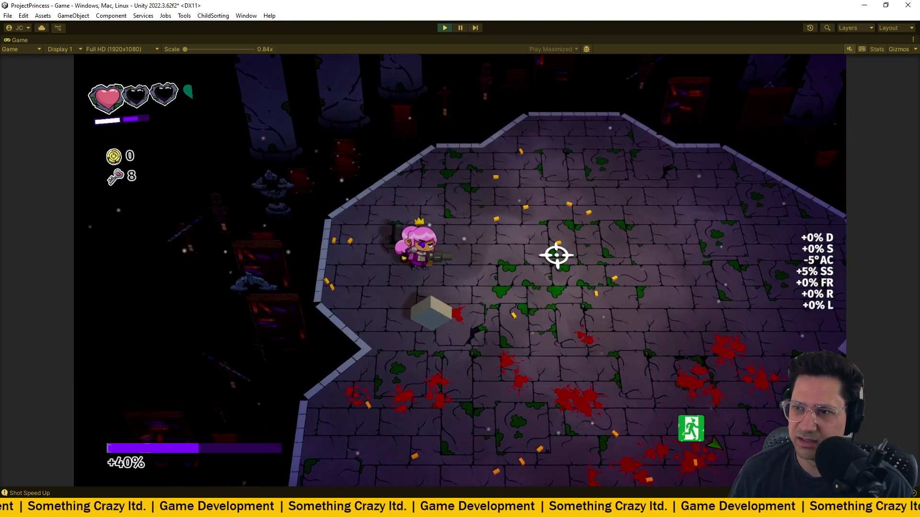
key("s")
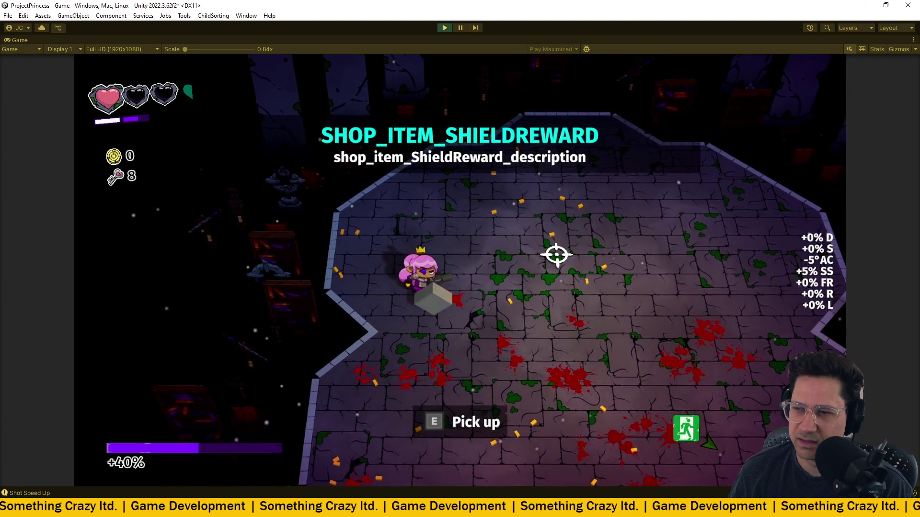
key("e")
- Walk down and right through the exit door into the arena room
key("s")
key("d")
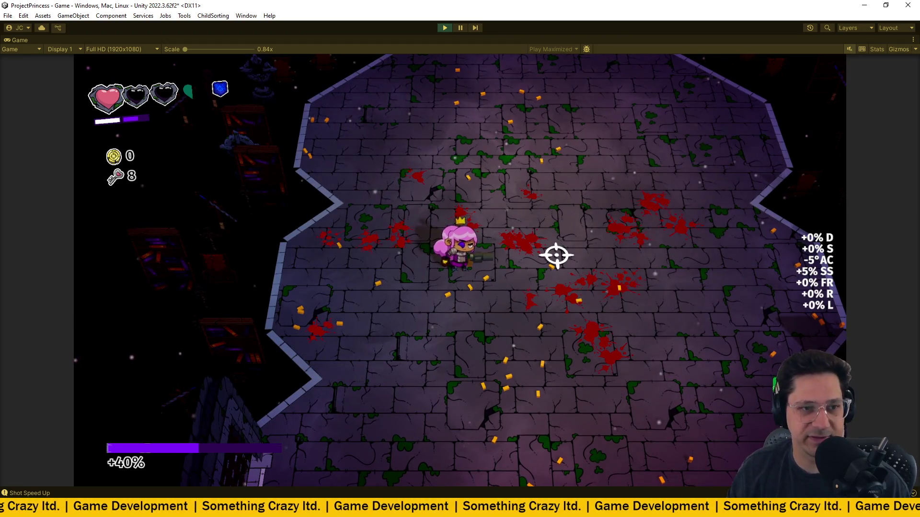
key("s")
key("d")
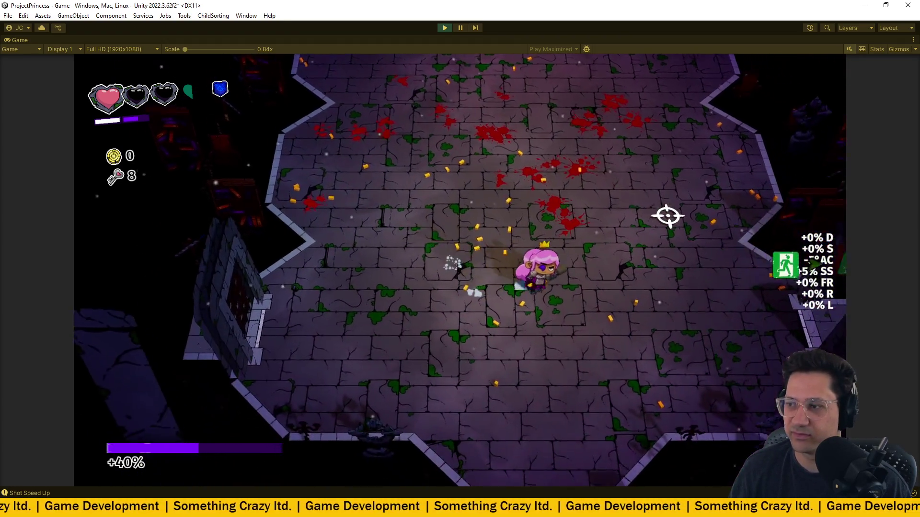
key("d")
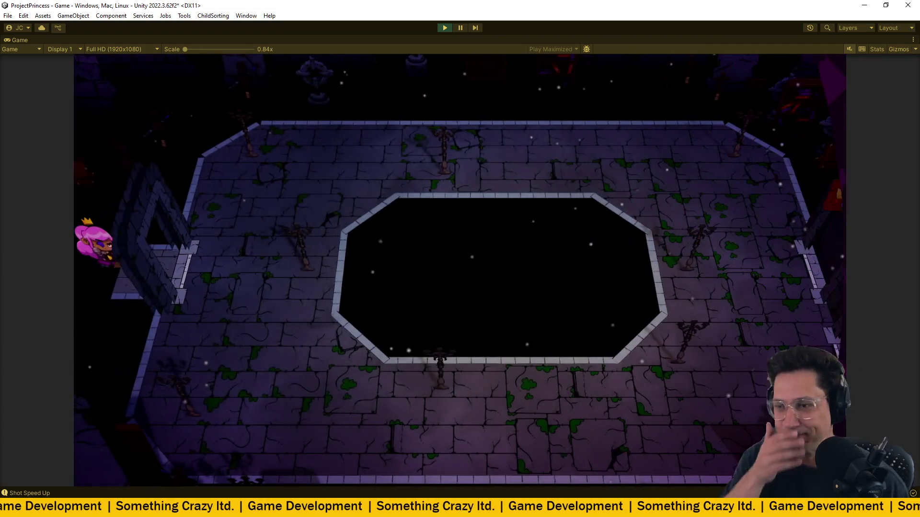
- Enter the arena and fight the first enemy wave, dodging bullets around the central pit
key("d")
key("s")
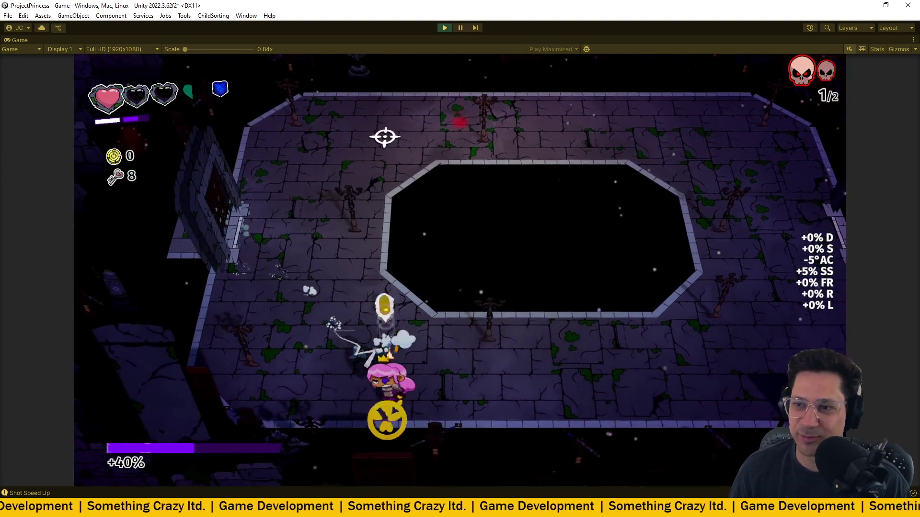
key("a")
key("w")
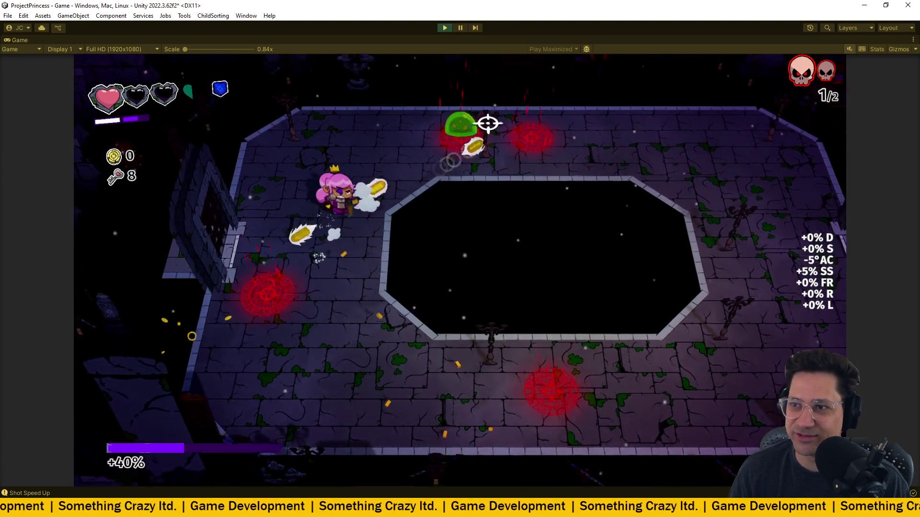
key("a")
key("w")
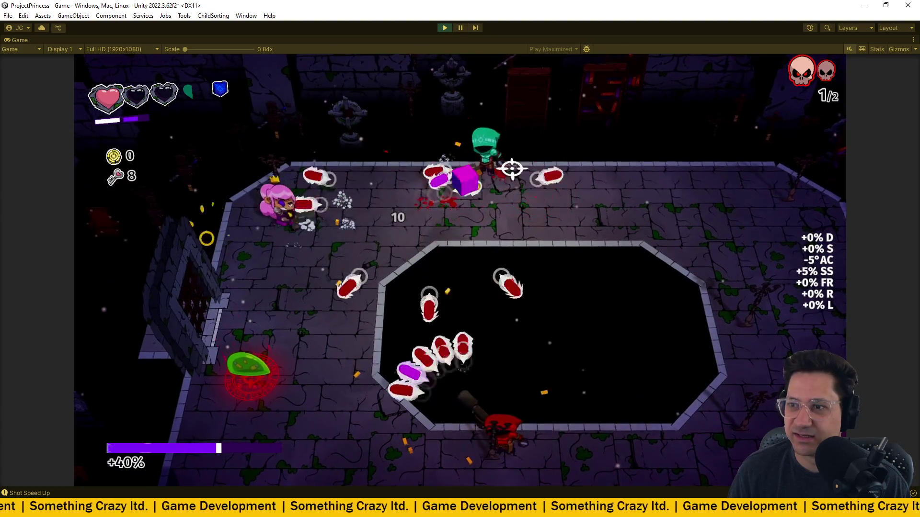
key("d")
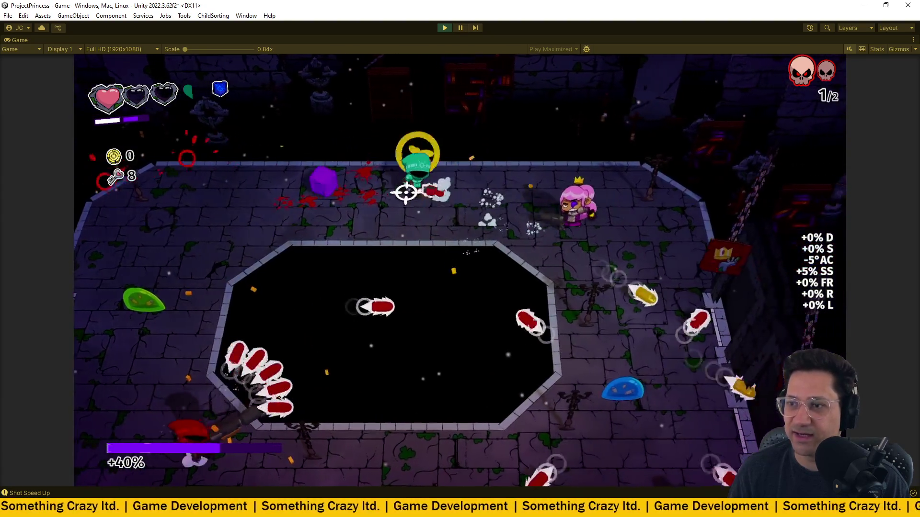
key("w")
key("a")
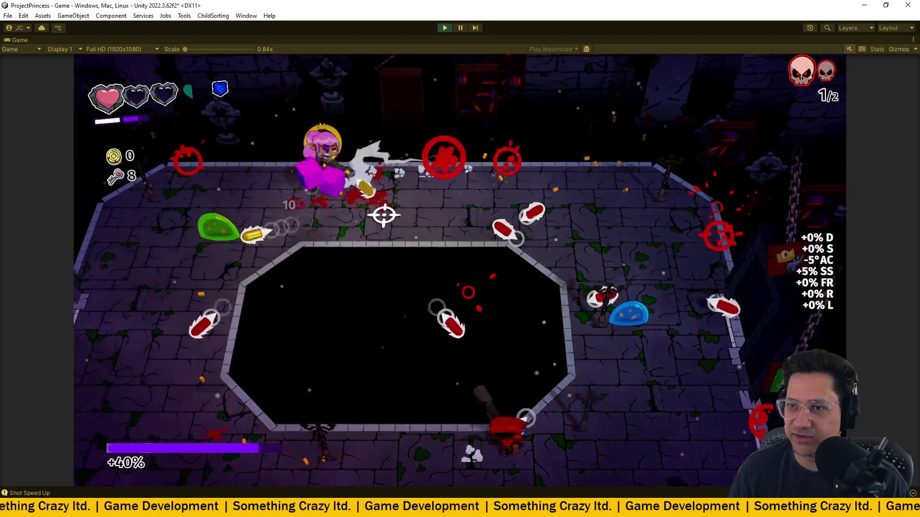
key("a")
key("s")
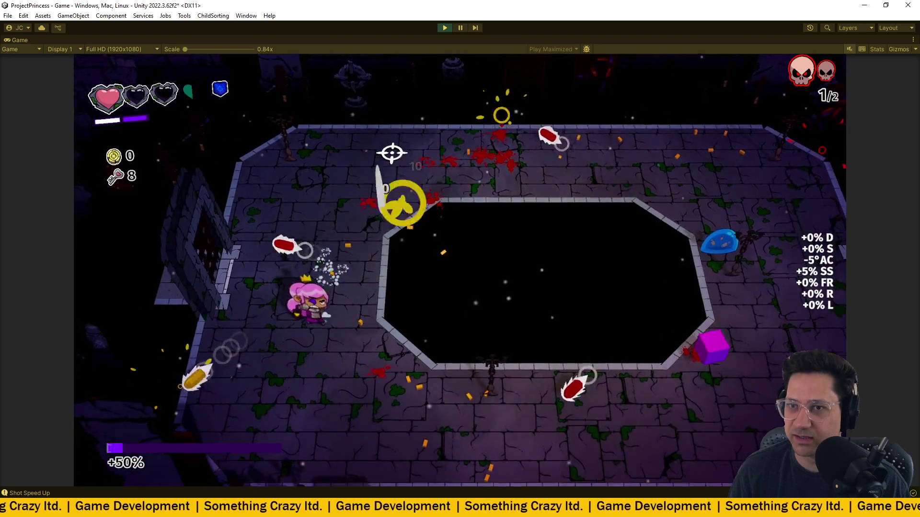
key("w")
key("a")
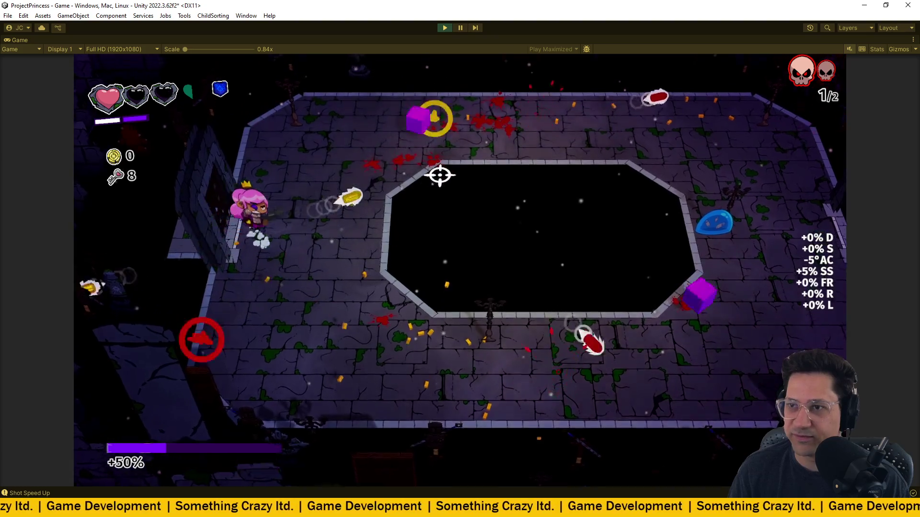
key("d")
key("s")
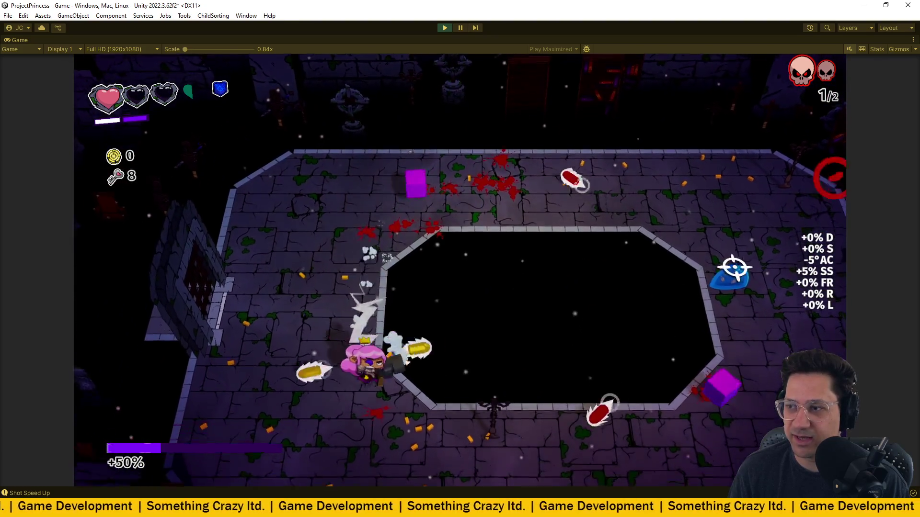
key("d")
key("s")
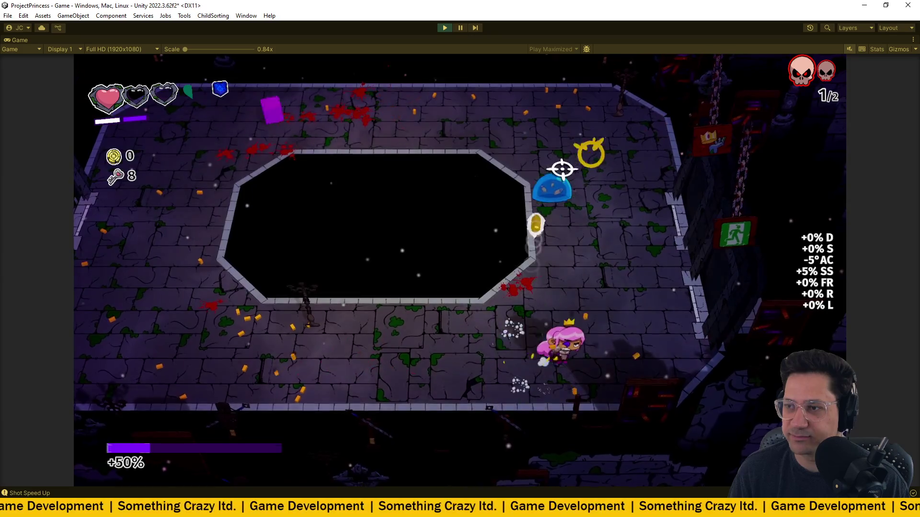
- Defeat the second wave around the pit and collect the dropped key
key("d")
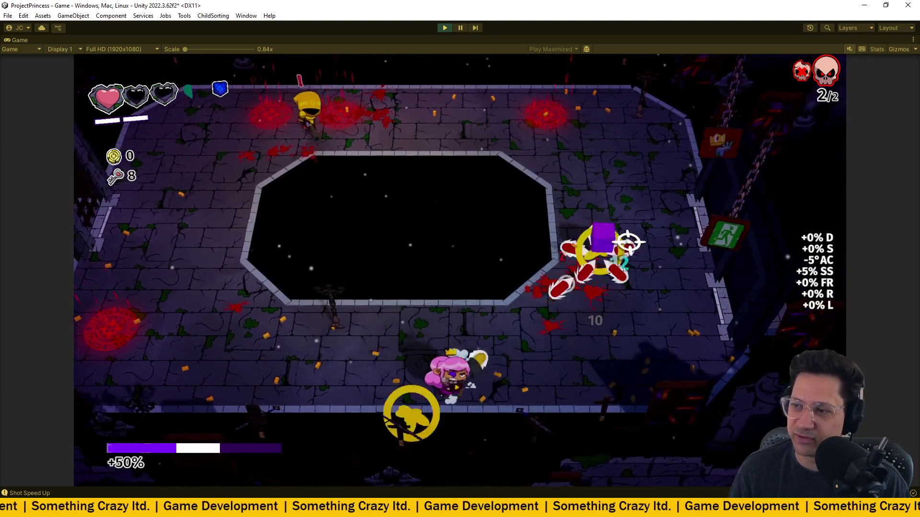
key("w")
key("d")
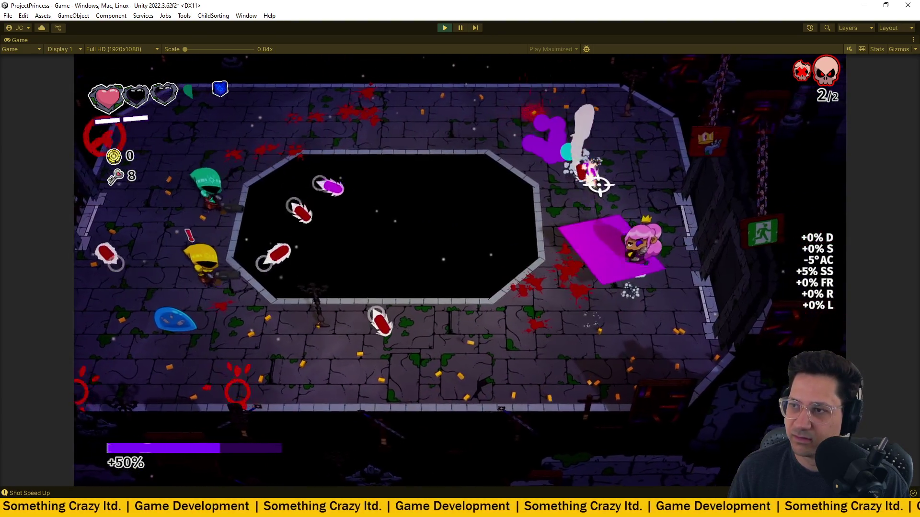
key("w")
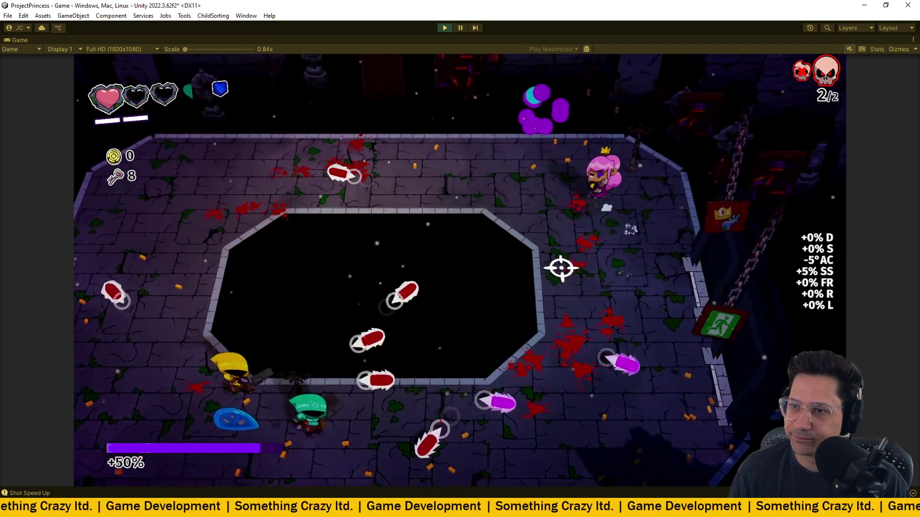
key("a")
key("a")
key("s")
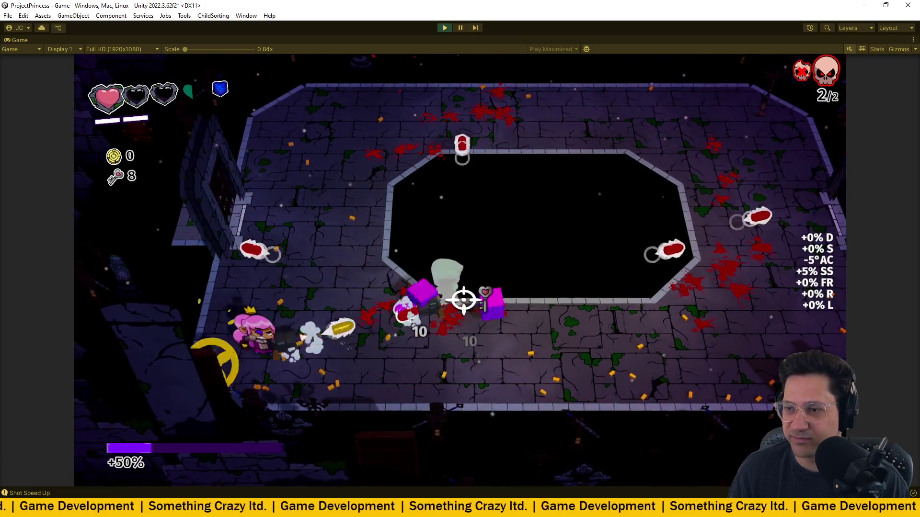
key("a")
key("w")
key("s")
key("d")
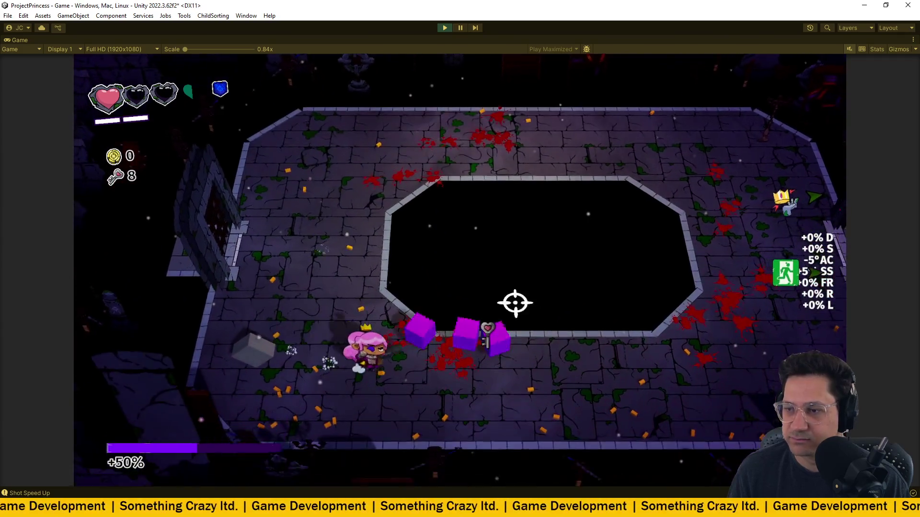
key("d")
key("a")
key("s")
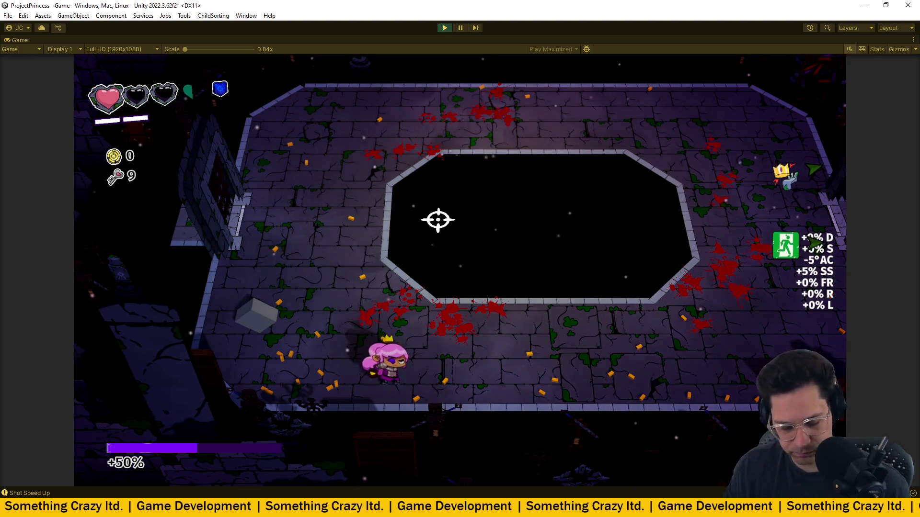
- Pick up the SHOP_ITEM_KEYREWARD box with E, then run left across the arena
key("a")
key("s")
key("d")
key("w")
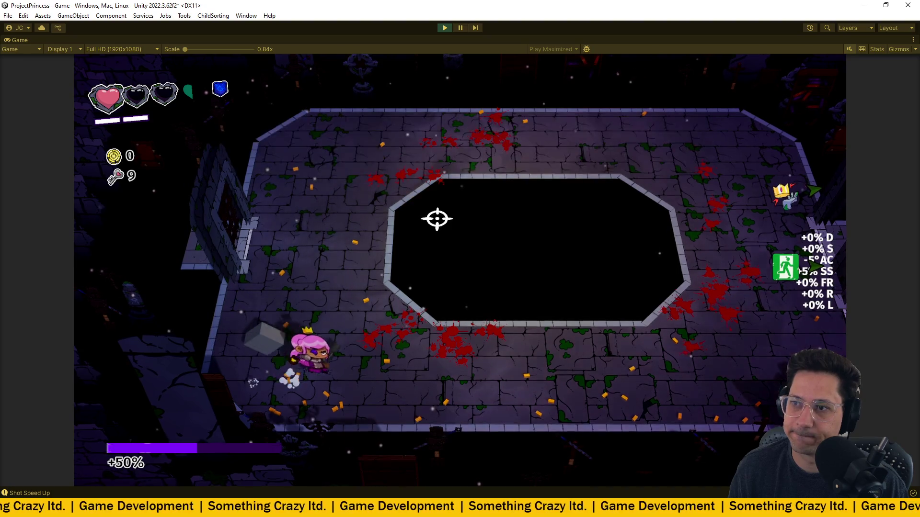
key("d")
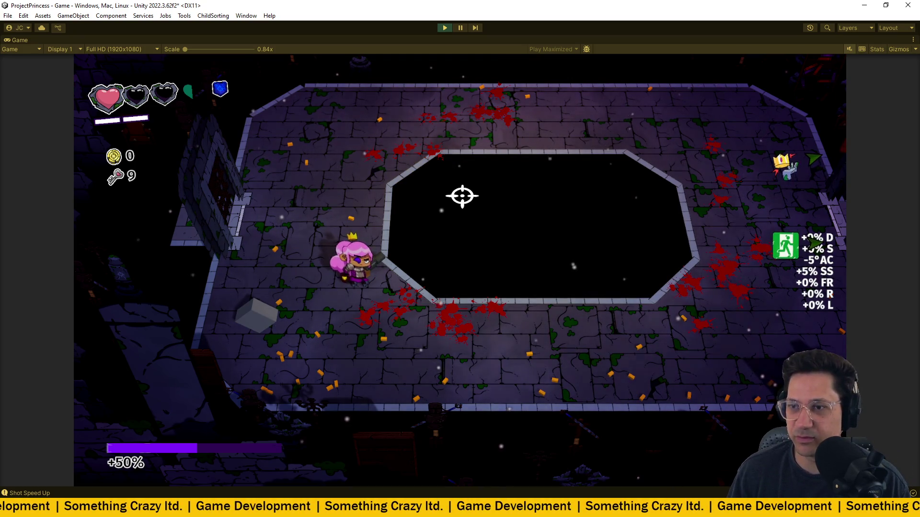
key("a")
key("s")
key("e")
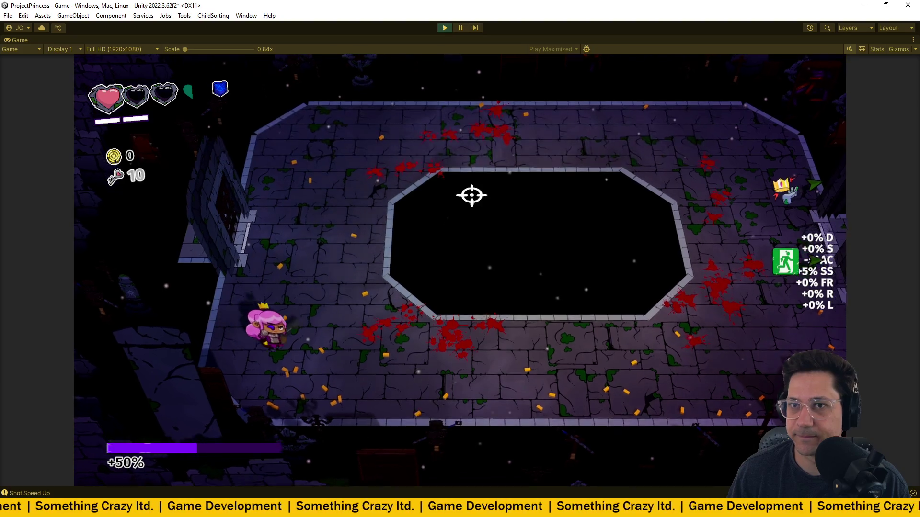
key("d")
key("a")
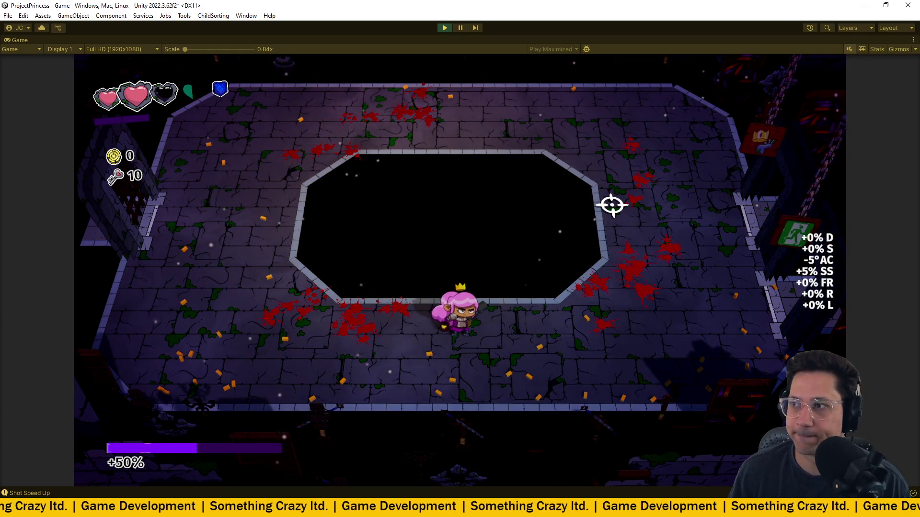
- Dash out of the arena, take FIREWORKS from the ? pedestal, and exit the room
key("w+d")
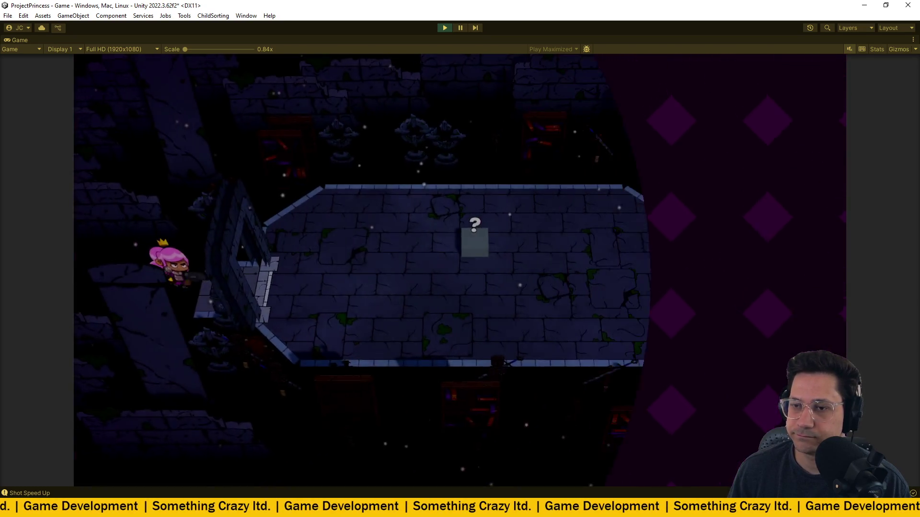
key("d")
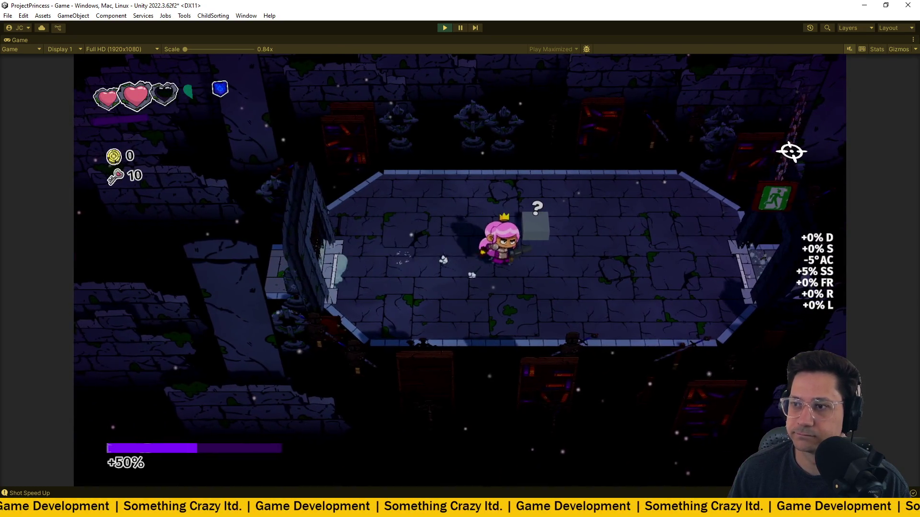
key("d")
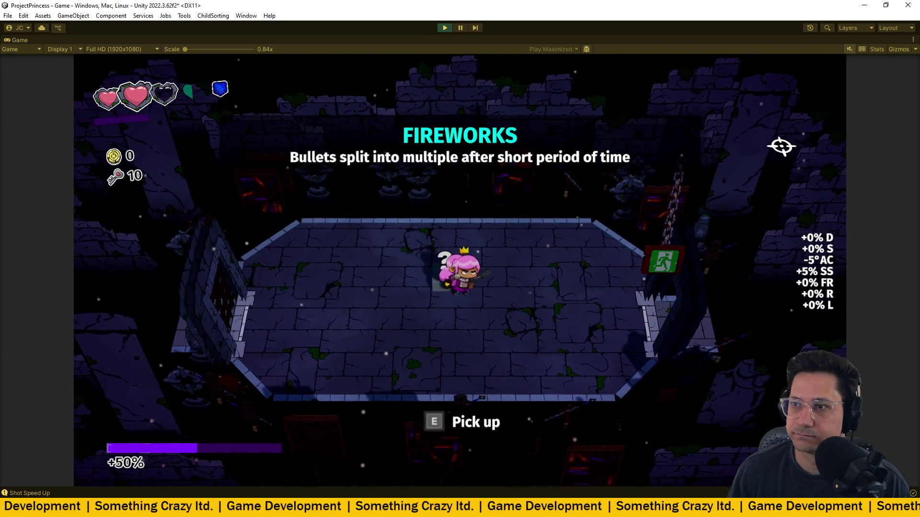
key("e")
key("d")
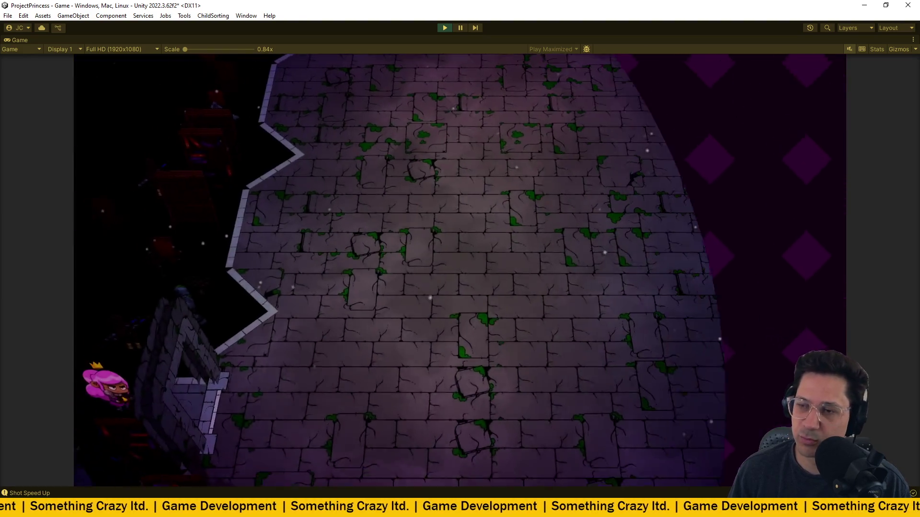
- Enter the next arena and shoot the spawning enemies while dodging the red bullet ring
key("d")
mouse_move(780, 147)
left_mouse_down()
mouse_move(639, 93)
mouse_move(604, 130)
mouse_move(564, 125)
left_mouse_up()
key("d")
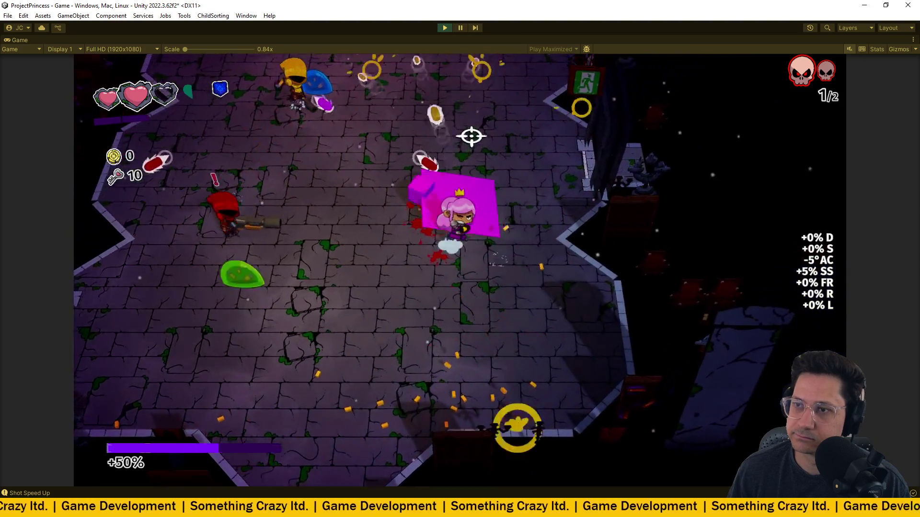
key("w")
mouse_move(472, 137)
left_mouse_down()
mouse_move(423, 144)
mouse_move(404, 251)
mouse_move(441, 345)
mouse_move(497, 381)
mouse_move(498, 361)
mouse_move(533, 381)
mouse_move(549, 363)
left_mouse_up()
key("w")
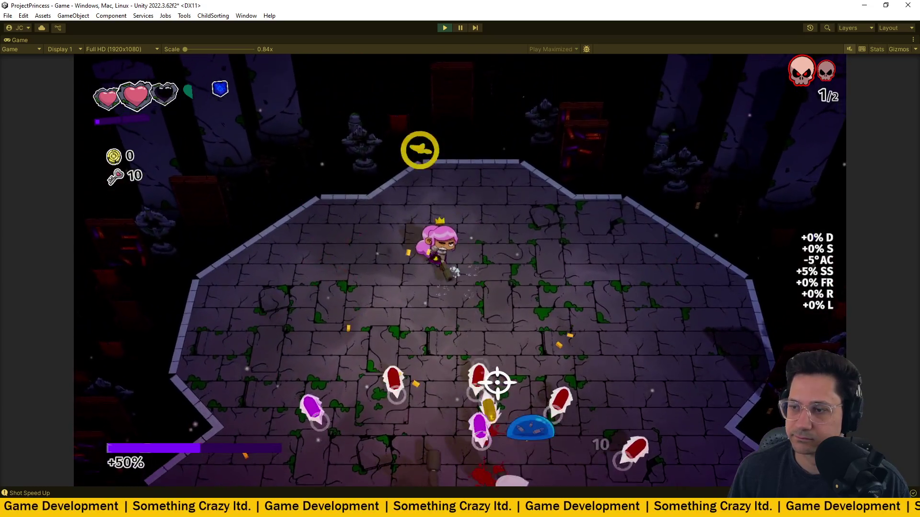
key("w")
key("s")
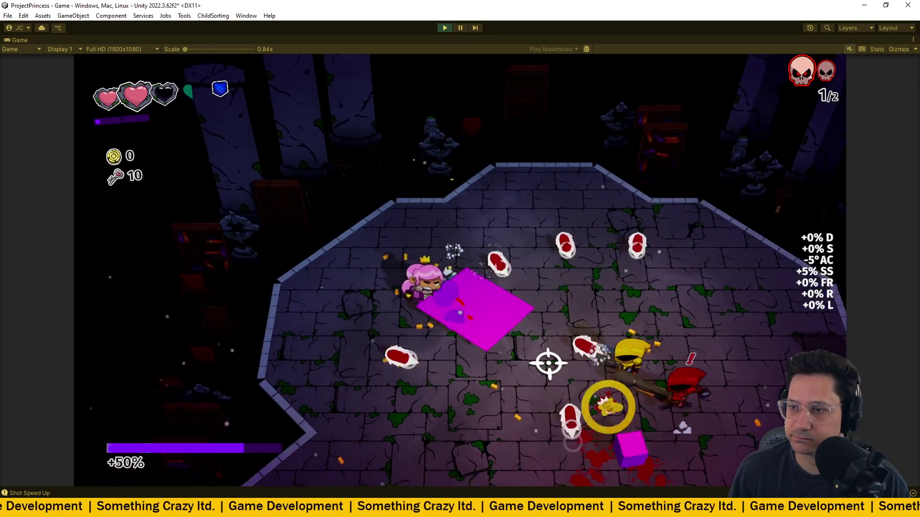
key("s")
mouse_move(631, 268)
left_mouse_down()
mouse_move(561, 190)
mouse_move(554, 173)
mouse_move(565, 127)
mouse_move(547, 104)
left_mouse_up()
key("d")
key("w")
mouse_move(509, 70)
left_mouse_down()
mouse_move(544, 72)
mouse_move(544, 82)
mouse_move(577, 91)
mouse_move(543, 113)
left_mouse_up()
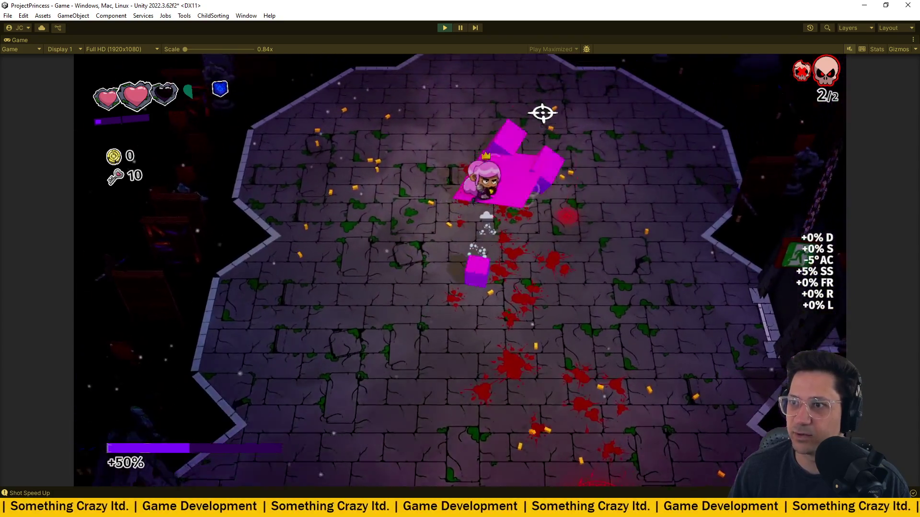
- Keep moving around the room and shooting until the last enemies are defeated
key("s")
mouse_move(611, 229)
left_mouse_down()
mouse_move(661, 252)
mouse_move(655, 234)
mouse_move(660, 248)
mouse_move(683, 253)
mouse_move(641, 240)
mouse_move(467, 239)
mouse_move(421, 261)
mouse_move(430, 269)
mouse_move(421, 302)
mouse_move(397, 311)
mouse_move(551, 308)
mouse_move(585, 369)
left_mouse_up()
key("d")
key("a")
key("d")
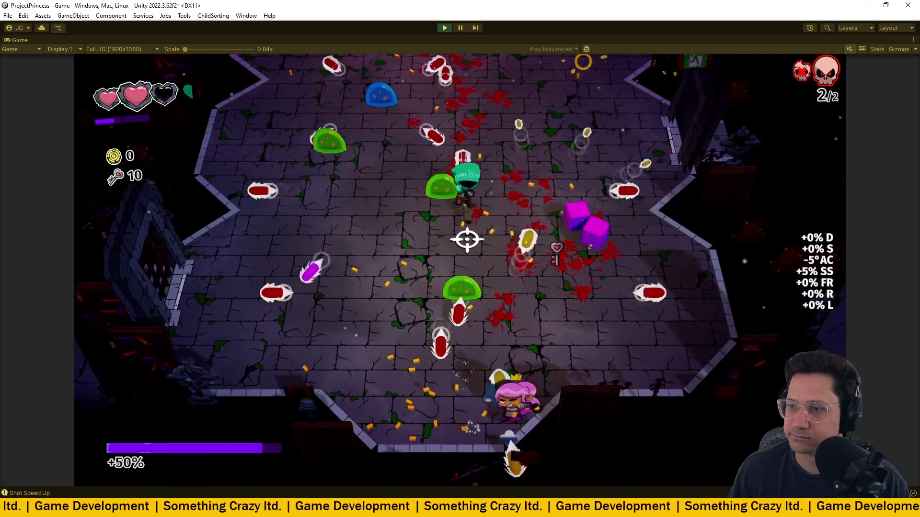
key("w")
key("w")
key("a")
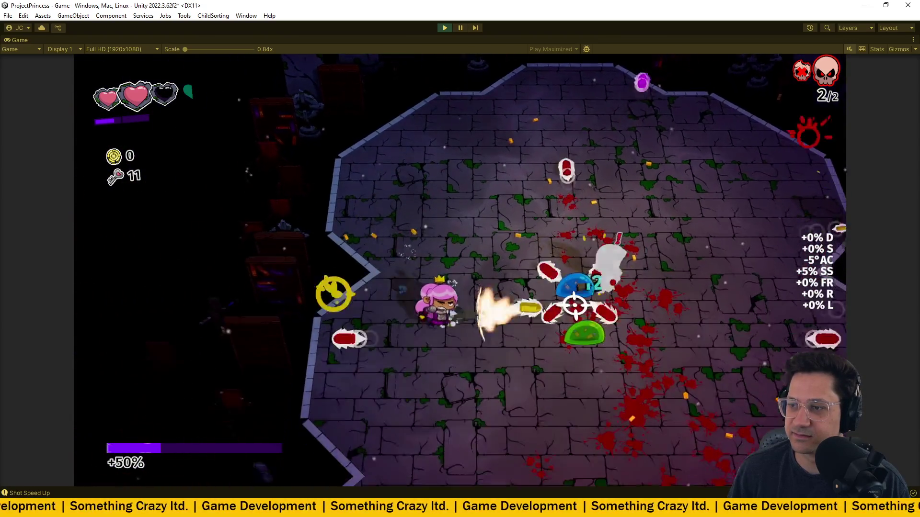
key("w")
mouse_move(575, 305)
left_mouse_down()
mouse_move(561, 191)
mouse_move(538, 127)
mouse_move(503, 123)
mouse_move(517, 119)
mouse_move(568, 124)
mouse_move(649, 159)
mouse_move(684, 203)
mouse_move(594, 154)
mouse_move(600, 140)
mouse_move(677, 349)
mouse_move(461, 307)
left_mouse_up()
- Pick up the shield, dash upward, and leave through the exit door
key("a")
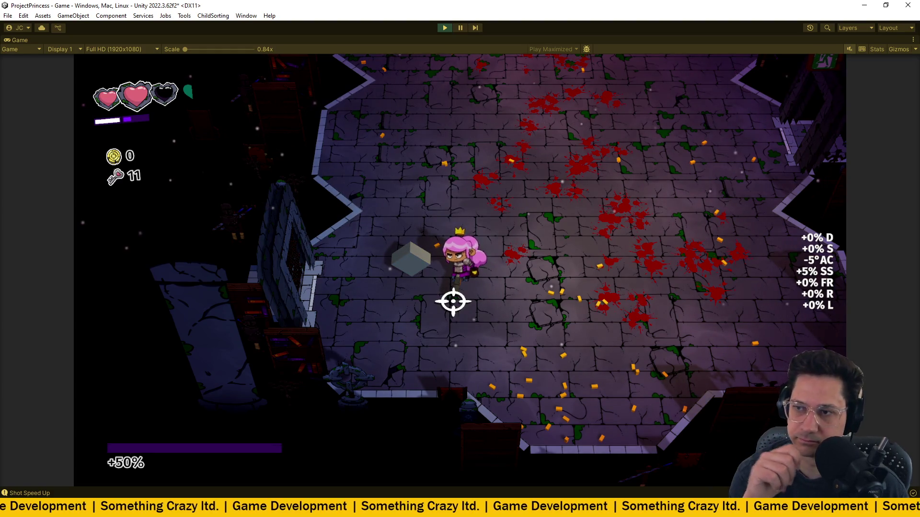
key("a")
key("e")
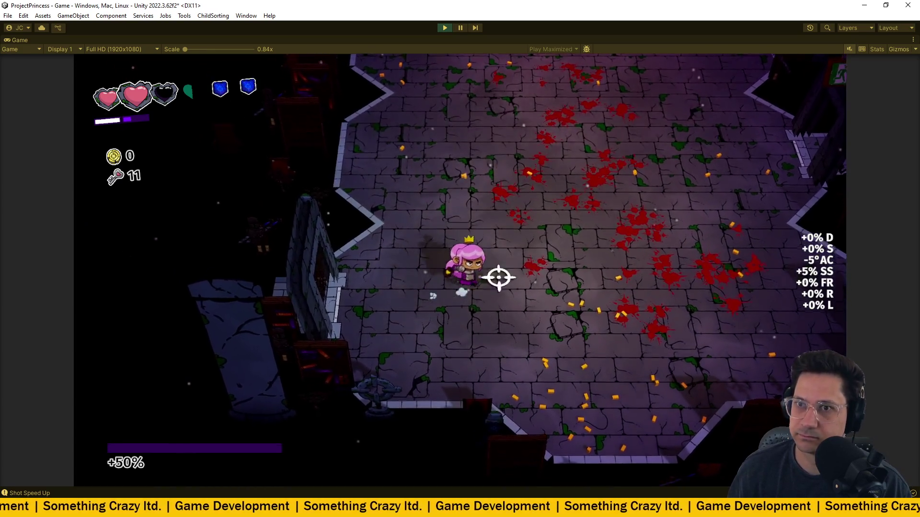
key("w")
key("d")
key("space")
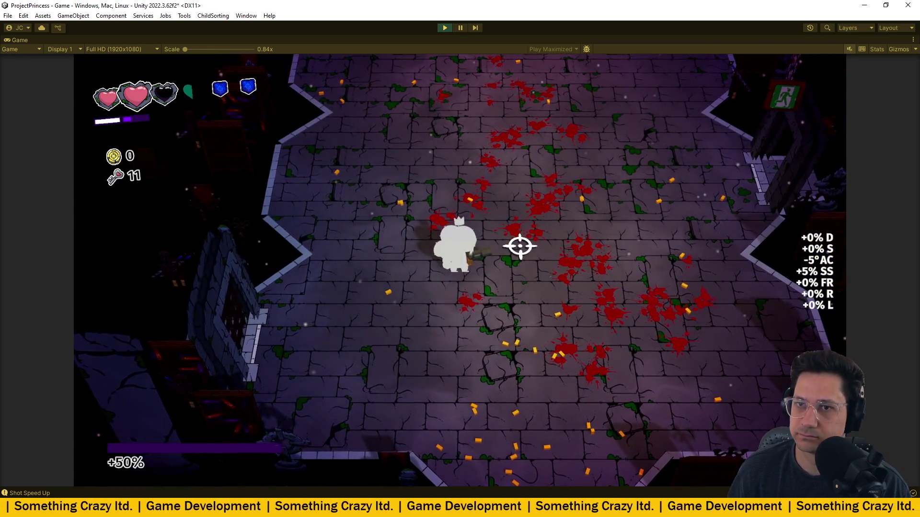
key("w")
key("space")
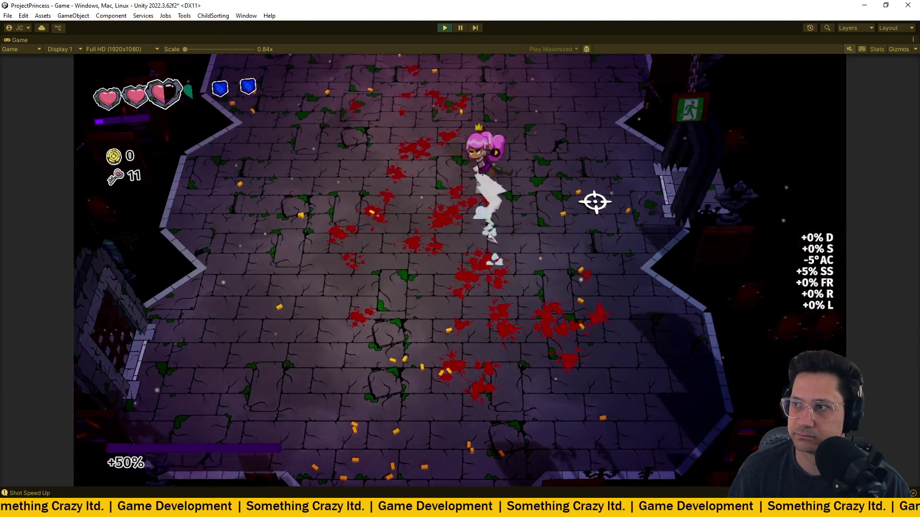
key("s")
key("d")
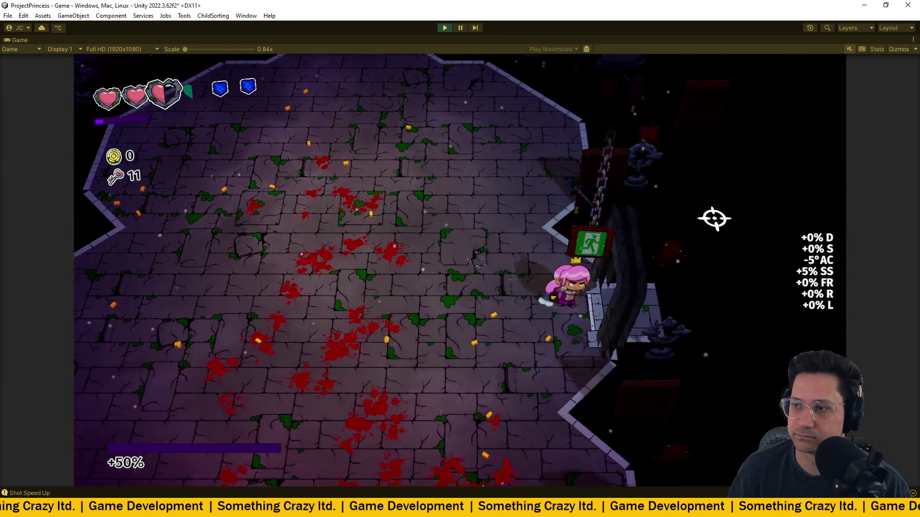
key("d")
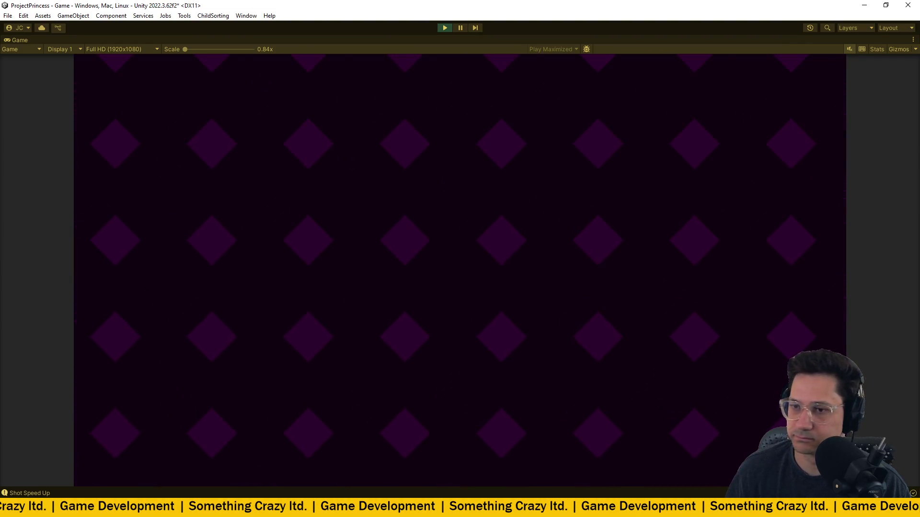
- Enter the new room and shoot at the arena enemies while moving
key("d")
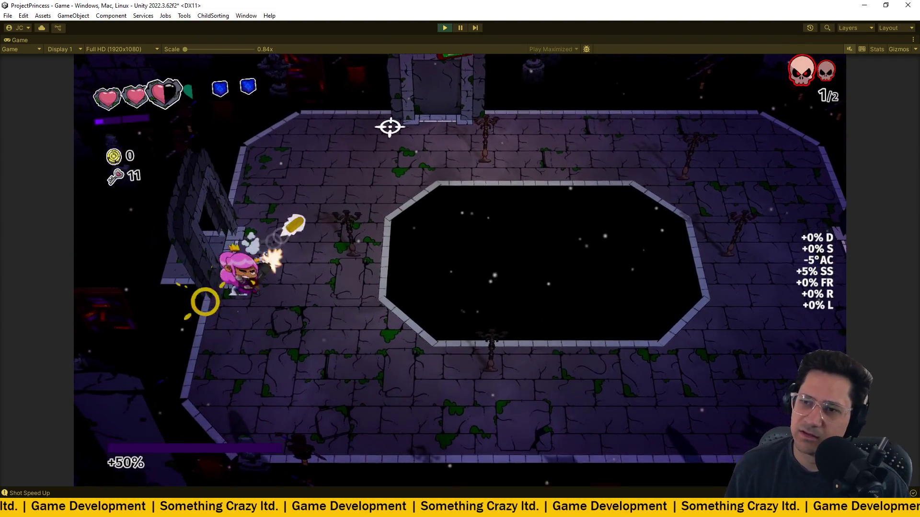
key("w")
mouse_move(454, 133)
left_mouse_down()
mouse_move(558, 365)
mouse_move(495, 329)
mouse_move(480, 353)
left_mouse_up()
key("w")
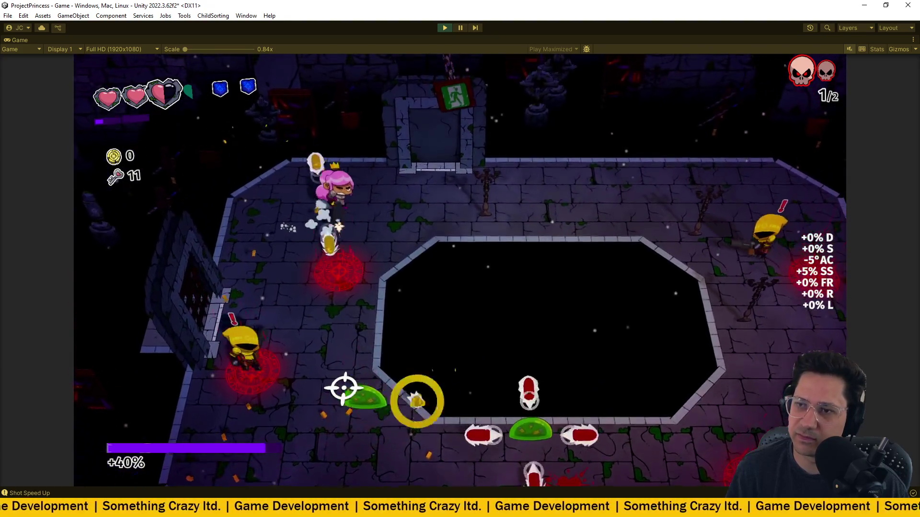
key("d")
mouse_move(357, 380)
left_mouse_down()
mouse_move(318, 257)
mouse_move(517, 302)
mouse_move(488, 287)
mouse_move(380, 314)
left_mouse_up()
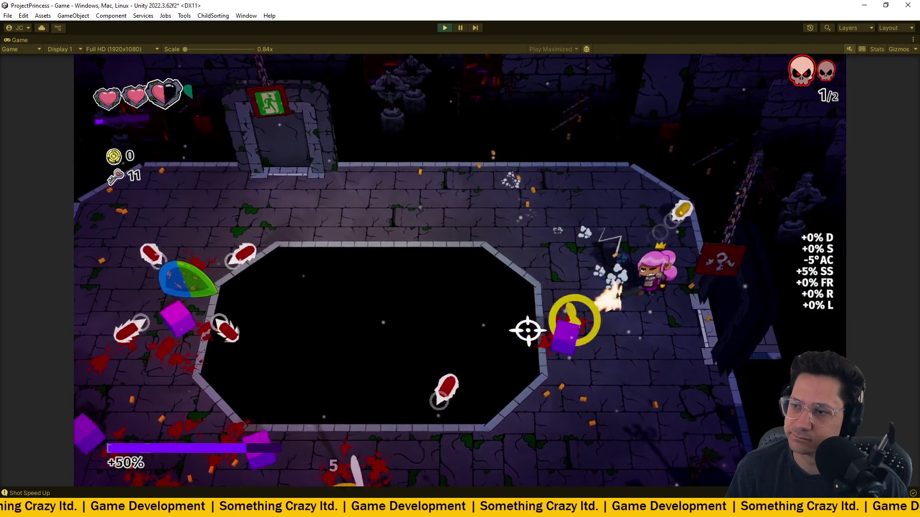
key("s")
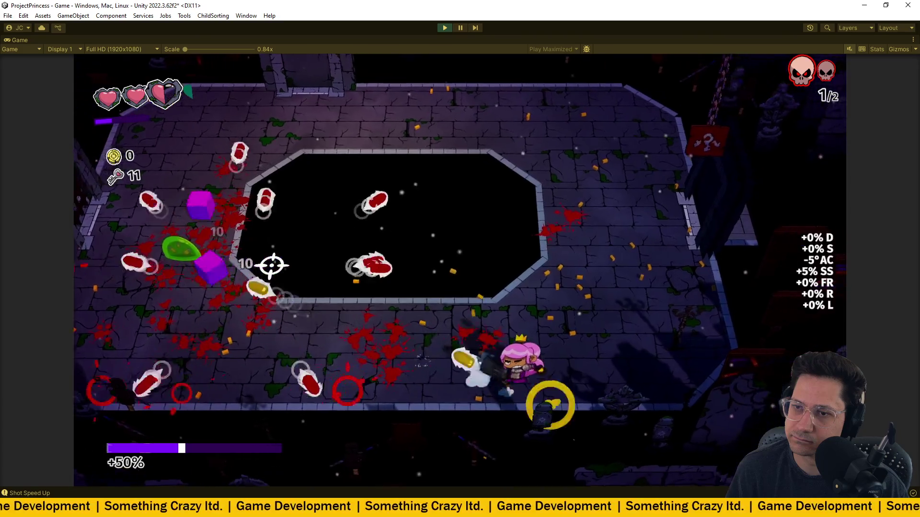
- Circle the arena dodging fire until both enemies are defeated
key("w")
key("a")
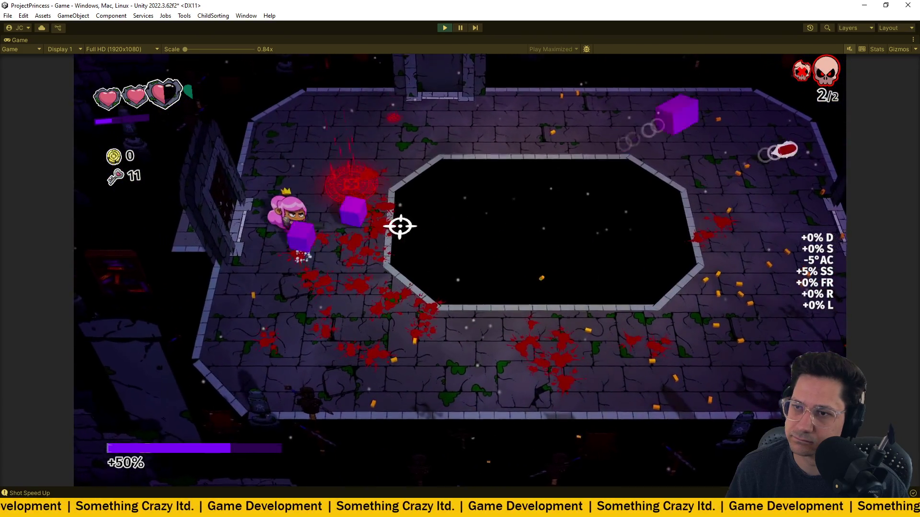
key("s")
key("d")
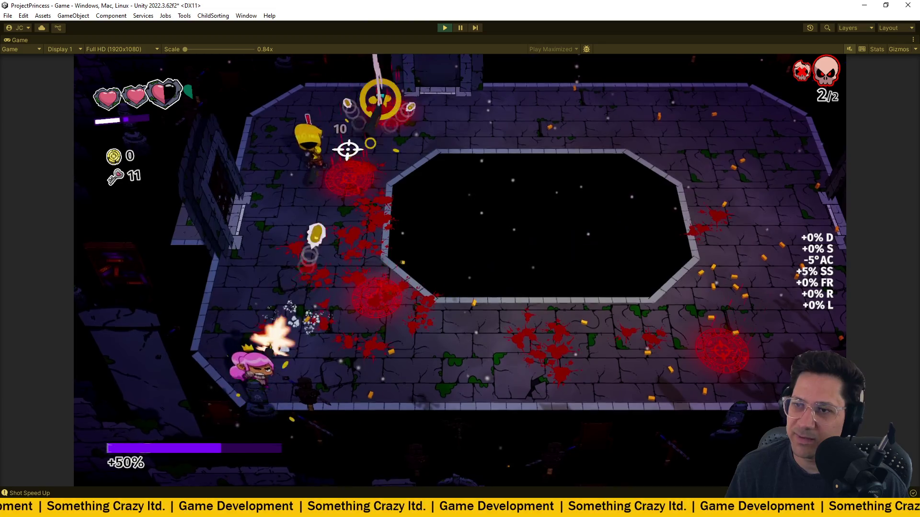
key("a")
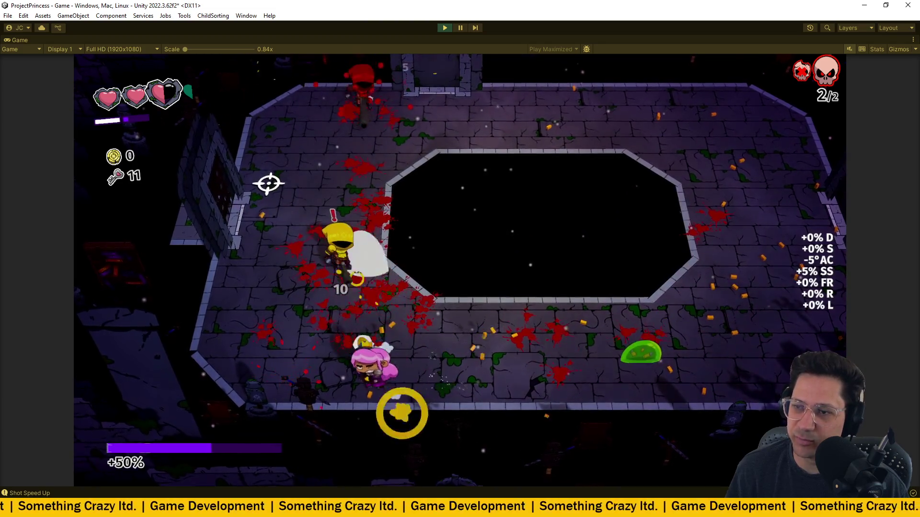
key("w")
key("d")
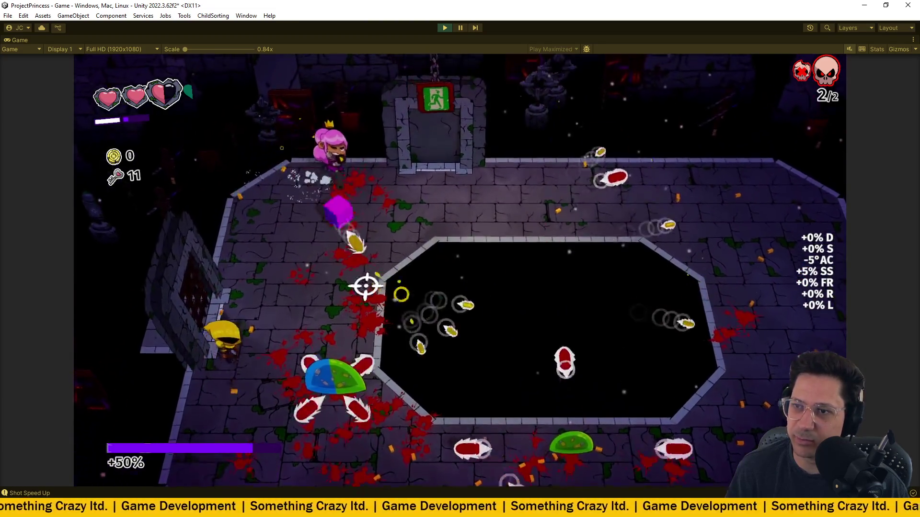
key("d")
key("s")
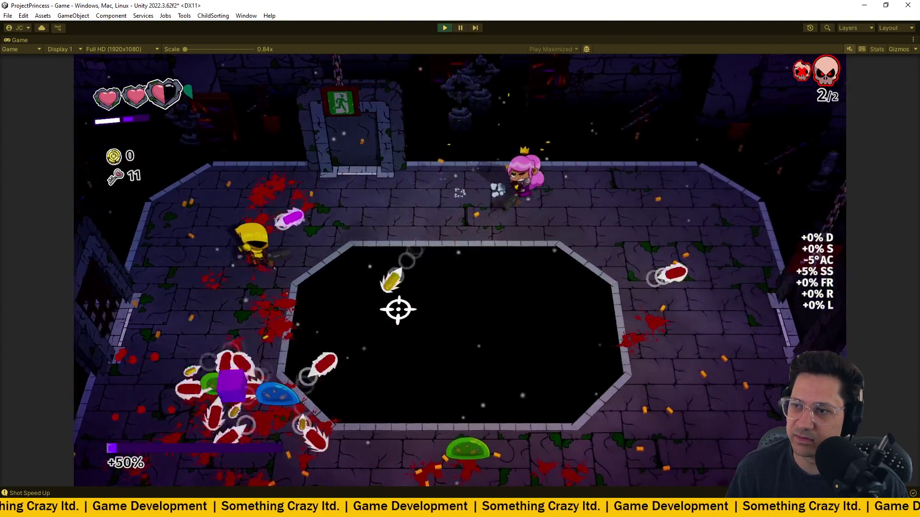
key("s")
key("d")
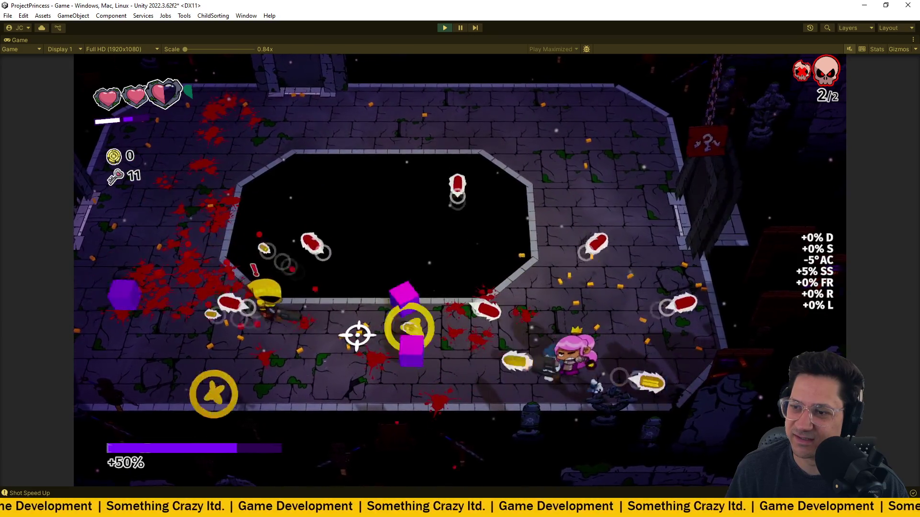
- Collect the Fireworks upgrade with E and show the upgrade list with Escape
key("a")
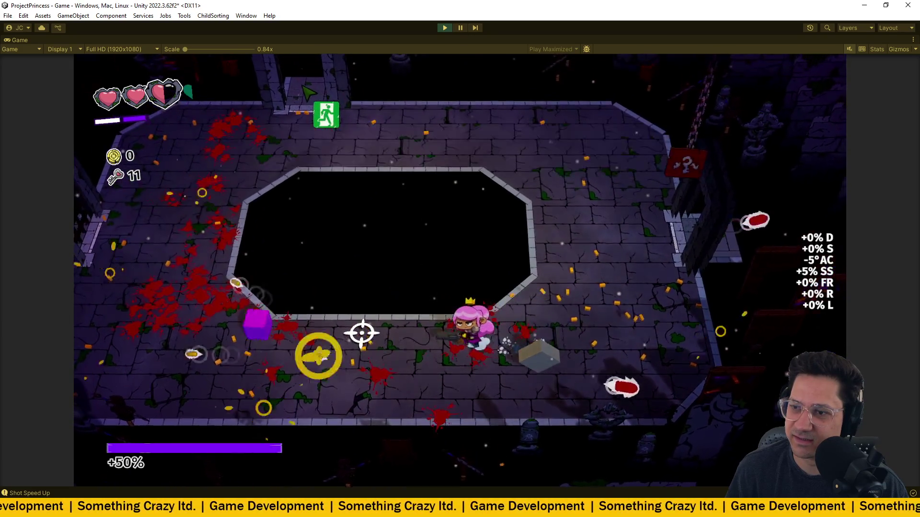
key("d")
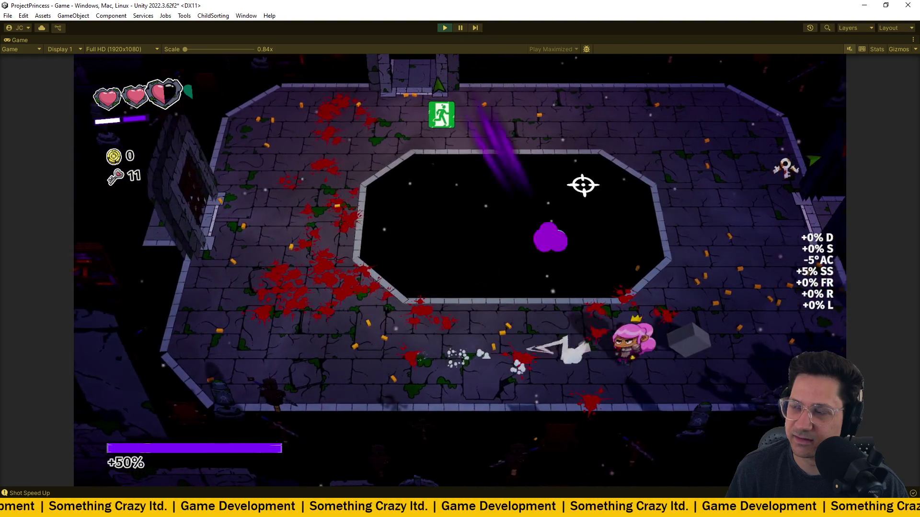
key("w")
key("e")
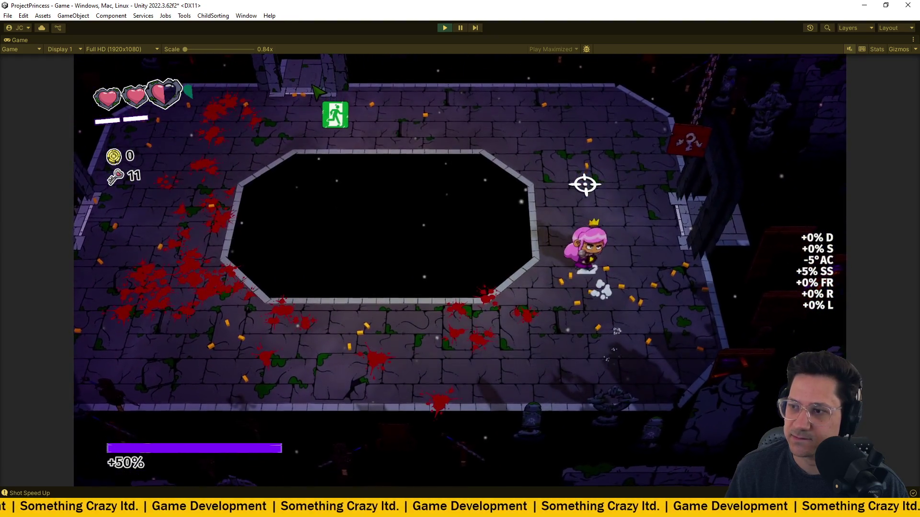
key("Escape")
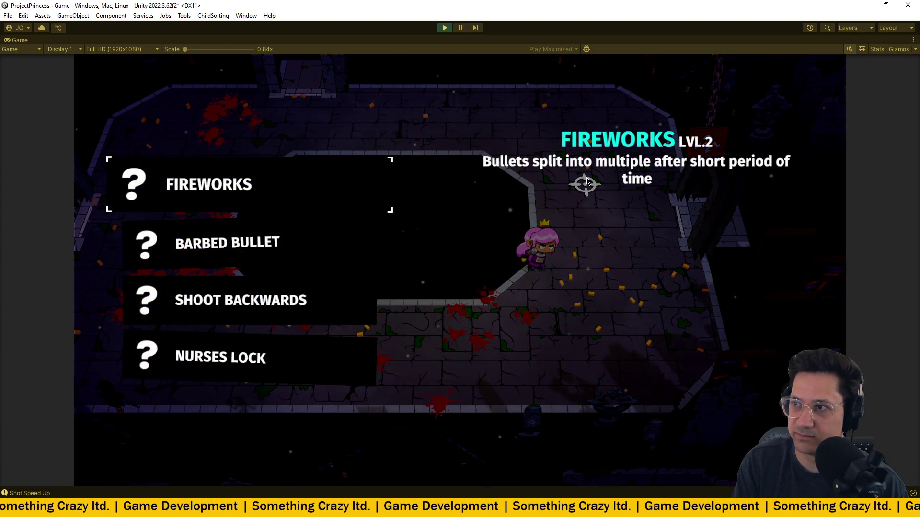
- Close the upgrade list with Escape and walk past the pit to the right doorway
key("Escape")
key("w")
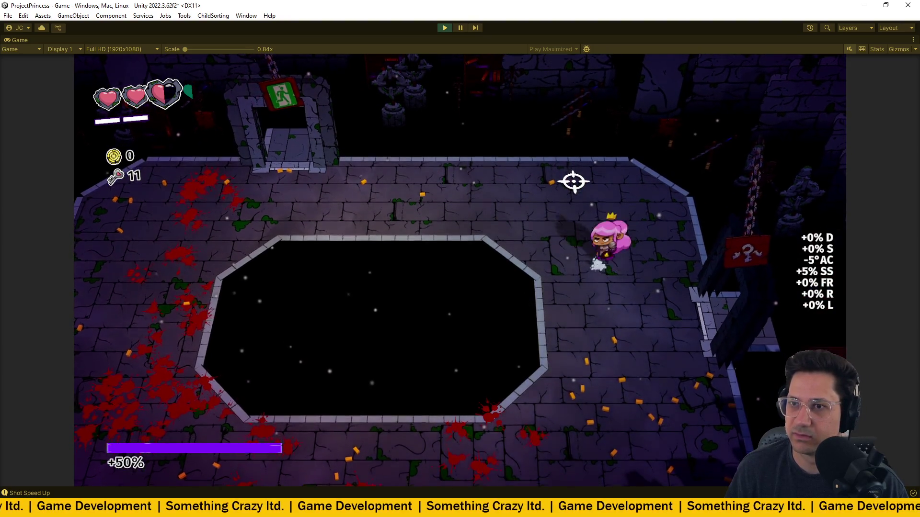
key("d")
key("s")
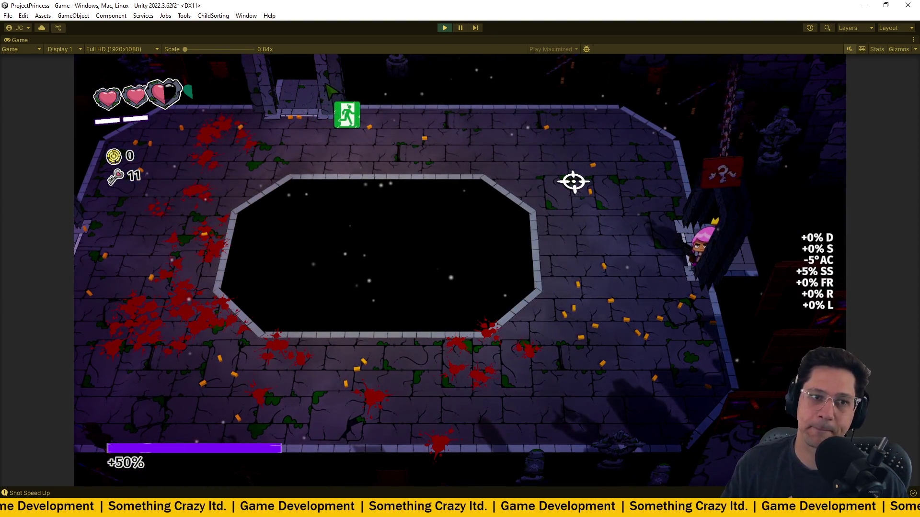
key("d")
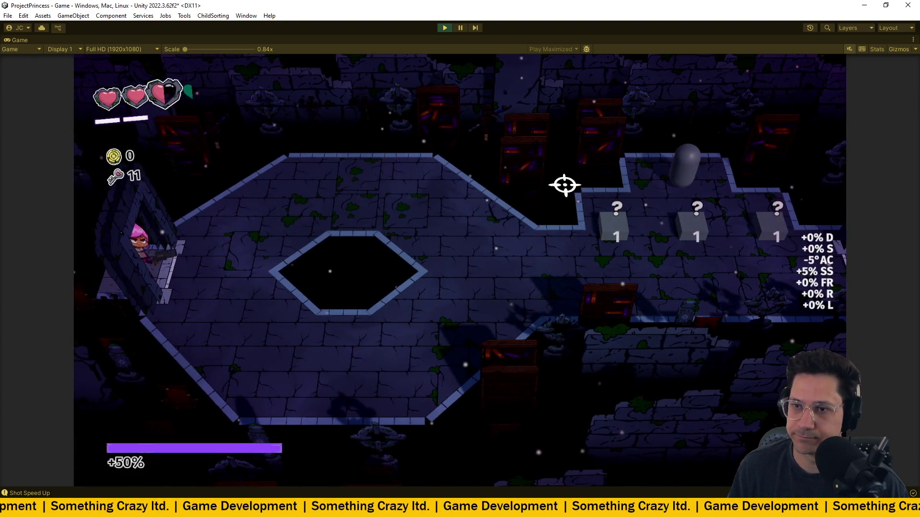
- Step onto each pedestal item in the item room, then exit and fire into the next room
key("d")
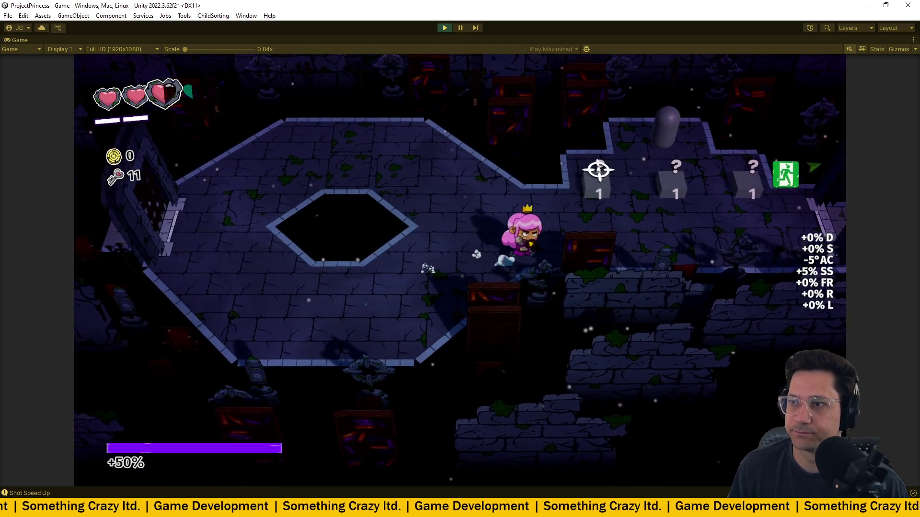
key("d")
key("w")
key("d")
key("a")
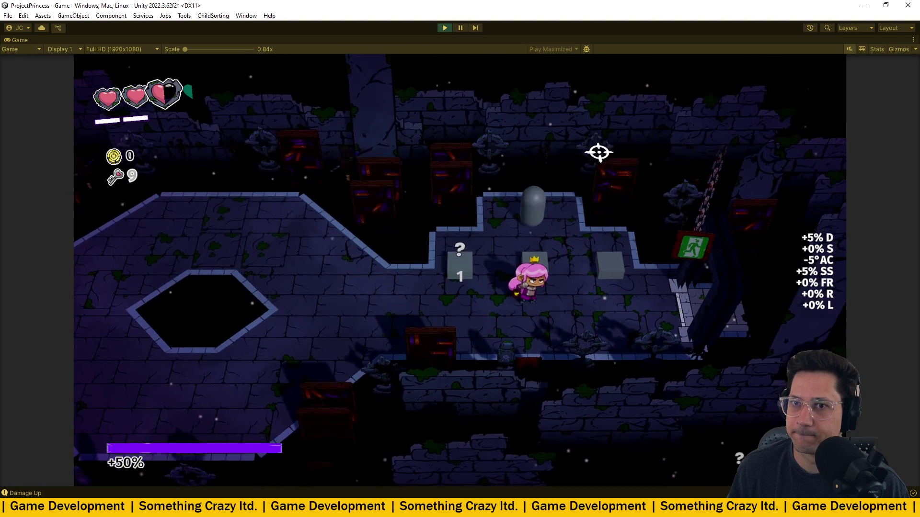
key("d")
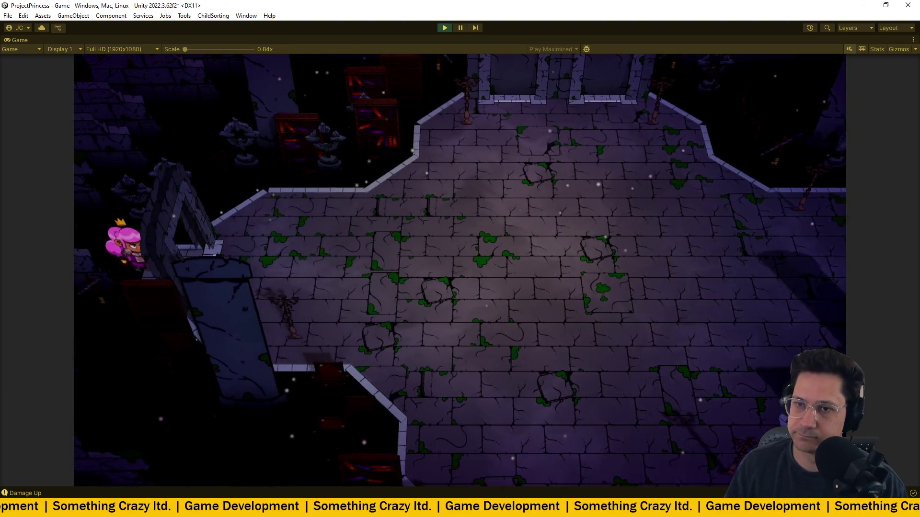
left_click(618, 194)
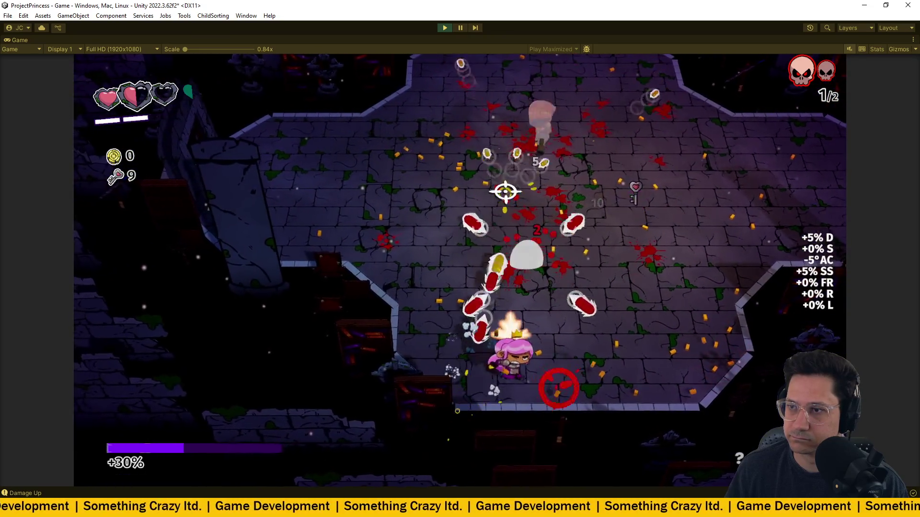
- Move the princess past the pillar and across the arena onto the UpgradeChoiceReward item
key("a")
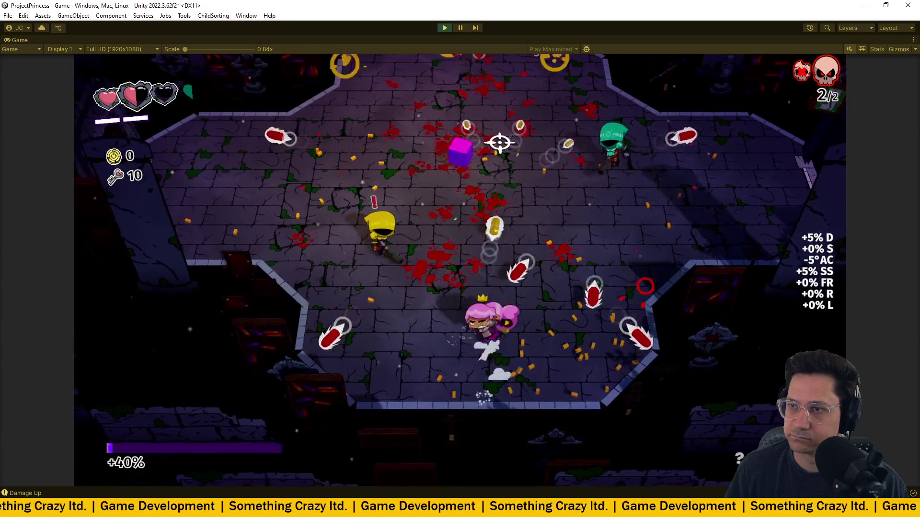
key("a")
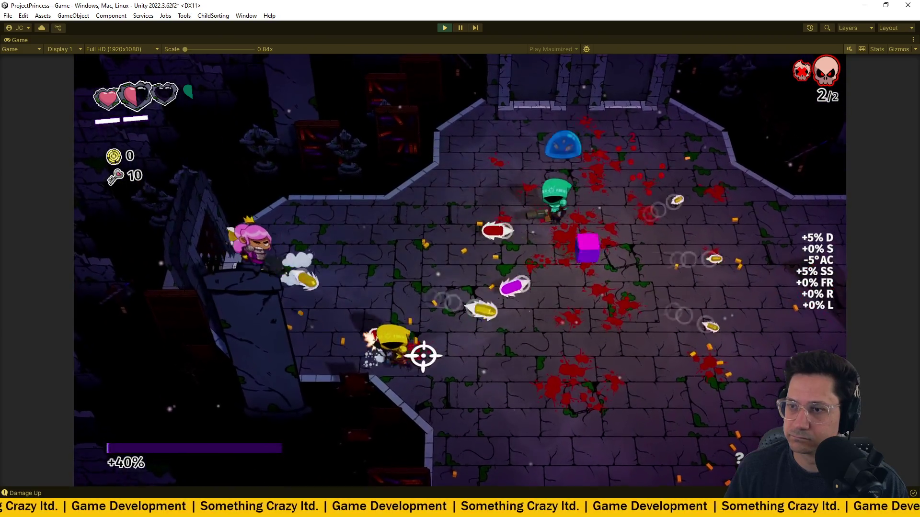
key("s")
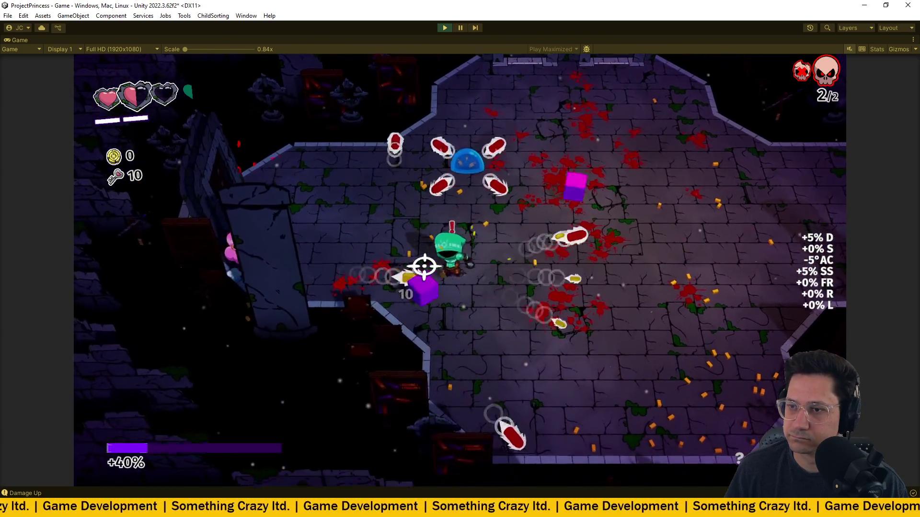
key("d")
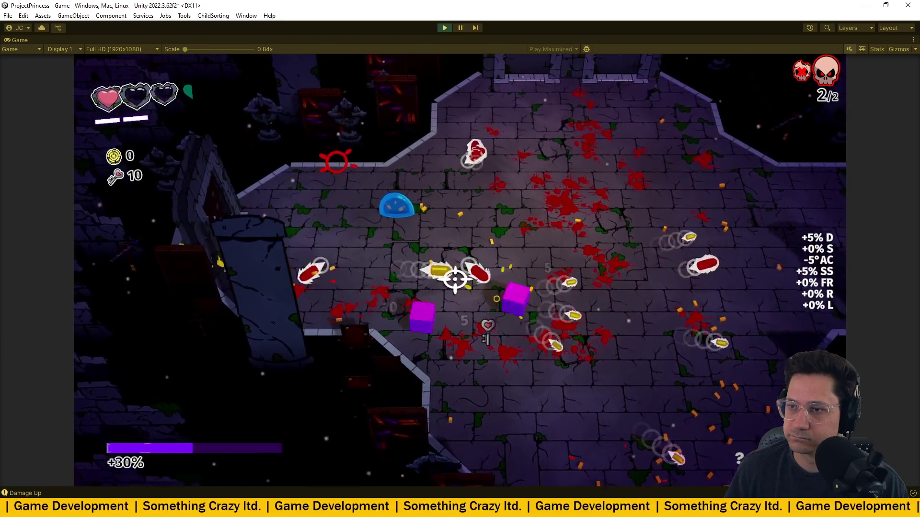
key("w")
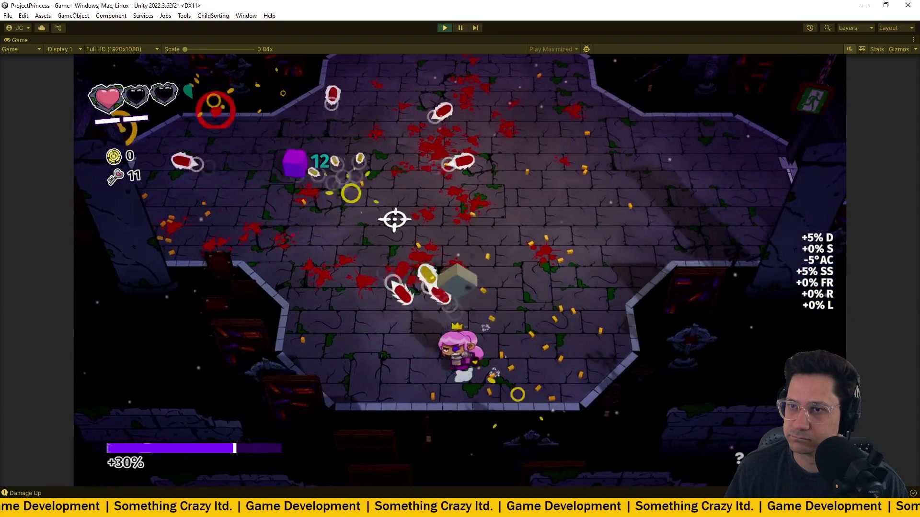
key("s")
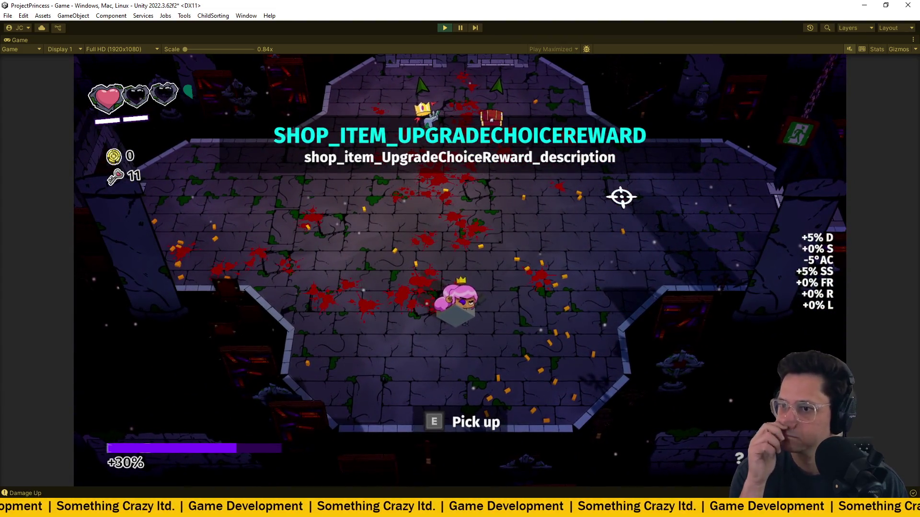
- Pick up the reward and compare the Fireworks, Nurses Lock and Barbed Bullet upgrades
key("e")
key("w")
key("s")
key("s")
key("w")
key("s")
key("s")
key("w")
key("w")
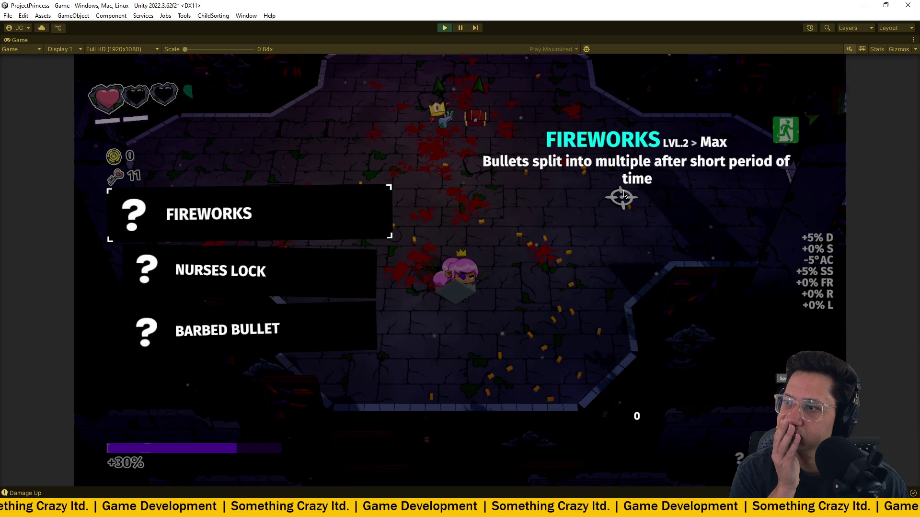
key("s")
key("s")
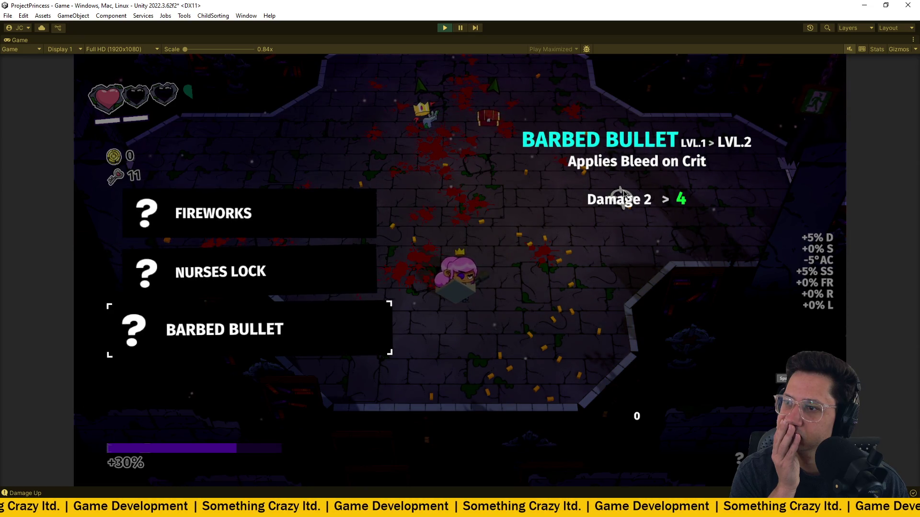
key("w")
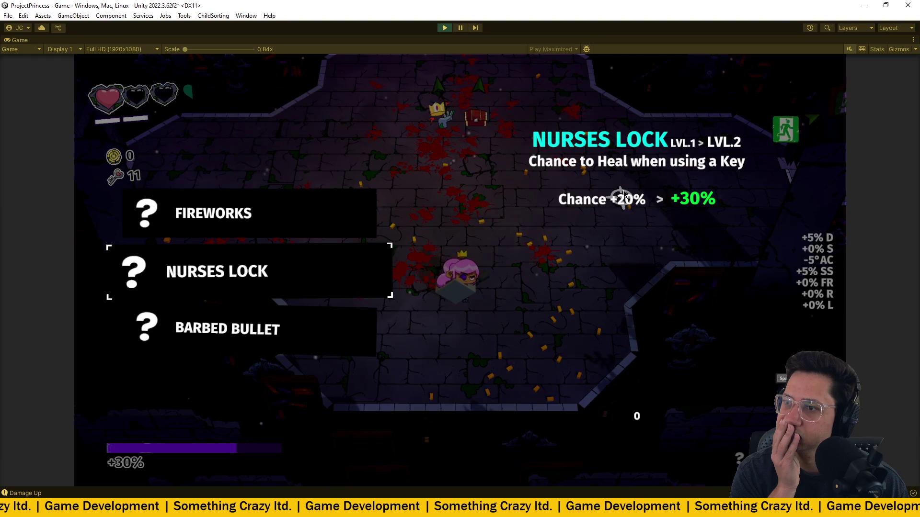
key("w")
key("s")
key("s")
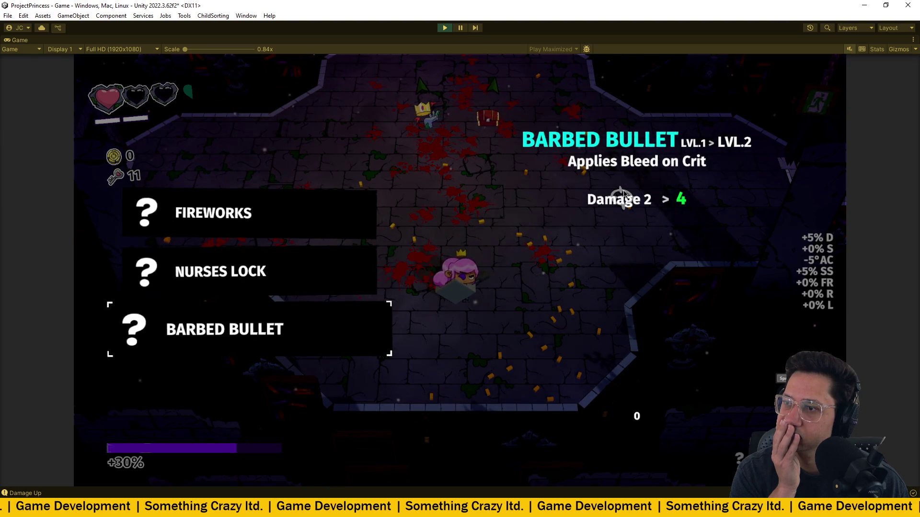
key("w")
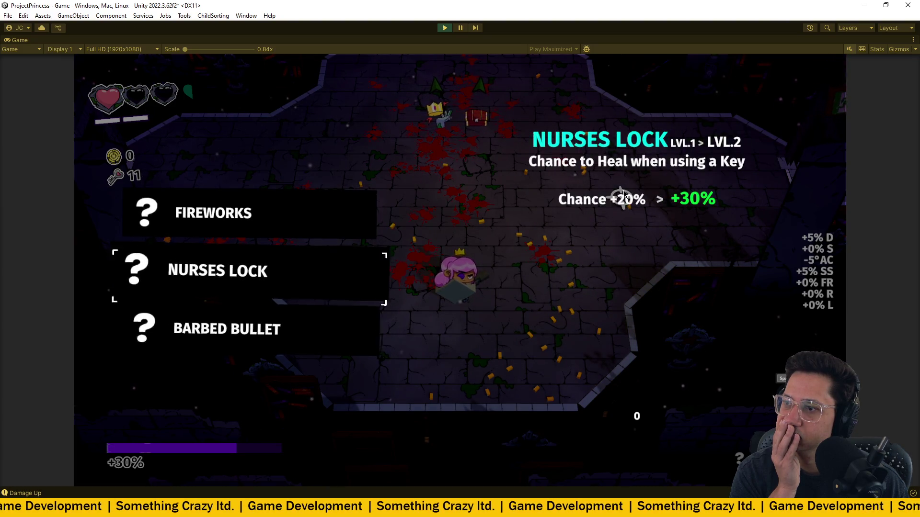
key("w")
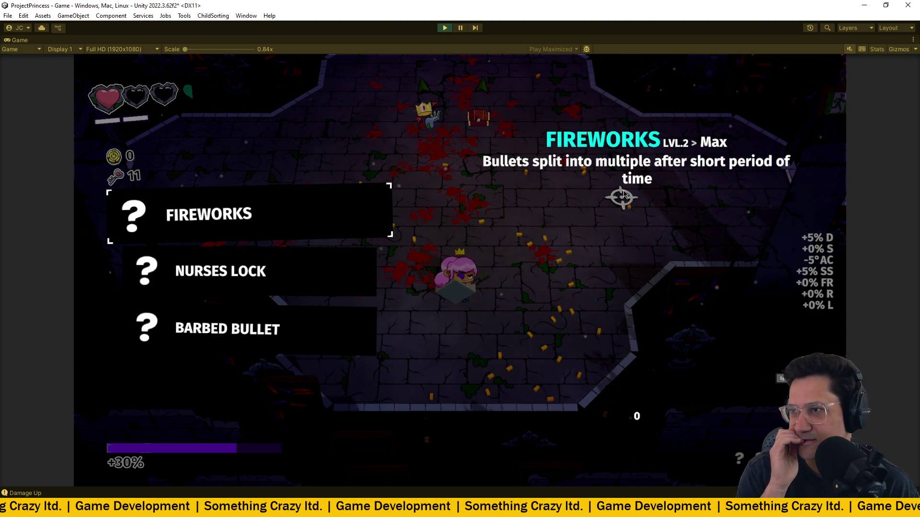
- Confirm Barbed Bullet as the upgrade, view collected upgrades, and pause the game
key("s")
key("s")
key("w")
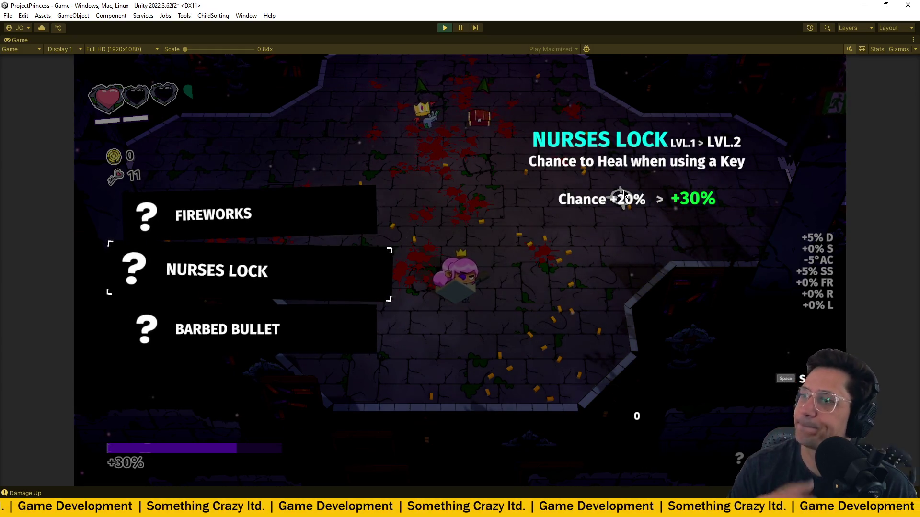
key("s")
key("space")
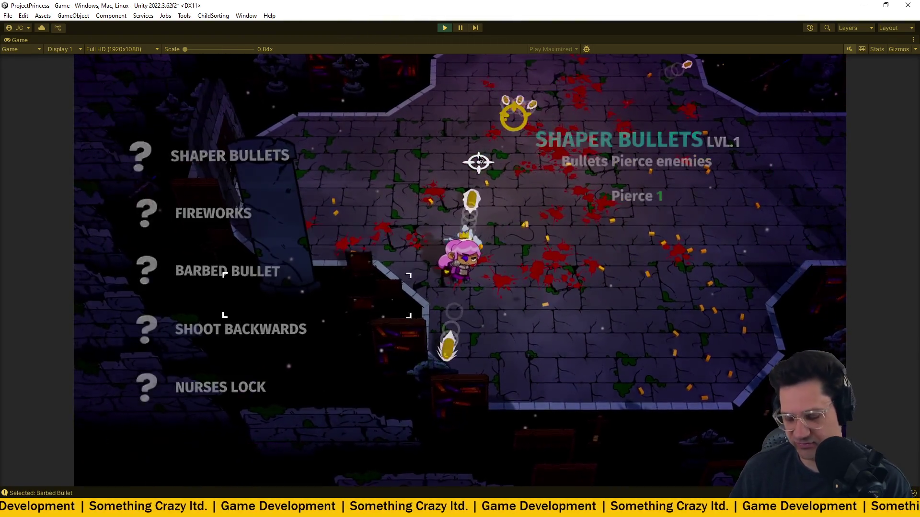
key("s")
key("Escape")
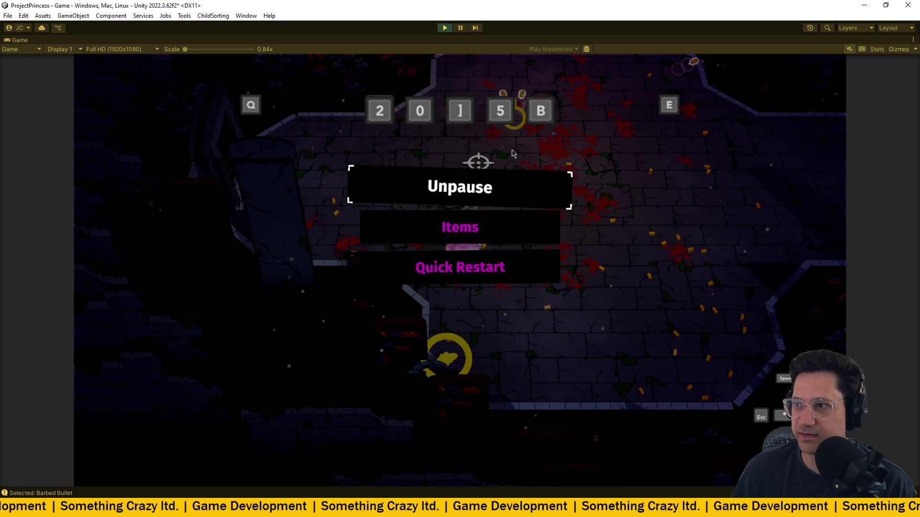
- Resume, walk through the crown door, and pick up the Cross Gunner item
key("Escape")
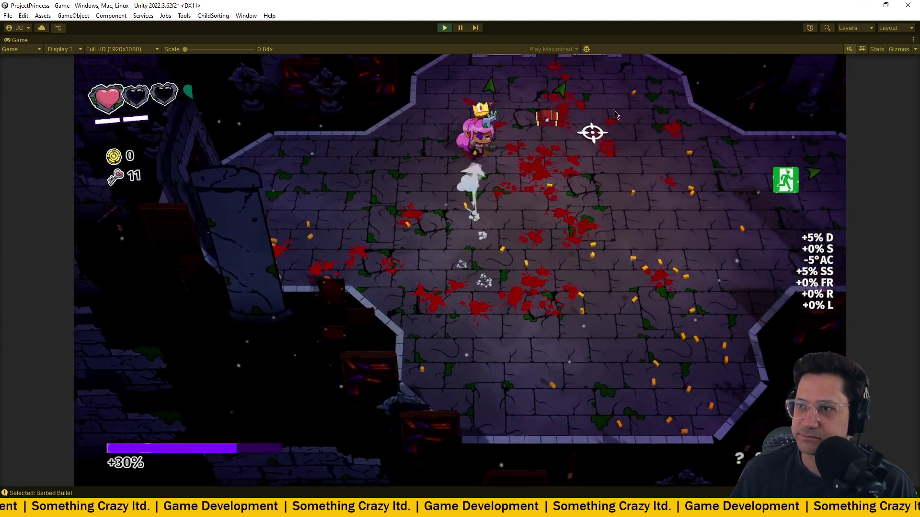
key("s")
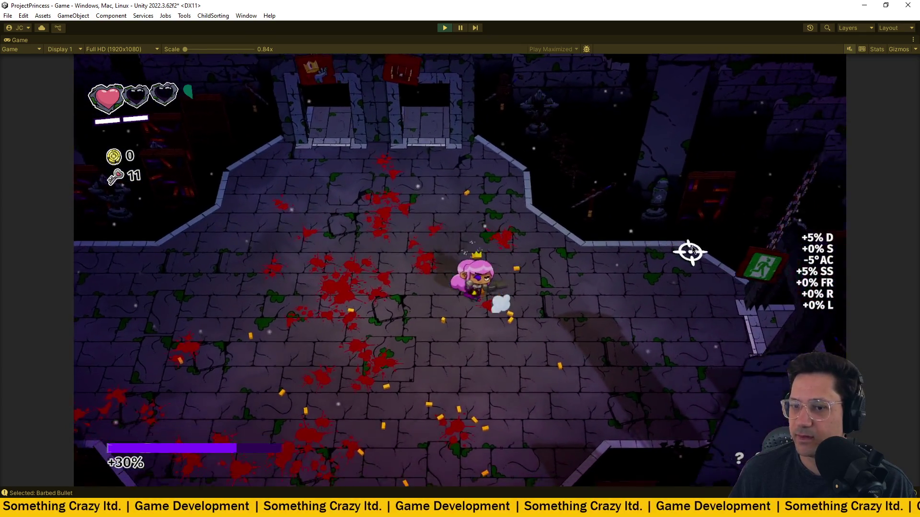
key("w")
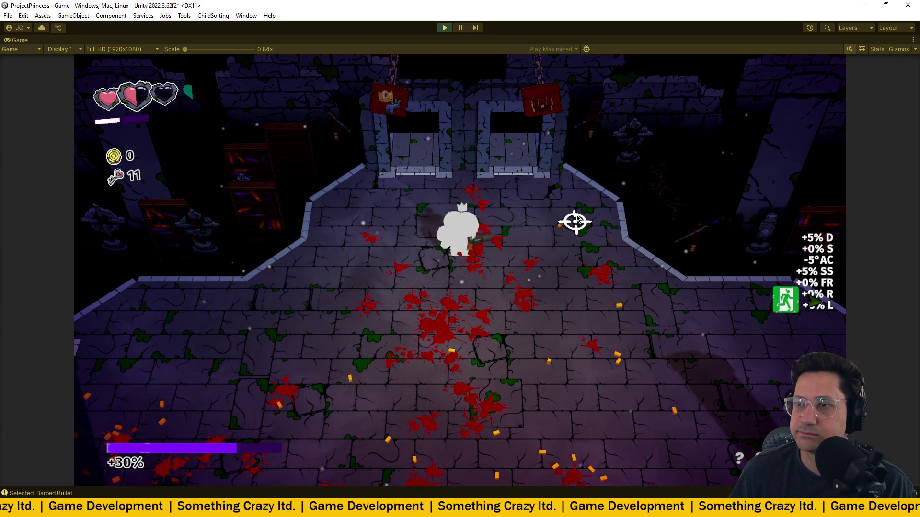
key("w")
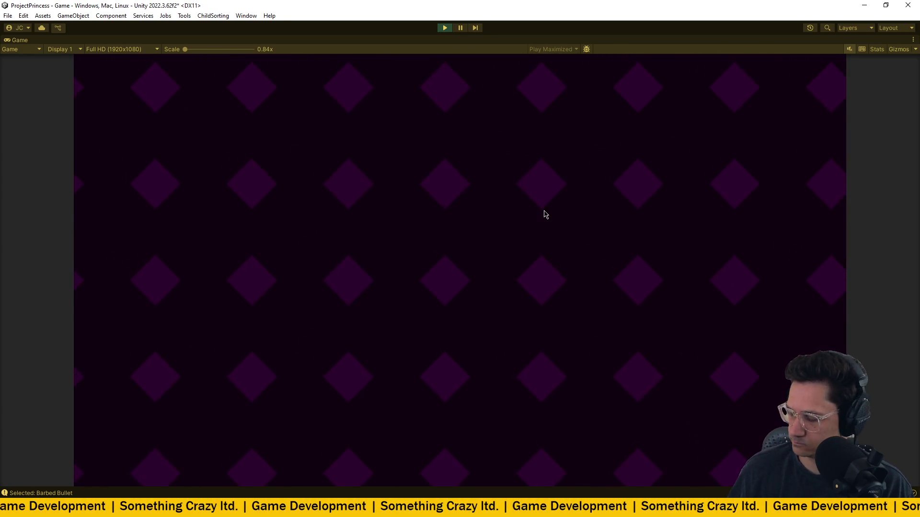
key("w")
key("d")
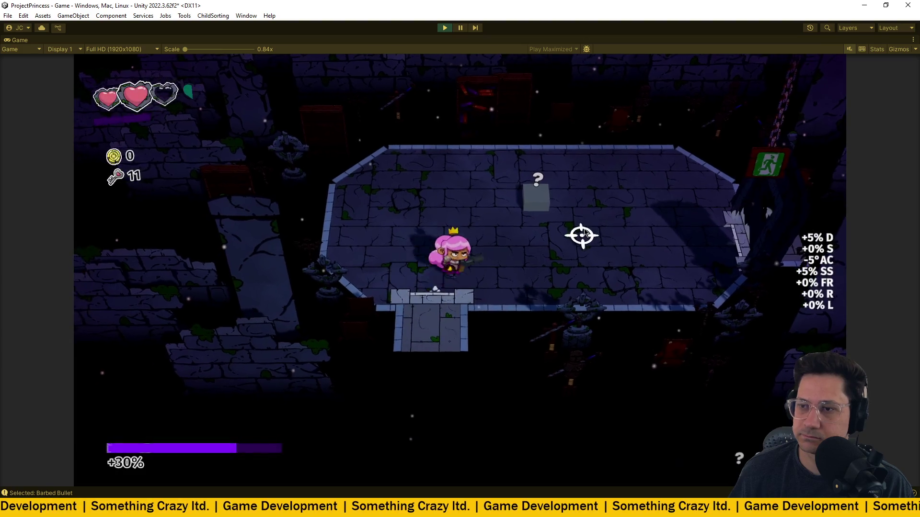
key("e")
- Enter the next arena and shoot the spawning enemies while moving around the room
key("d")
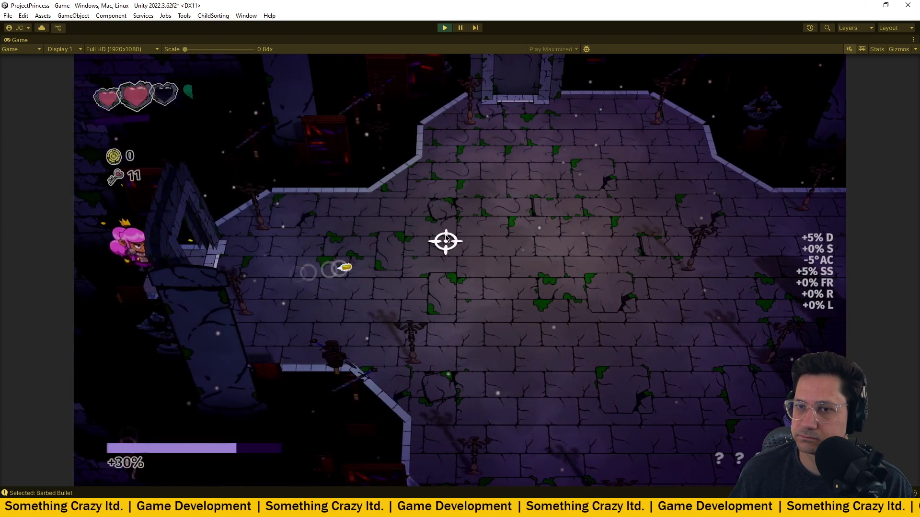
key("d")
left_click(550, 218)
key("w")
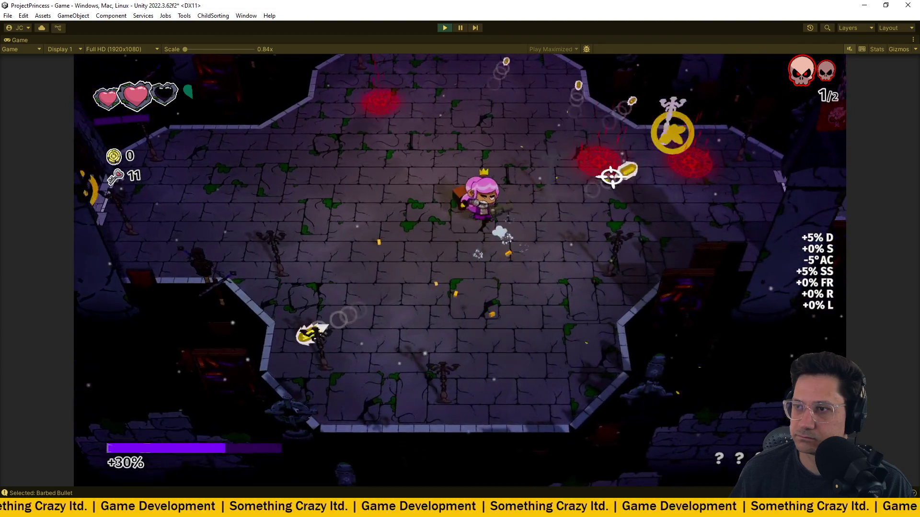
left_click(595, 188)
key("s")
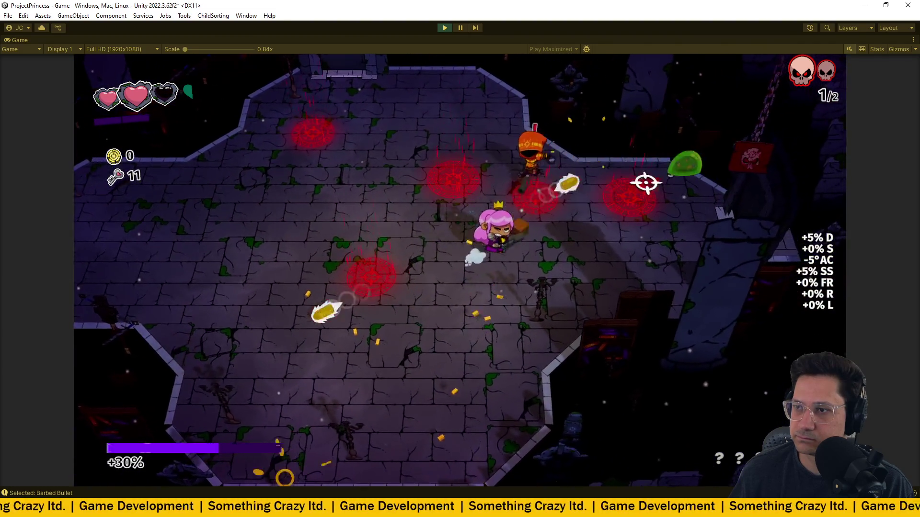
left_click(387, 171)
key("d")
left_click(387, 170)
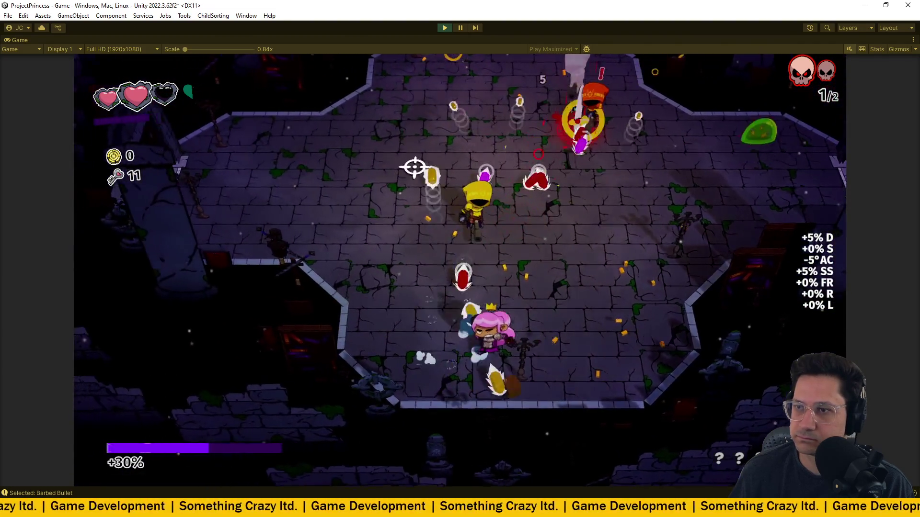
key("w")
left_click(404, 171)
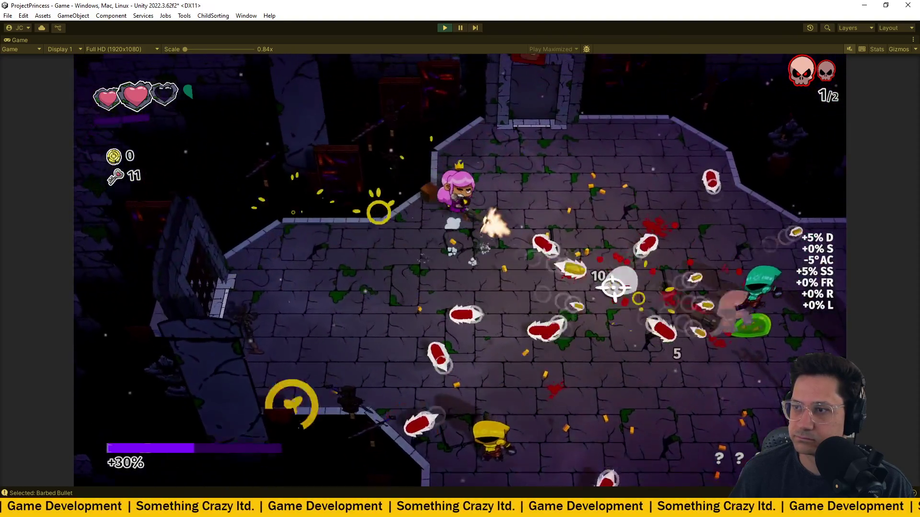
key("d")
left_click(613, 288)
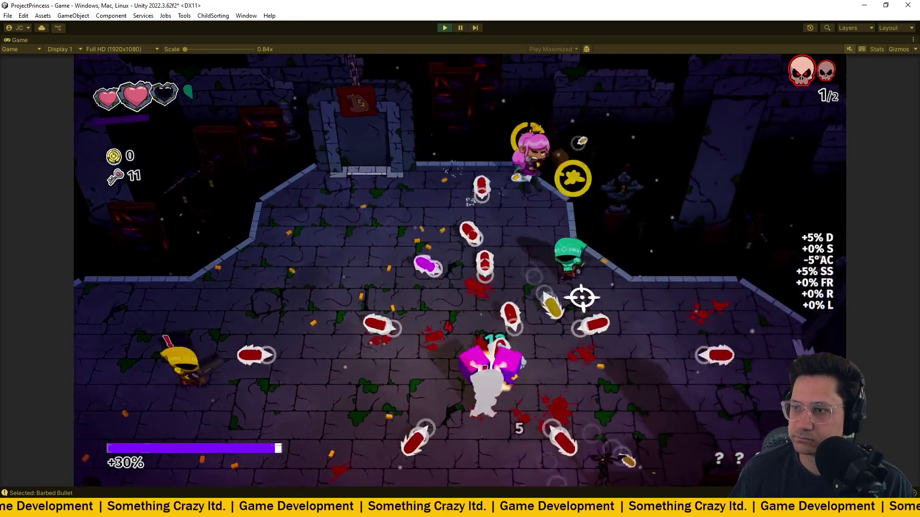
key("s")
left_click(581, 297)
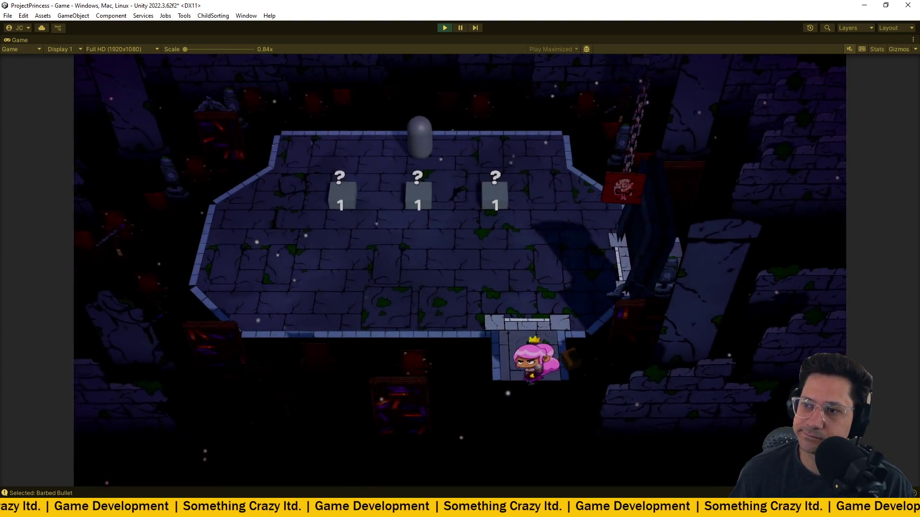
- Take the left-pedestal Spinach, check the centre Running Shoe, then exit to the next arena
key("w")
key("a")
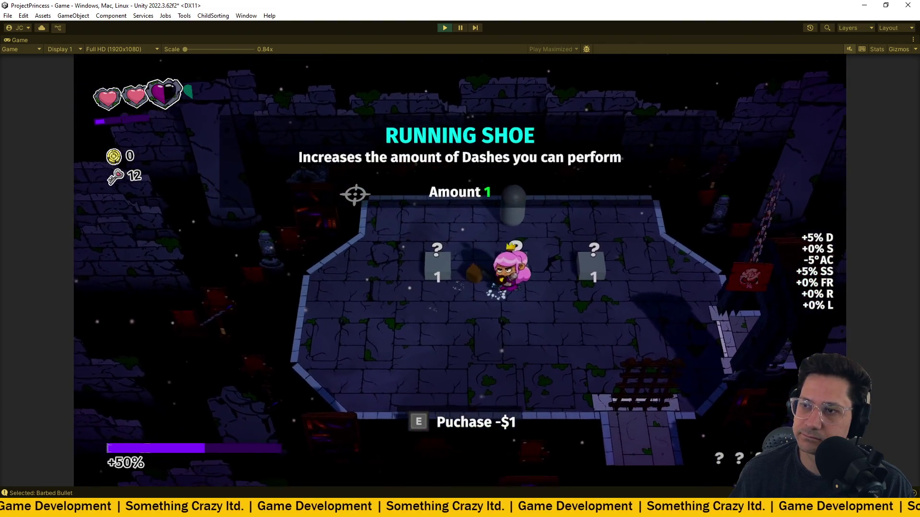
key("a")
key("a")
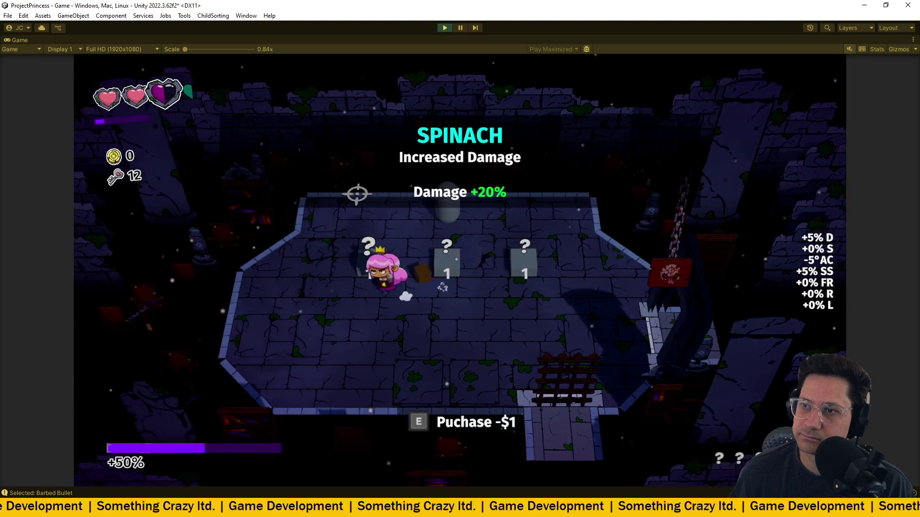
key("a")
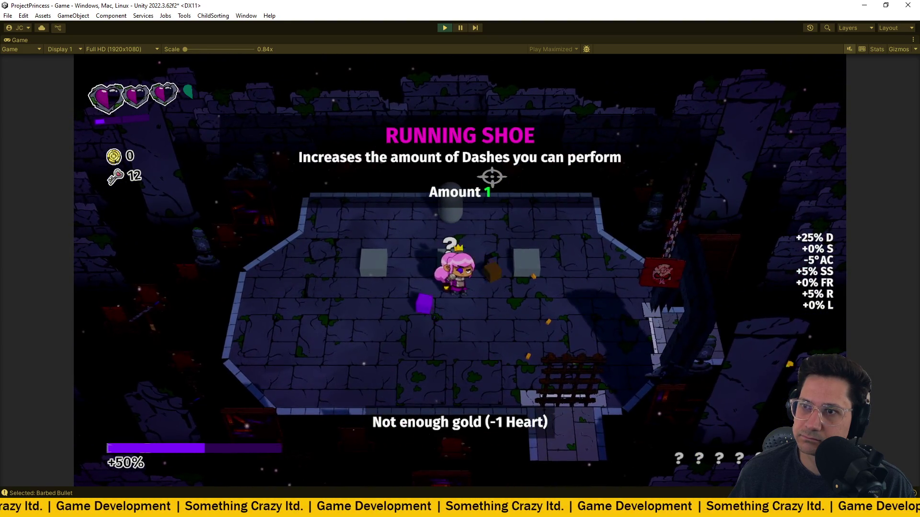
key("w")
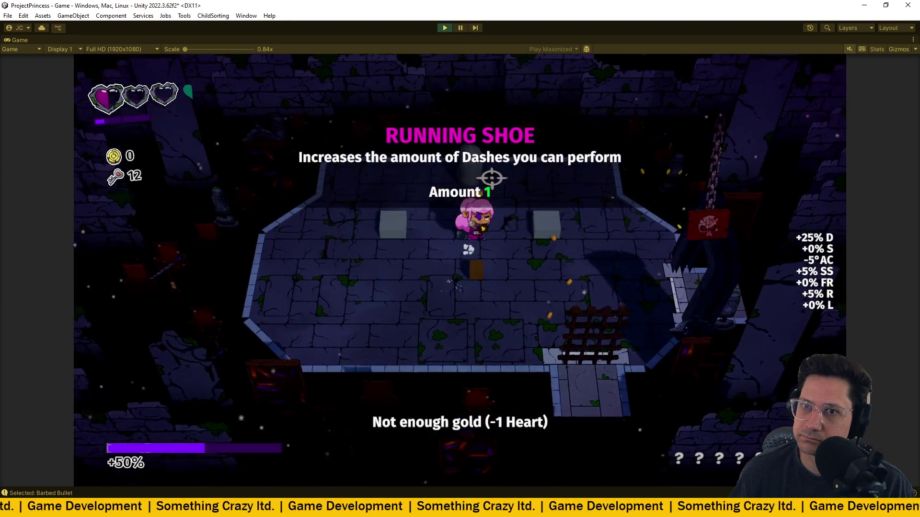
key("d")
key("s")
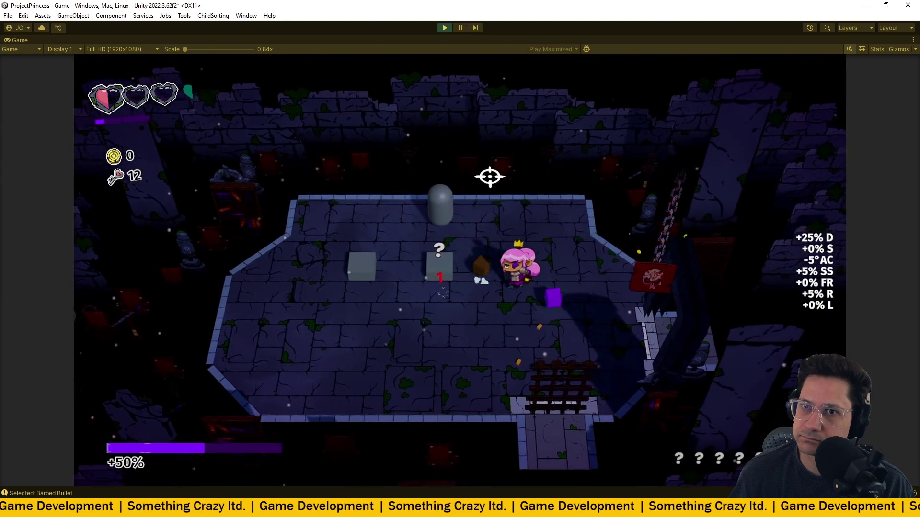
key("w")
key("a")
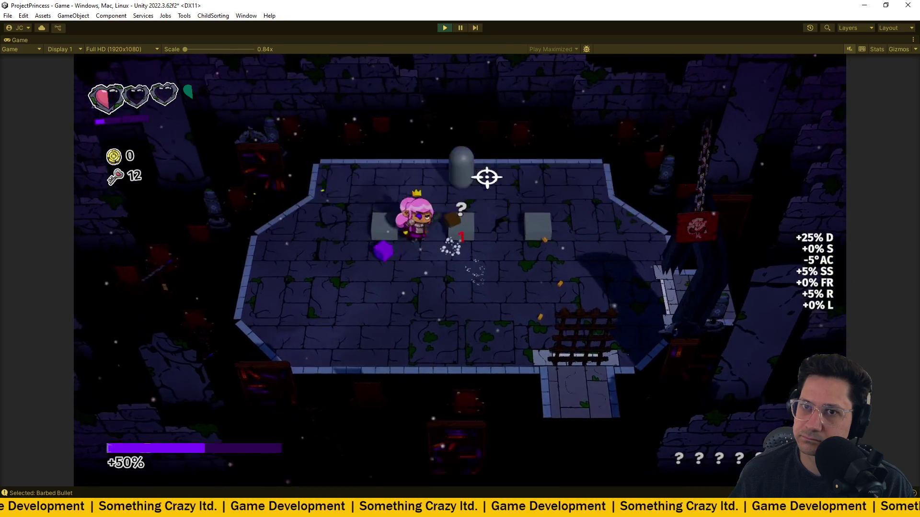
key("d")
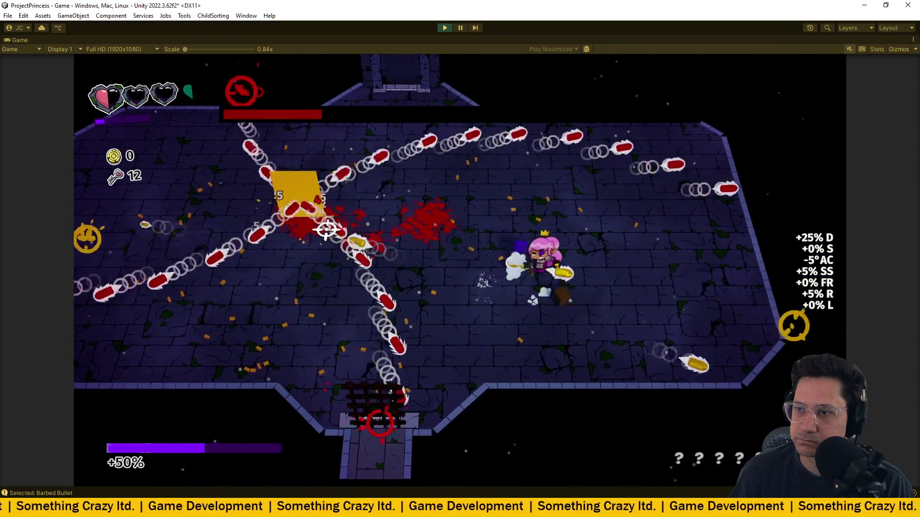
- Dodge bullets around the arena with WASD until the boss is defeated
key("w")
key("s")
key("a")
key("d")
key("s")
key("w")
key("w")
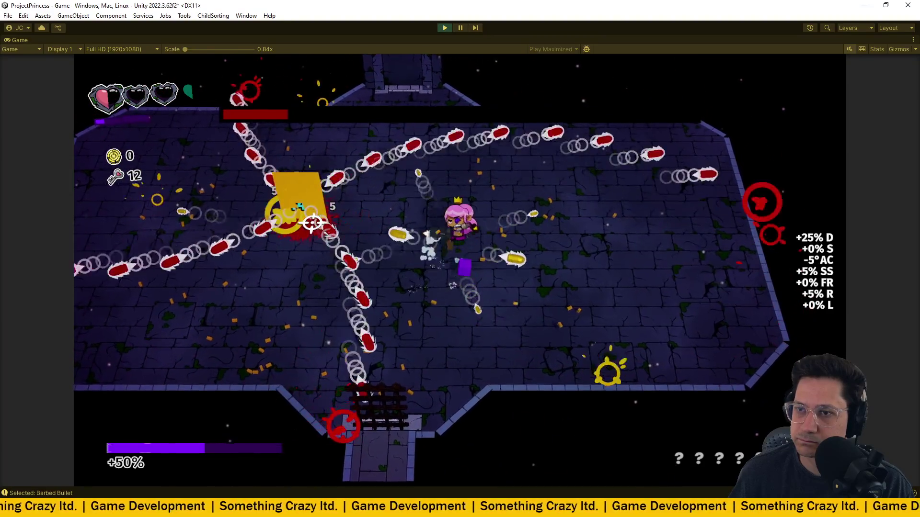
key("a")
key("s")
key("d")
key("w")
key("w")
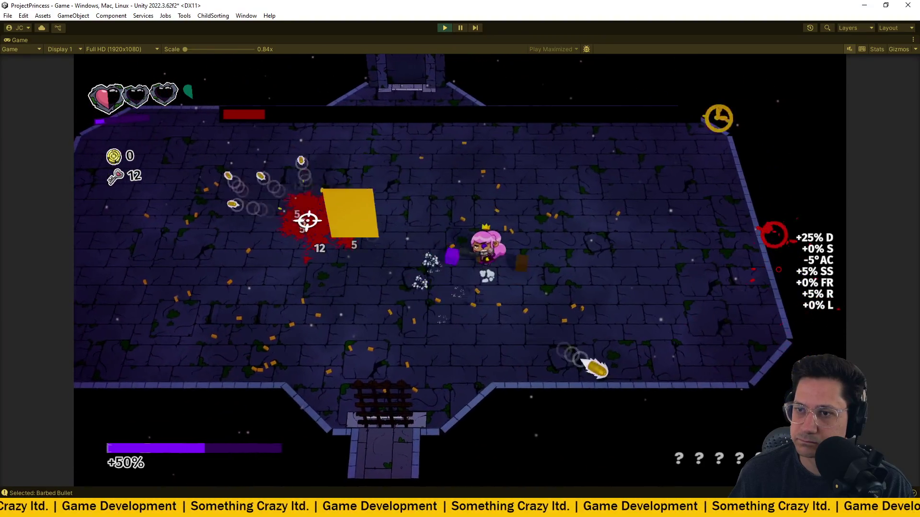
key("a")
key("s")
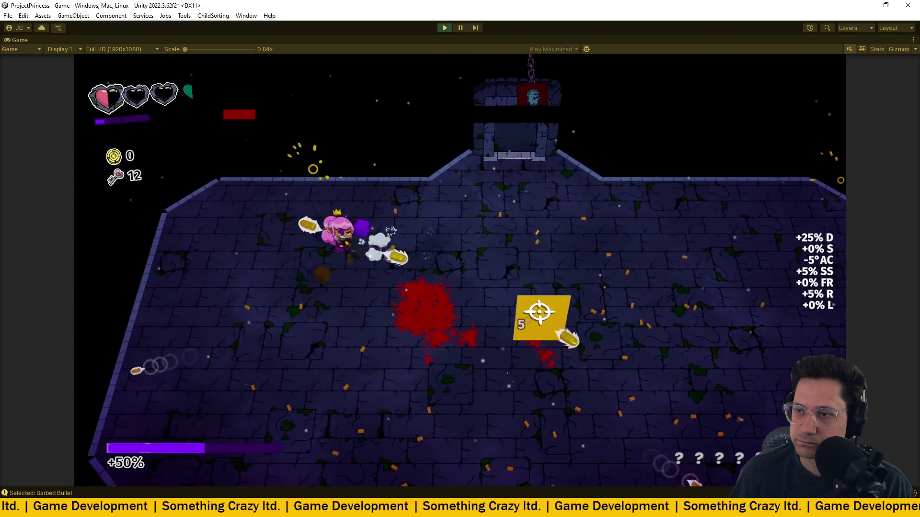
key("a")
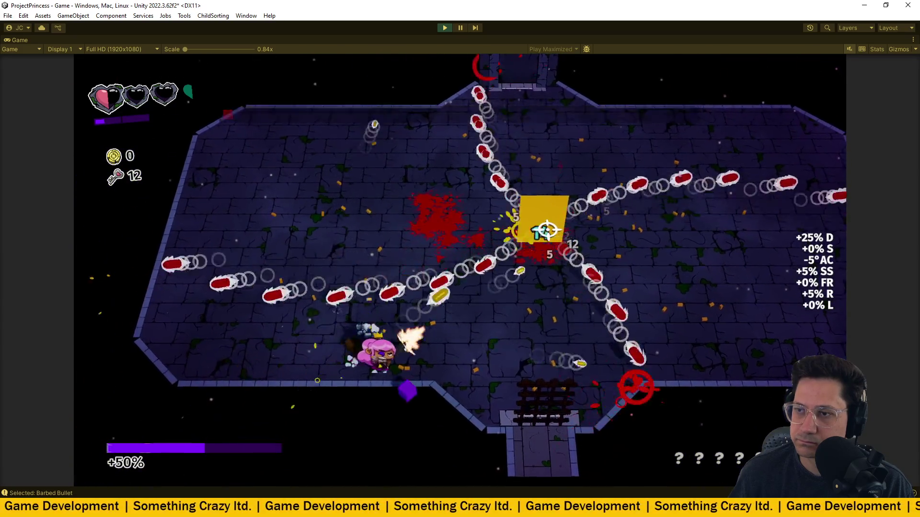
key("w")
- Walk over the reward crates to compare rewards, then leave for the next room
key("d")
key("d")
key("s")
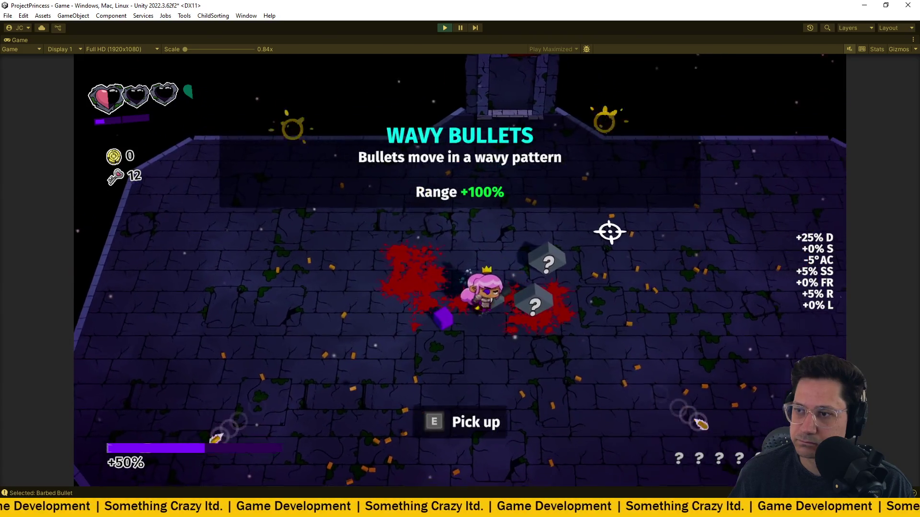
key("w")
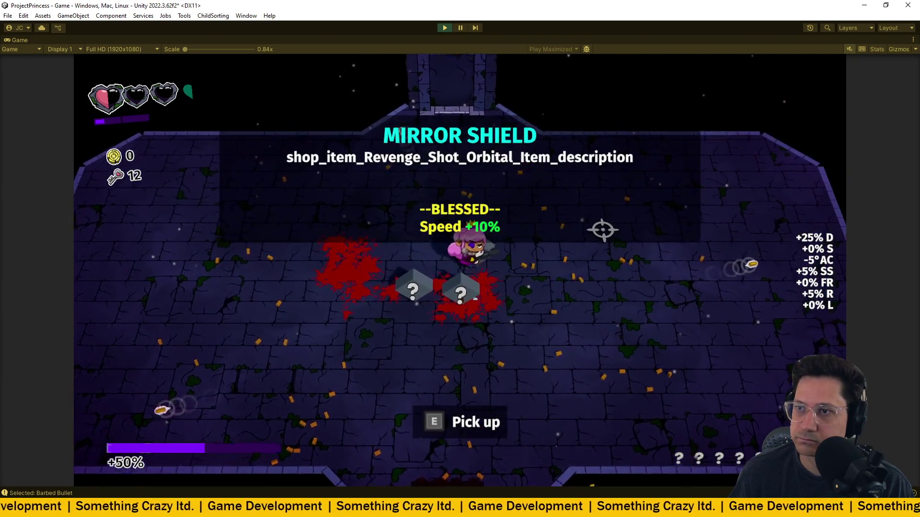
key("s")
key("e")
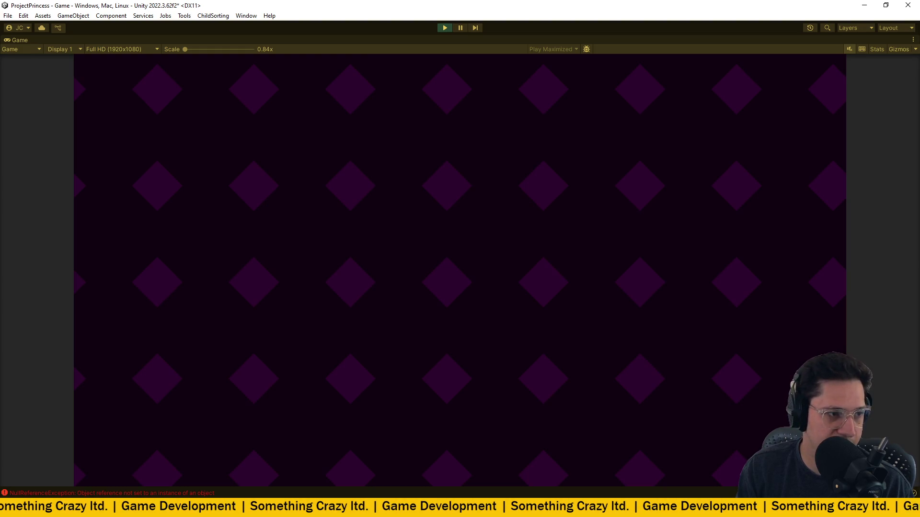
- Stop Play mode and select Fireworks under Shop Items > Items in the Hierarchy
key("ctrl+p")
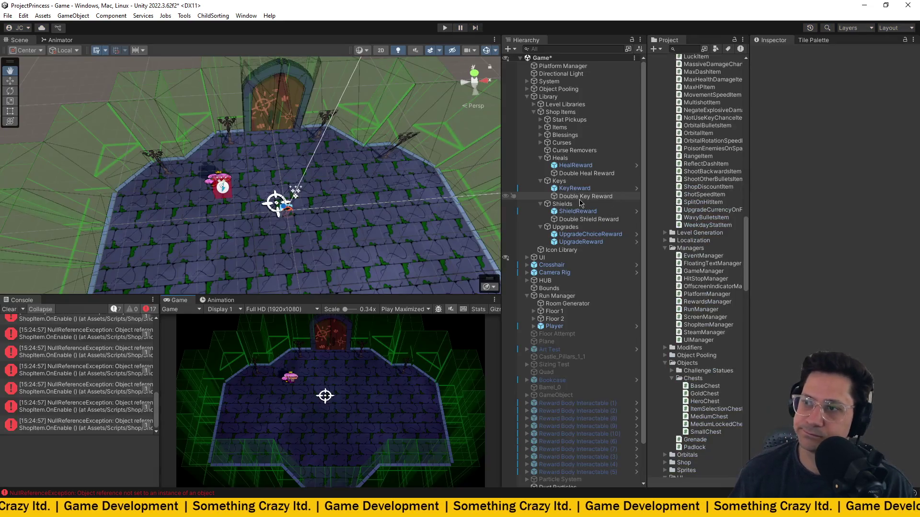
left_click(533, 113)
left_click(534, 113)
left_click(539, 128)
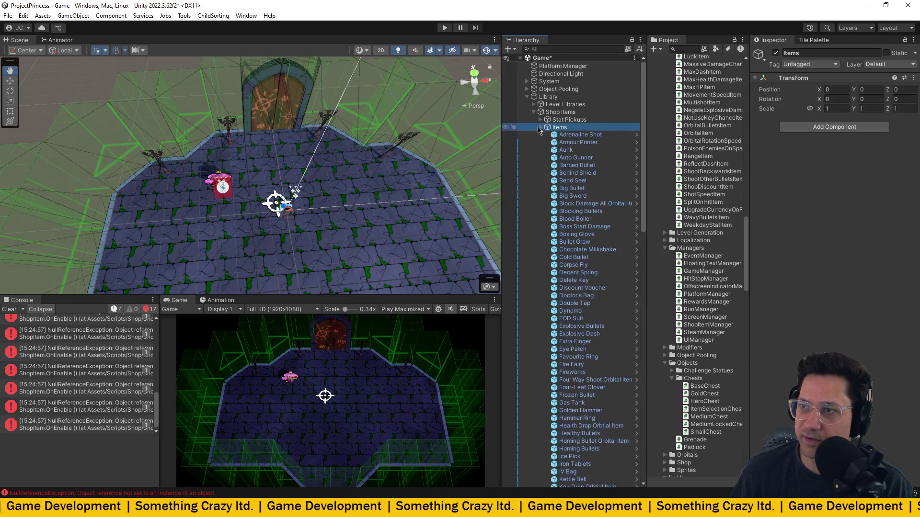
scroll(575, 230, "down", 10)
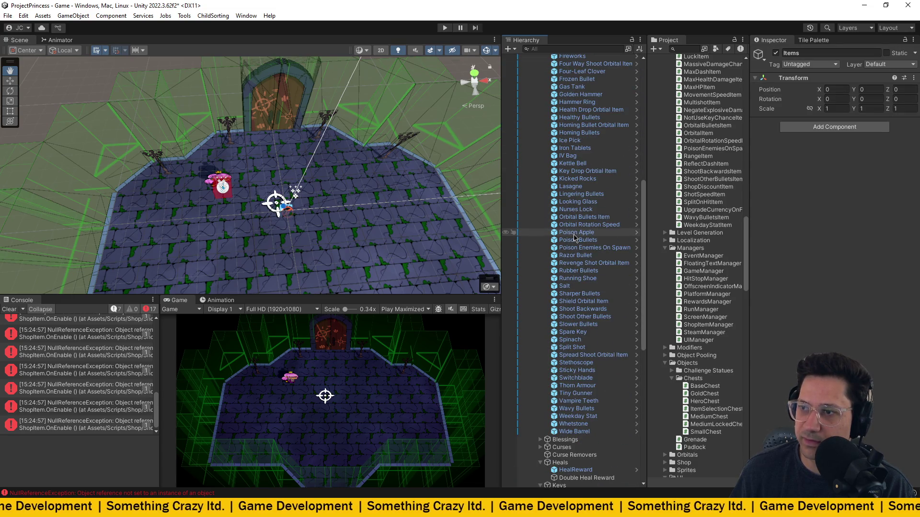
scroll(571, 220, "down", 3)
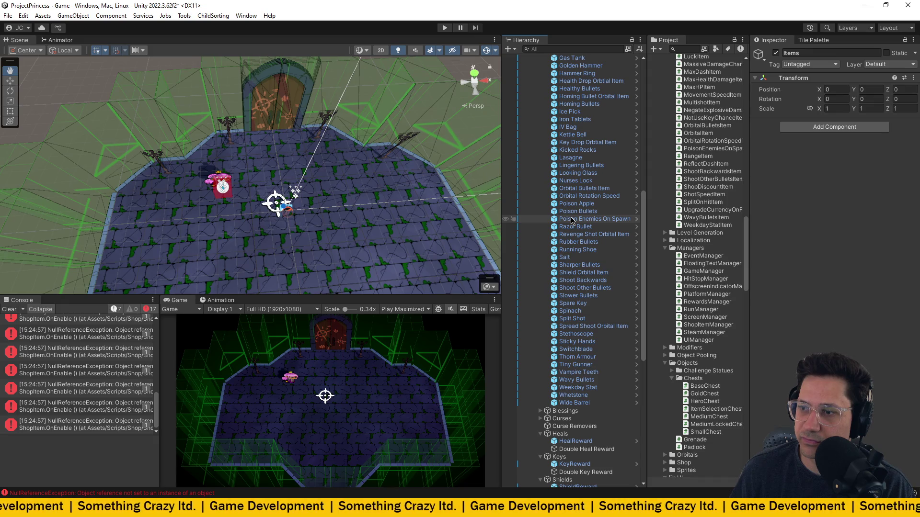
scroll(573, 225, "up", 8)
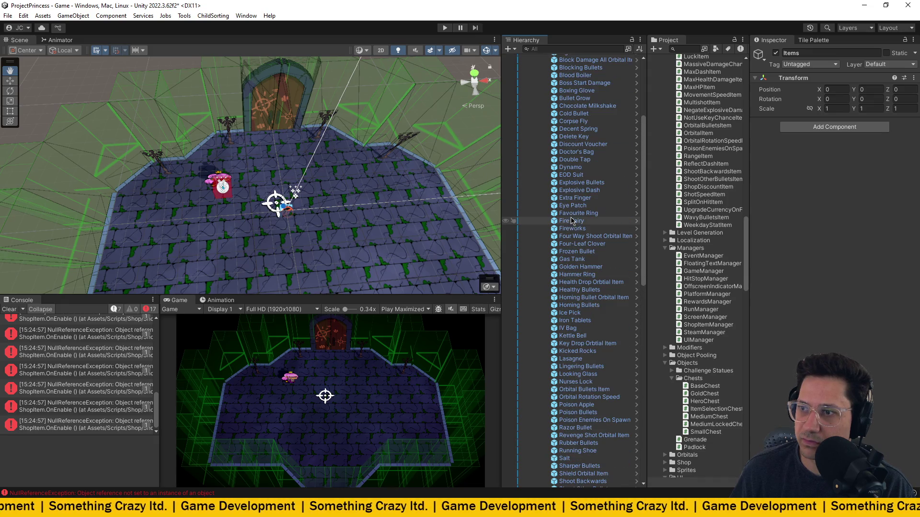
left_click(573, 229)
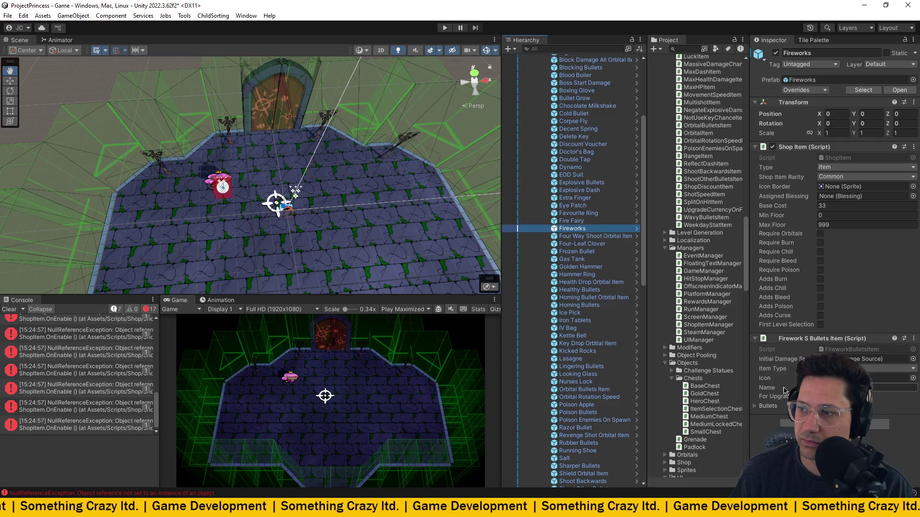
- Expand the Fireworks Bullets settings and open the FireworkBulletsItem script in VS Code
left_click(769, 407)
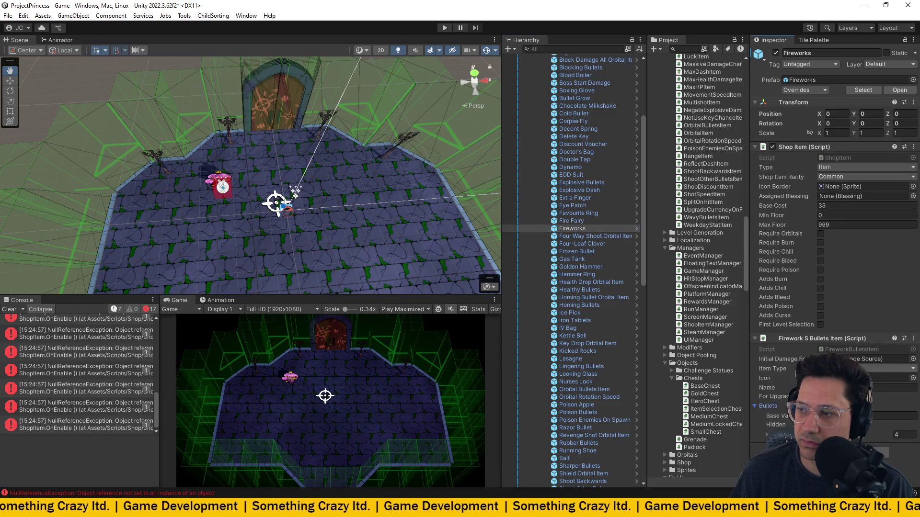
scroll(790, 375, "down", 1)
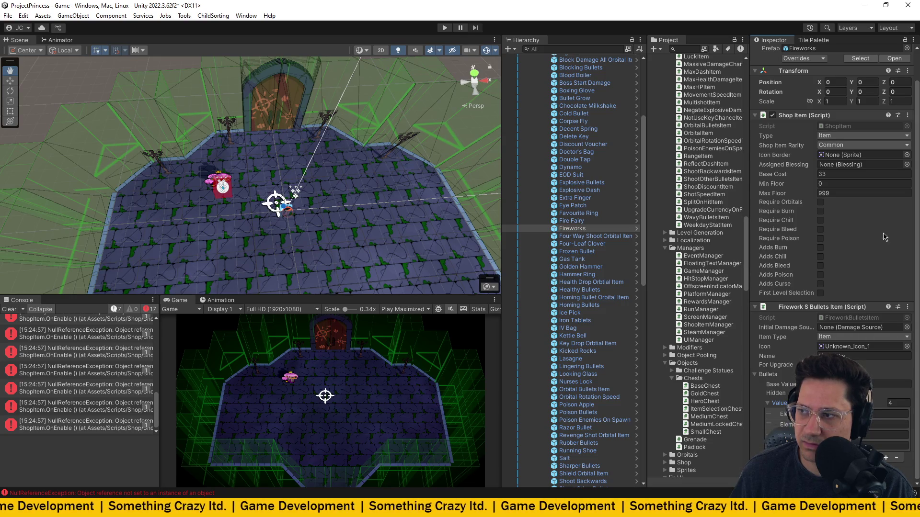
left_click(861, 318)
double_click(861, 318)
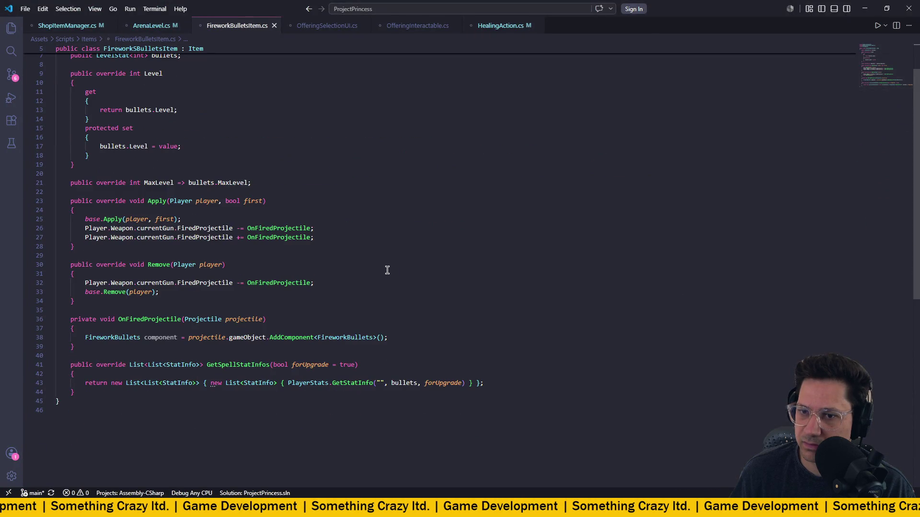
- Fill line 43's empty label with stat_into_amount, save FireworkBulletsItem.cs, and switch to Unity
left_click(380, 383)
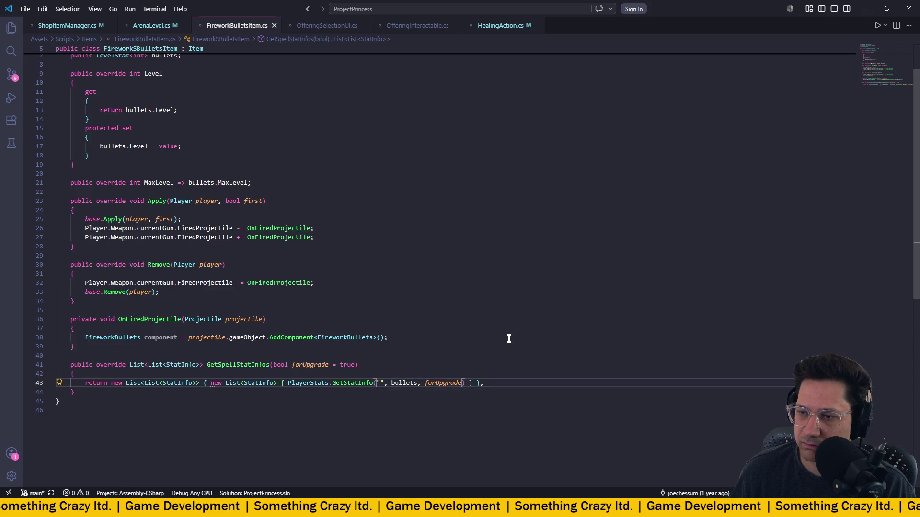
type("stat")
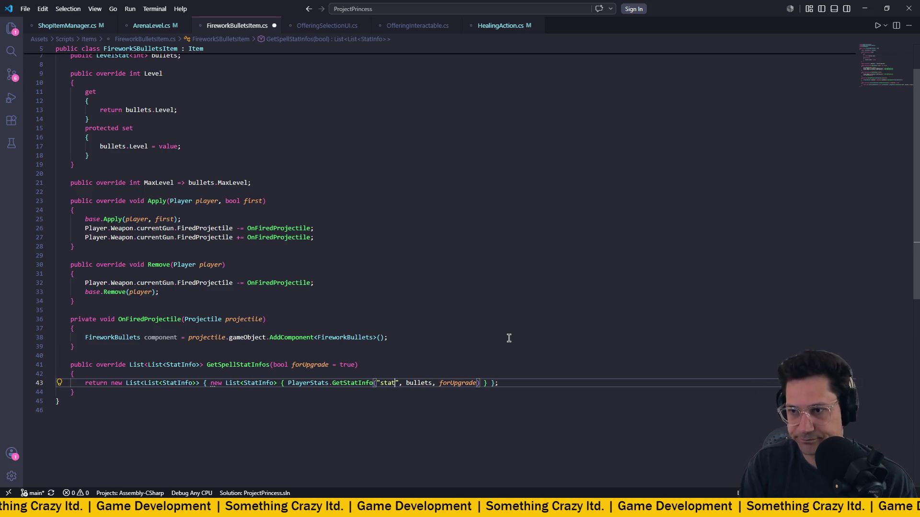
type("_")
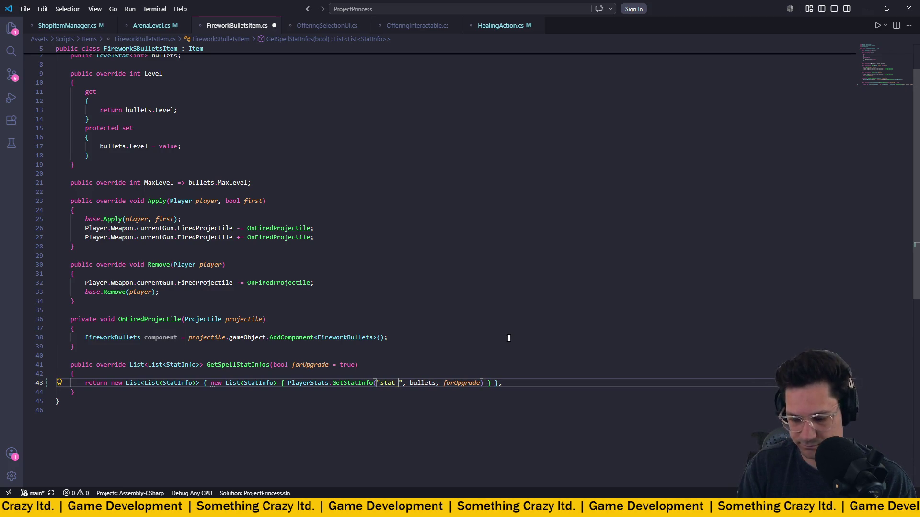
type("into_")
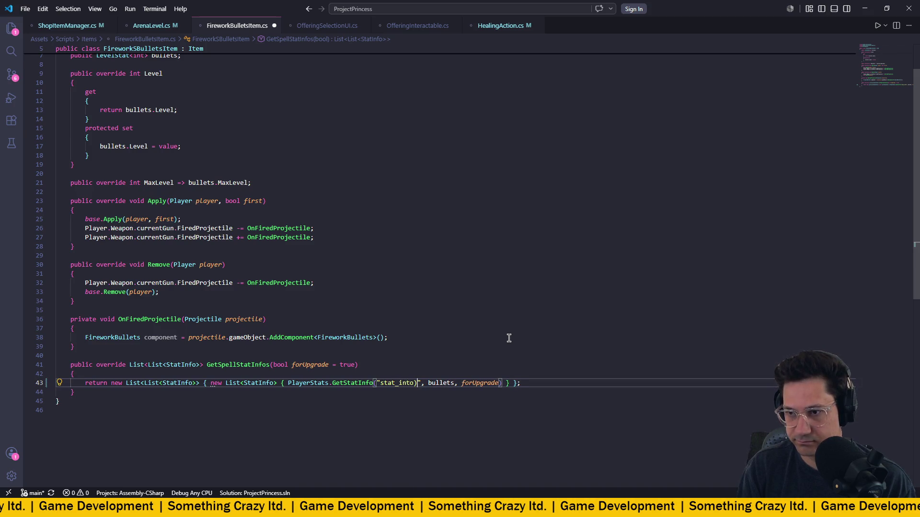
type("amount")
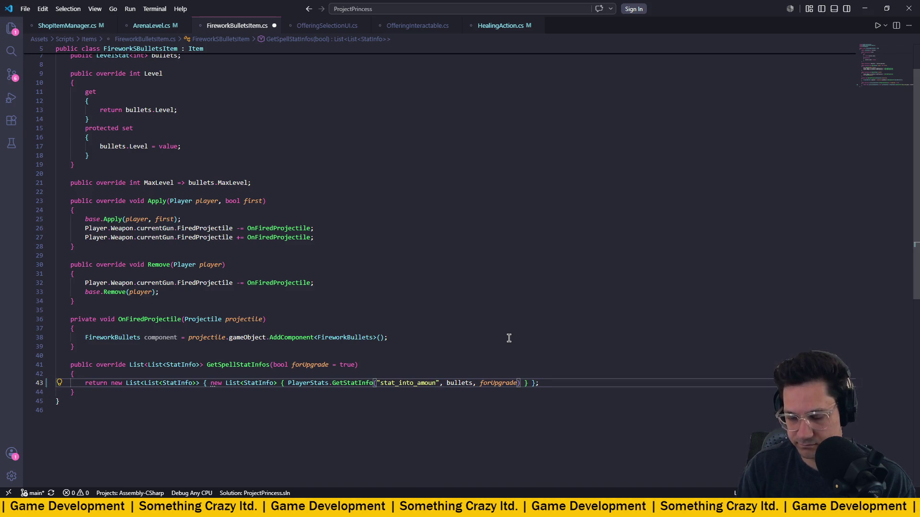
key("ctrl+s")
left_click(506, 337)
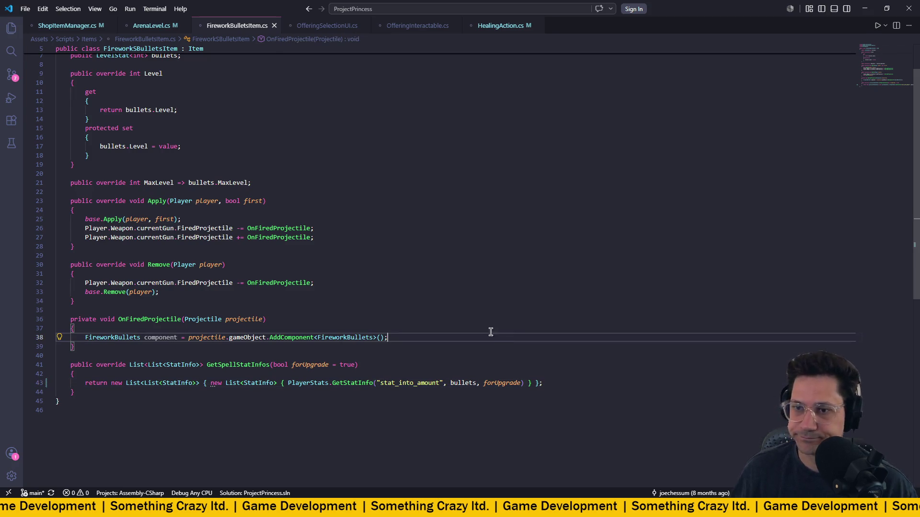
key("alt+Tab")
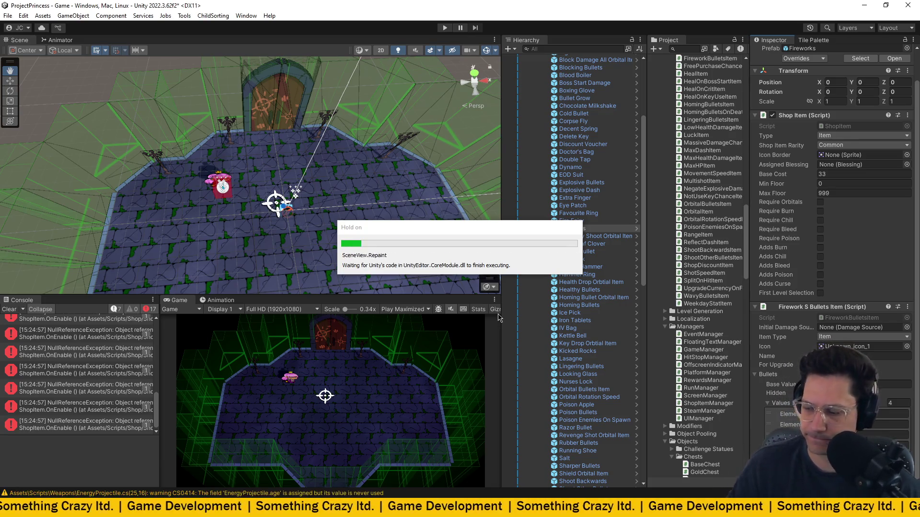
- Clear the Console errors and collapse the Items list in the Hierarchy
left_click(10, 309)
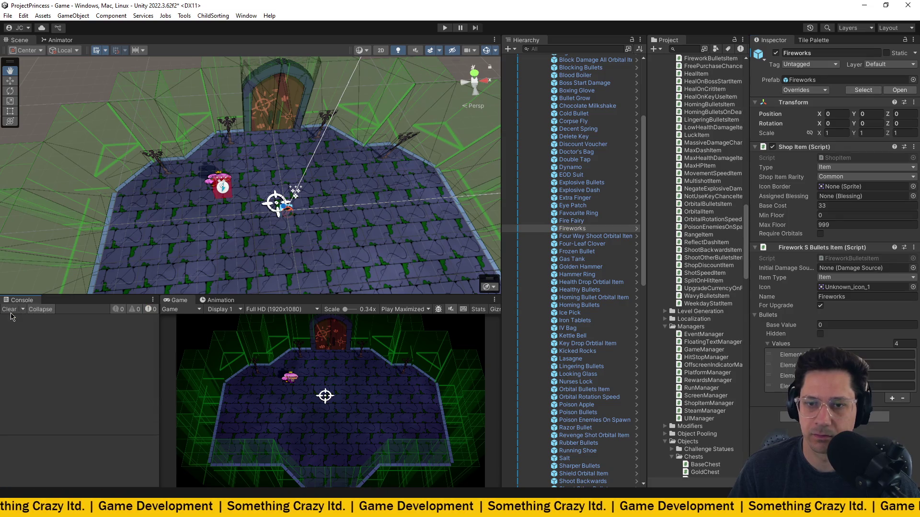
scroll(544, 113, "up", 10)
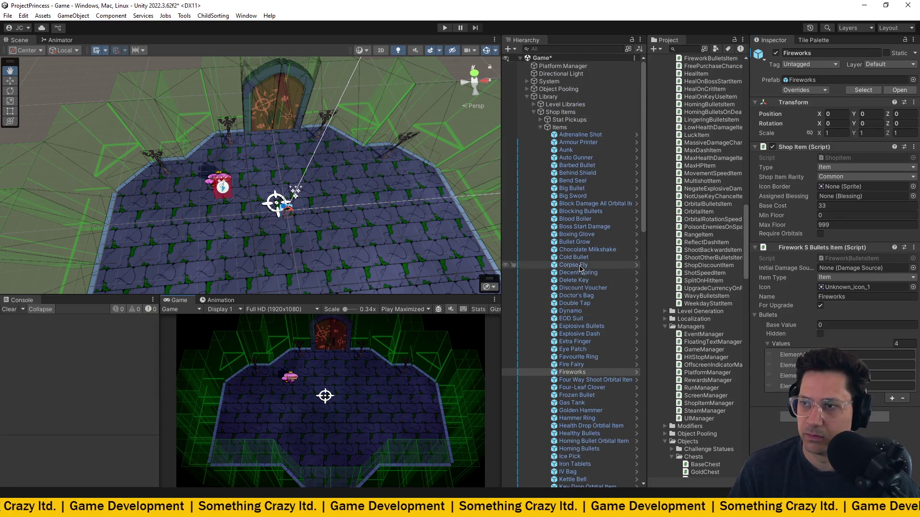
left_click(540, 127)
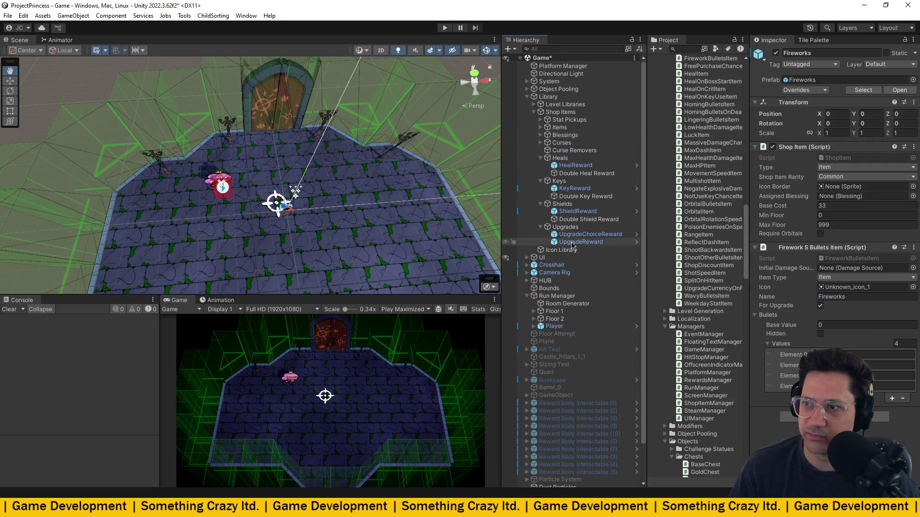
- Review ShieldReward, Double Shield Reward, UpgradeChoiceReward and UpgradeReward, ending on Double Heal Reward
left_click(564, 220)
left_click(571, 212)
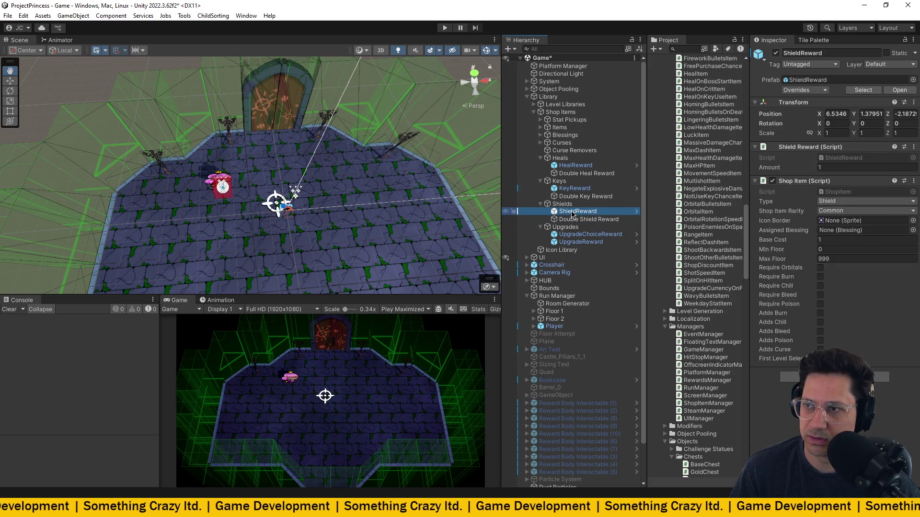
left_click(573, 220)
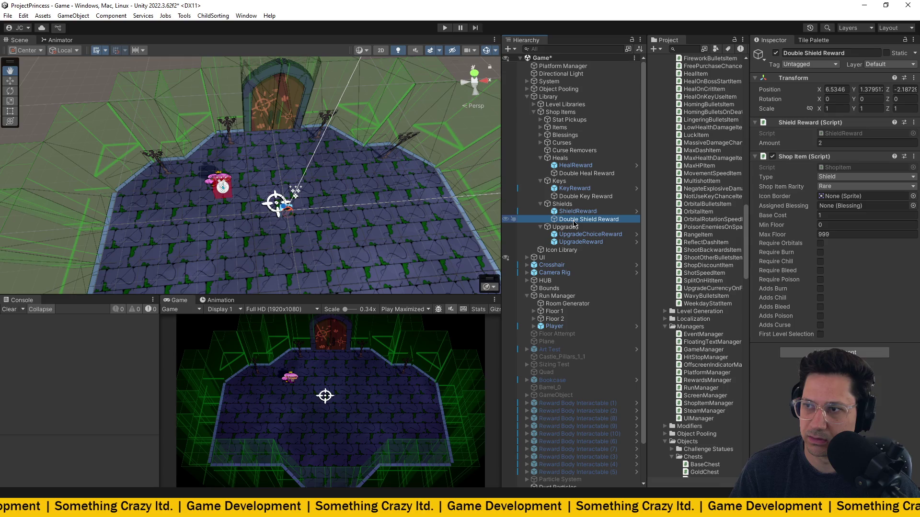
left_click(573, 212)
left_click(574, 235)
left_click(573, 242)
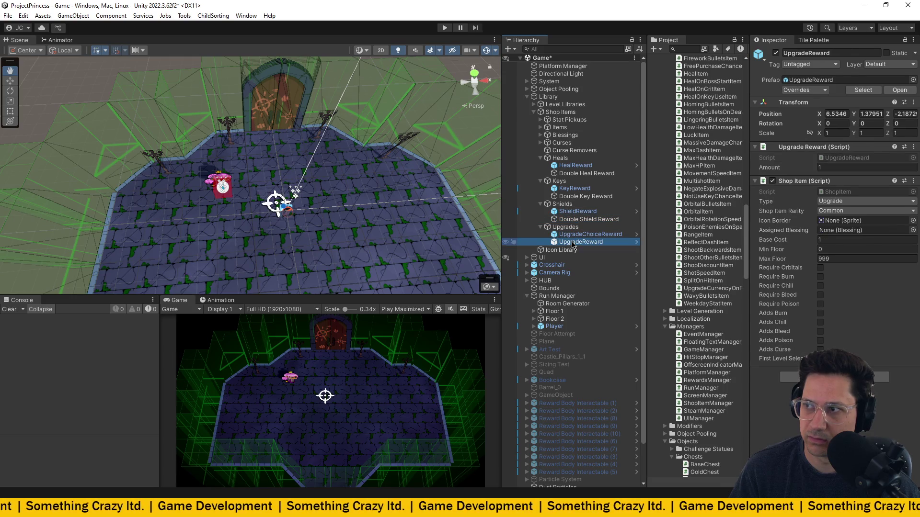
left_click(573, 235)
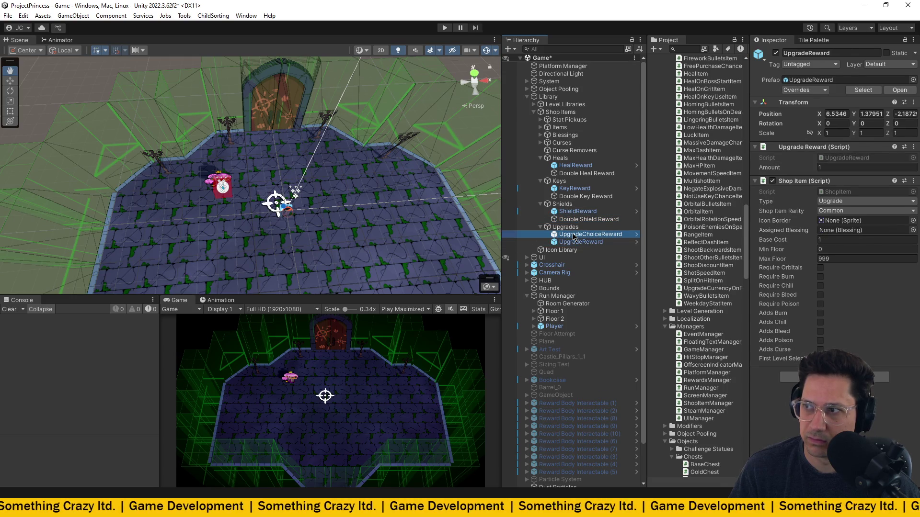
left_click(575, 174)
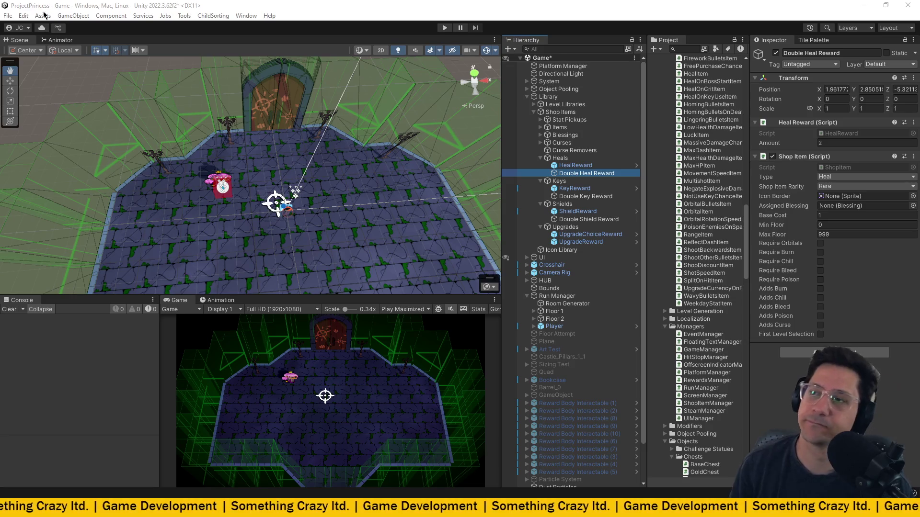
- Select the Heals group under Shop Items, showing only a Transform at 0, 0, 0
left_click(613, 160)
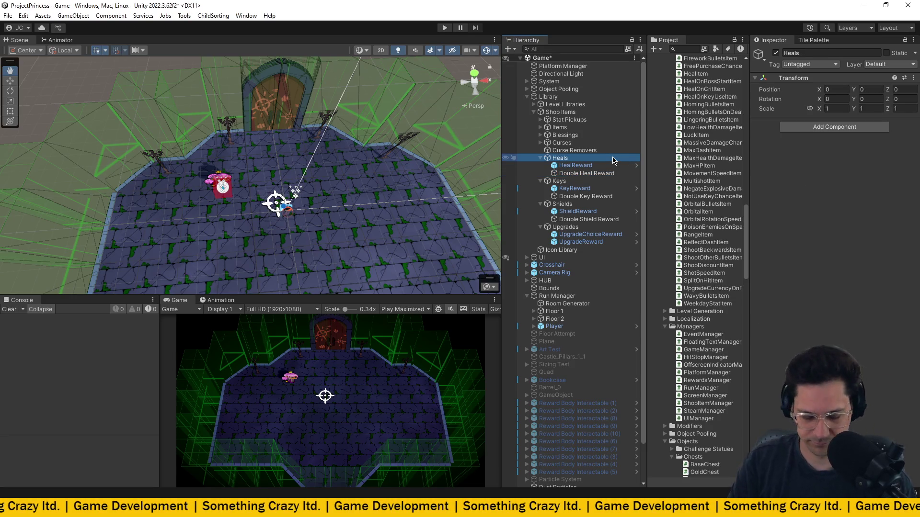
- Save the Game scene and collapse the Heals, Keys, Shields and Upgrades groups
key("ctrl+s")
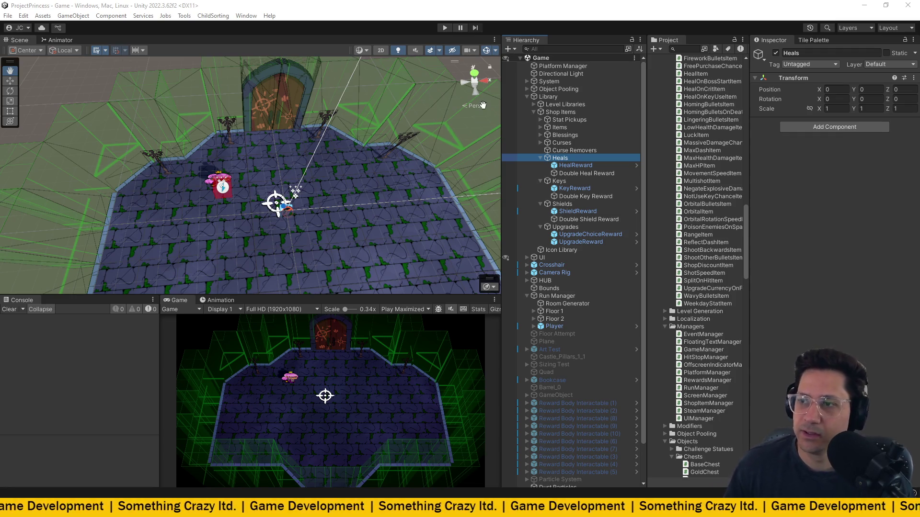
left_click(540, 159)
left_click(541, 166)
left_click(540, 173)
left_click(541, 181)
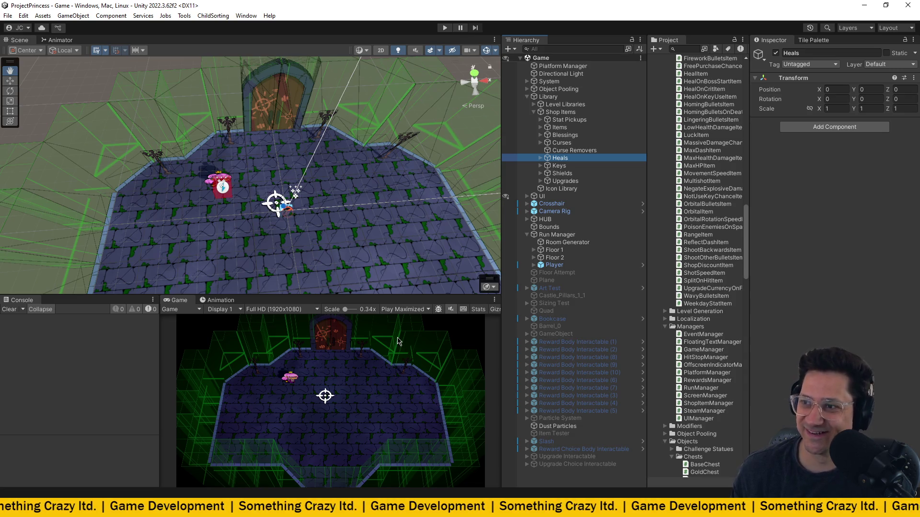
- Scroll the Hierarchy back up and return focus to the game view
scroll(703, 320, "up", 10)
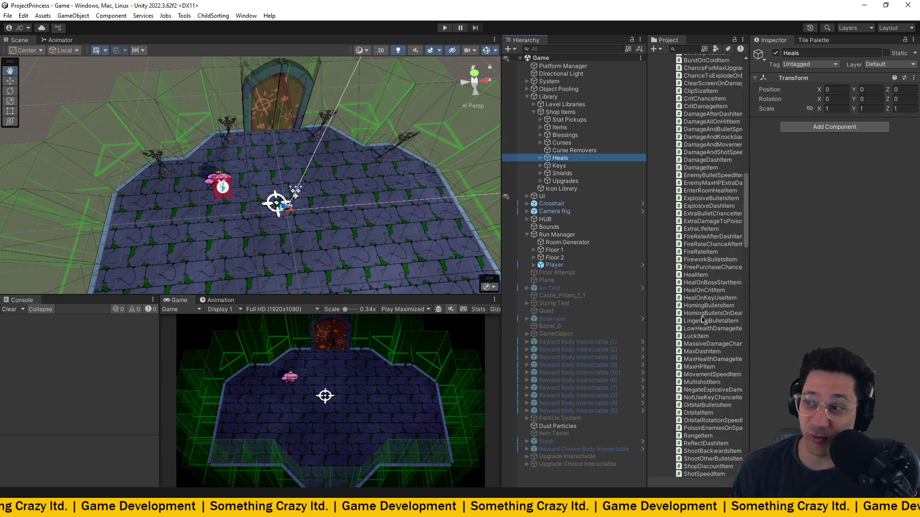
scroll(703, 320, "up", 15)
scroll(701, 320, "up", 2)
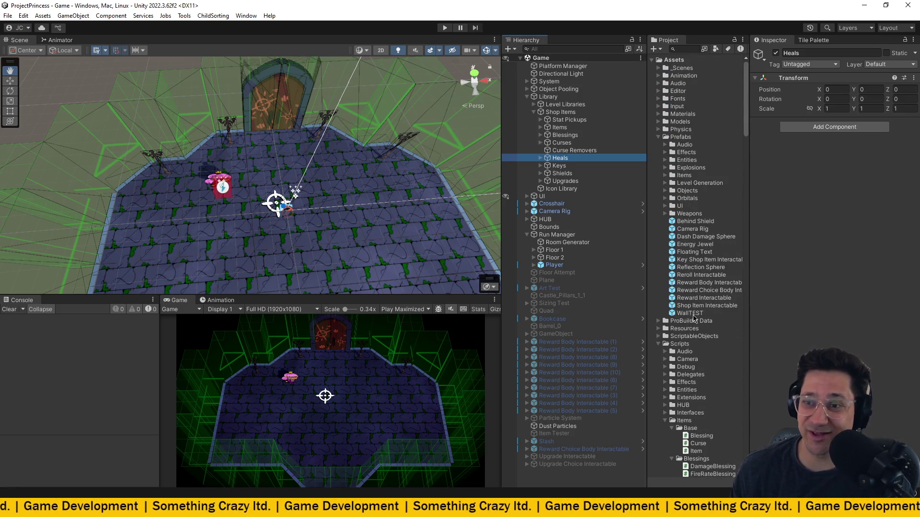
scroll(381, 375, "up", 1)
scroll(381, 375, "down", 1)
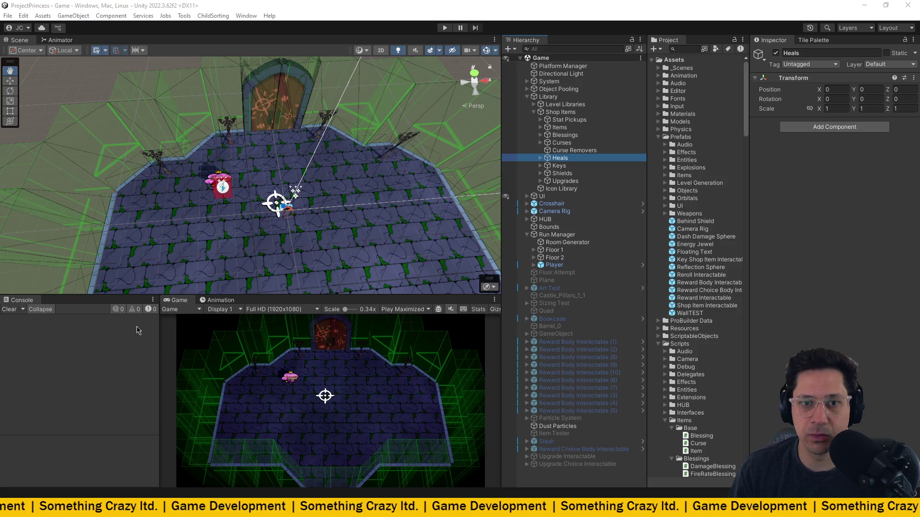
left_click(374, 434)
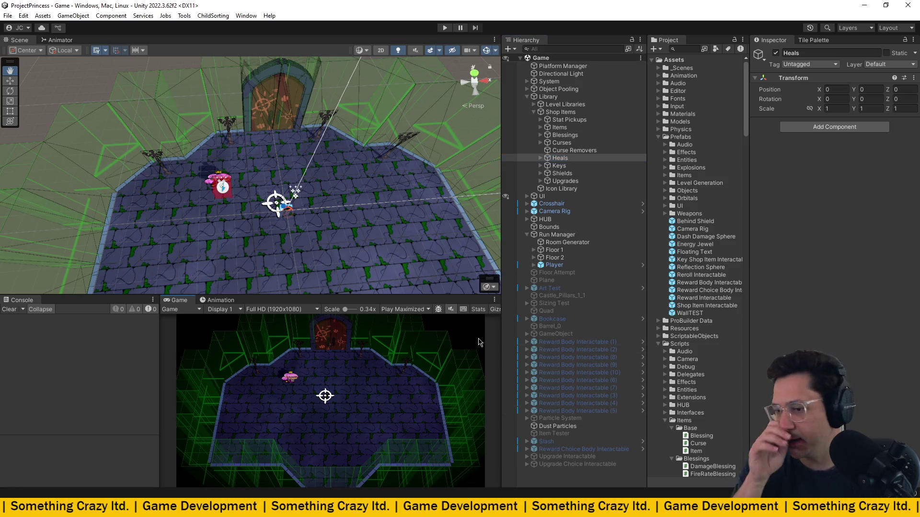
- Close FireworkBulletsItem.cs and review HealingAction.cs's CompleteHeal, which adds +2 max health after three charges
key("alt+Tab")
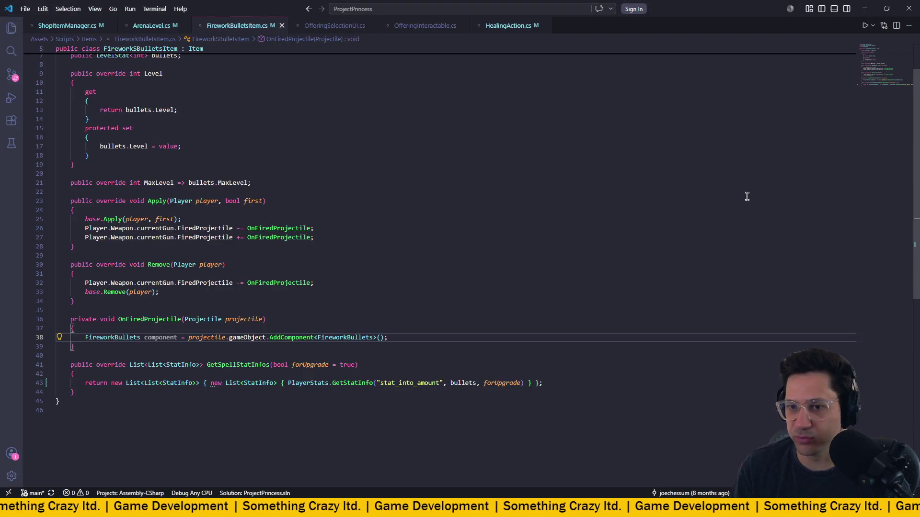
left_click(282, 25)
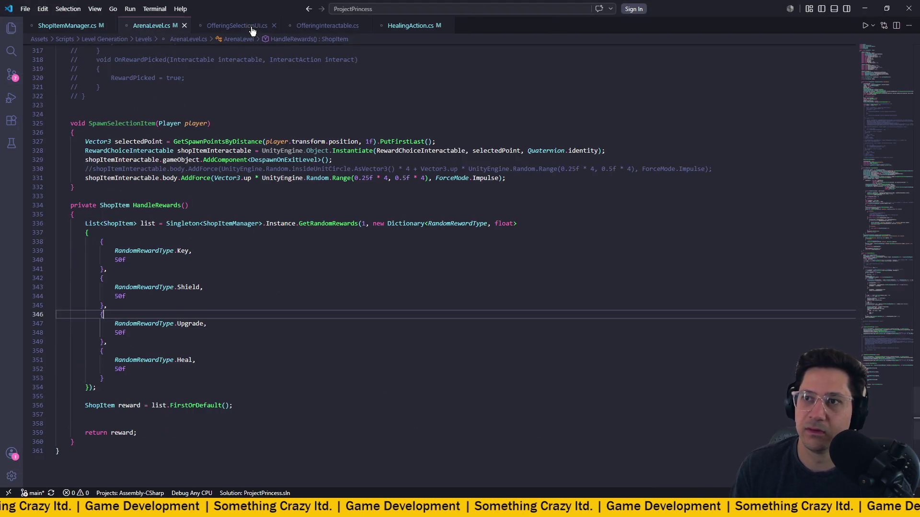
left_click(233, 27)
scroll(307, 175, "up", 5)
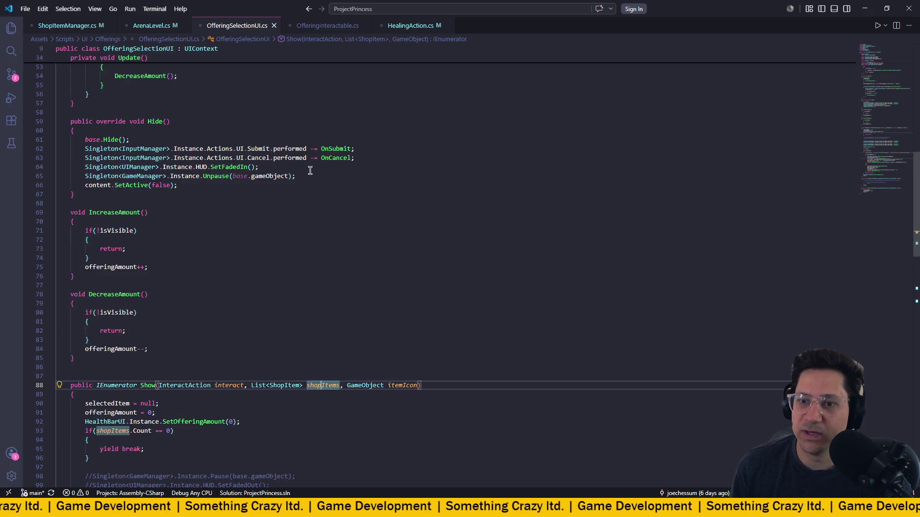
left_click(319, 26)
left_click(410, 26)
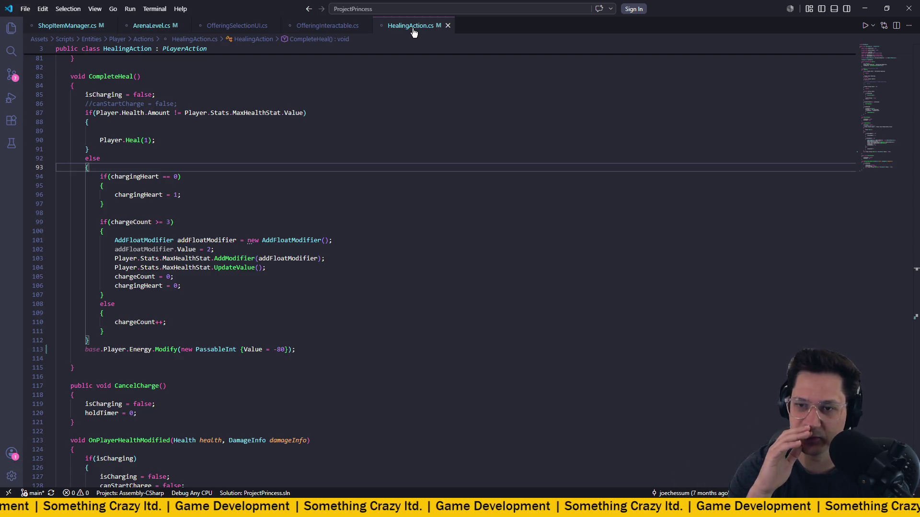
key("alt+Tab")
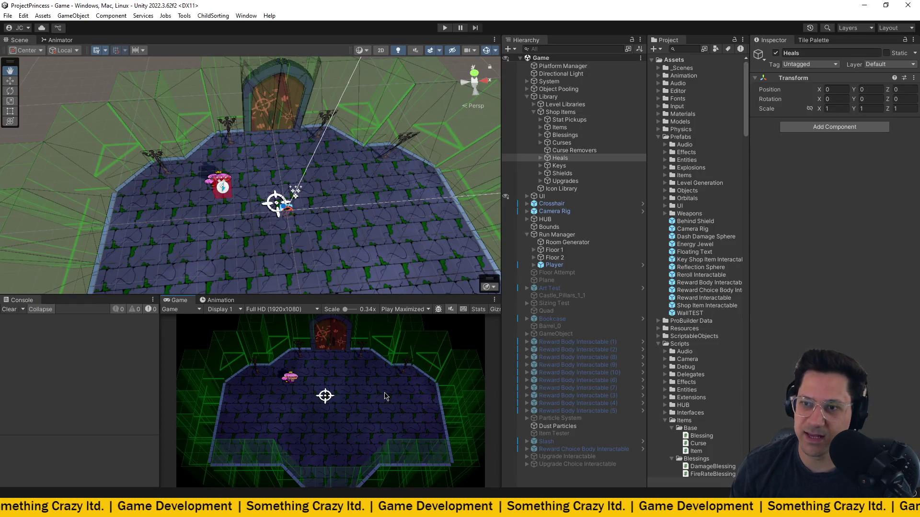
key("alt+Tab")
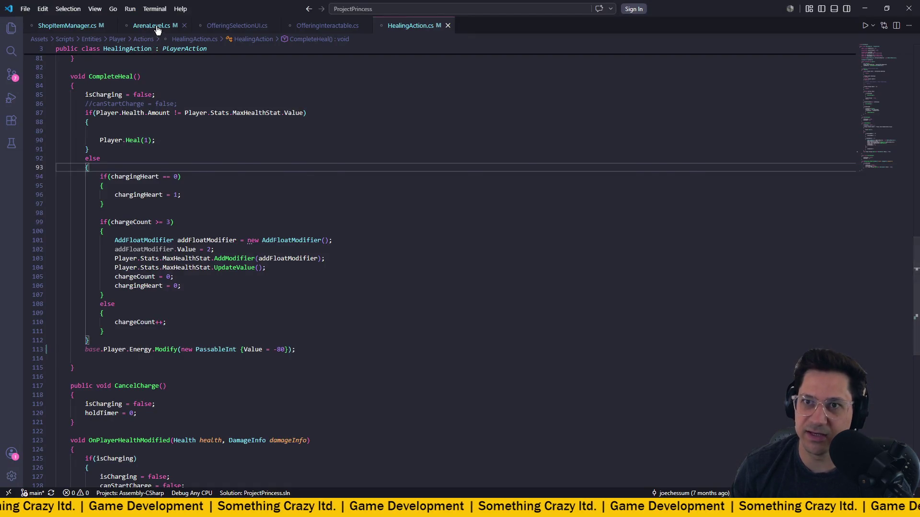
- Open ArenaLevel.cs and highlight the HandleRewards method down to its reward list
left_click(154, 26)
mouse_move(65, 205)
left_mouse_down()
mouse_move(183, 277)
mouse_move(318, 388)
left_mouse_up()
left_click(259, 312)
mouse_move(63, 205)
left_mouse_down()
mouse_move(125, 235)
mouse_move(382, 415)
left_mouse_up()
left_click(339, 321)
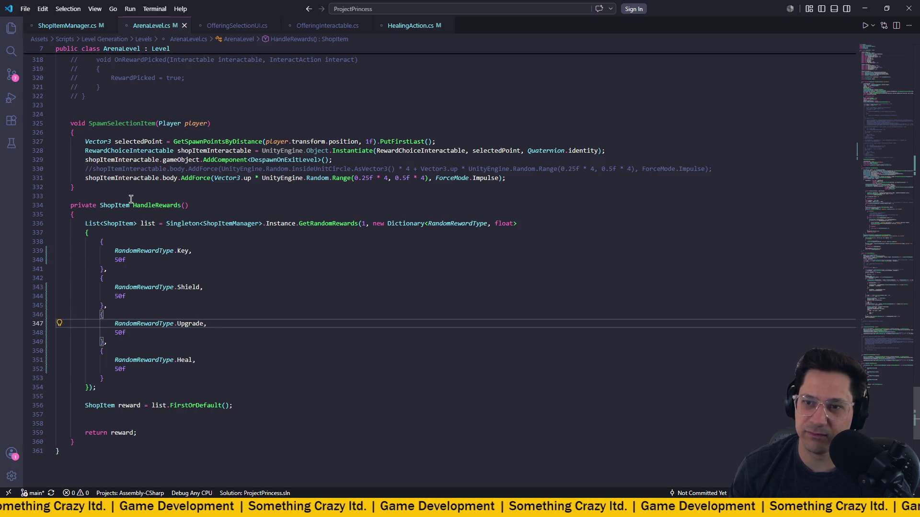
left_click_drag(56, 205, 156, 250)
left_click_drag(215, 278, 431, 390)
left_click(374, 347)
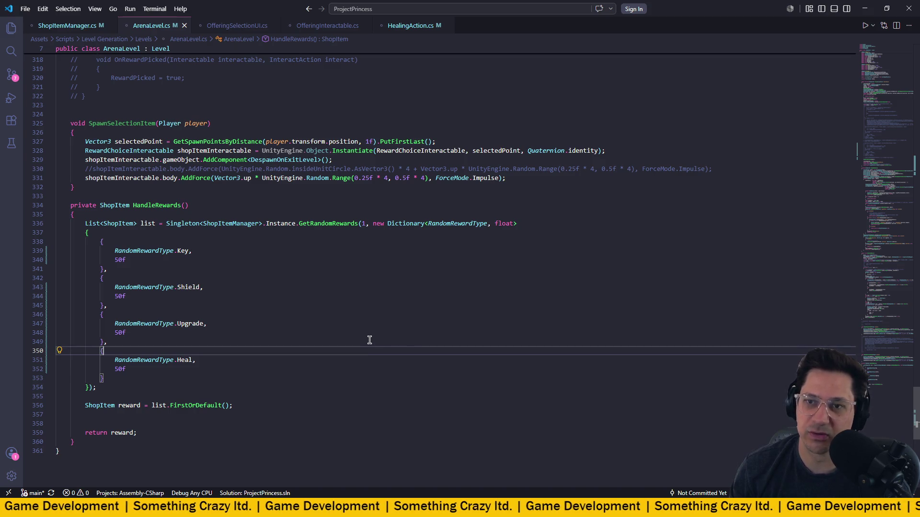
mouse_move(39, 206)
left_mouse_down()
mouse_move(333, 324)
mouse_move(445, 401)
left_mouse_up()
left_click(402, 370)
- Re-examine the HandleRewards body with its Key, Shield, Upgrade and Heal rewards weighted 50f
scroll(402, 369, "up", 10)
scroll(133, 148, "up", 13)
scroll(130, 169, "down", 11)
scroll(131, 170, "down", 14)
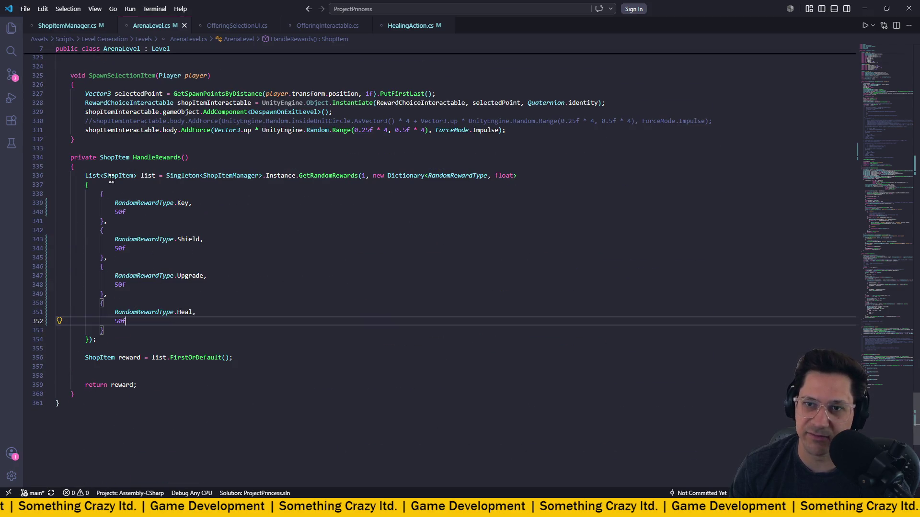
left_click_drag(73, 173, 373, 464)
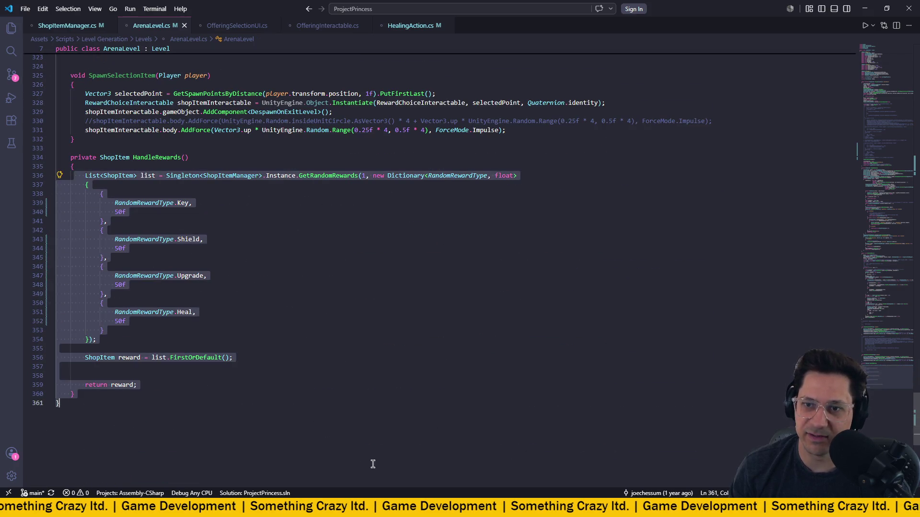
left_click_drag(73, 167, 355, 421)
left_click(94, 169)
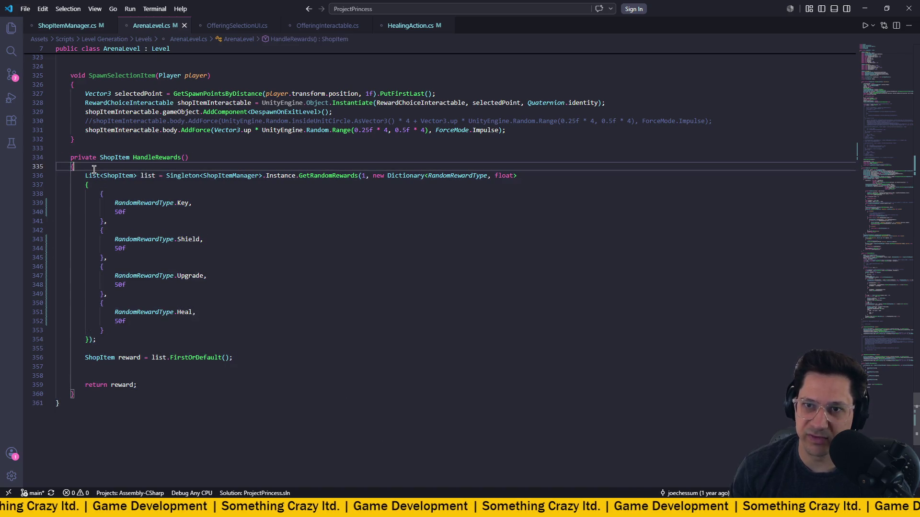
left_click_drag(72, 159, 390, 375)
left_click(248, 262)
left_click_drag(75, 167, 385, 377)
left_click(317, 289)
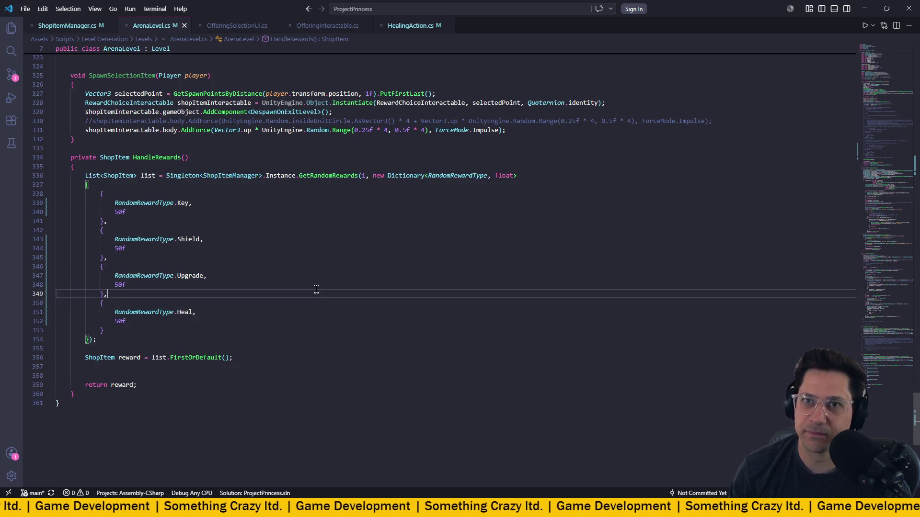
- Open RewardsManager.cs via quick file search and inspect its prefab field declarations
left_click(471, 9)
type("rewards")
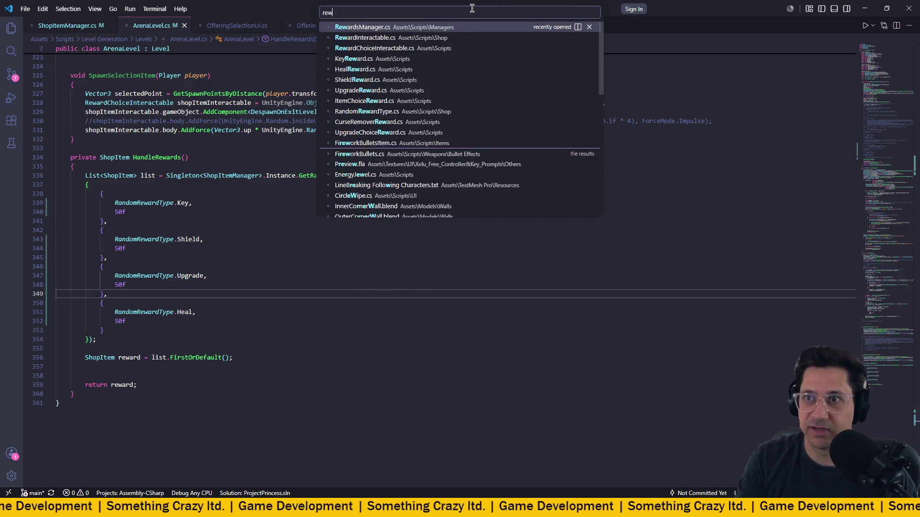
key("Return")
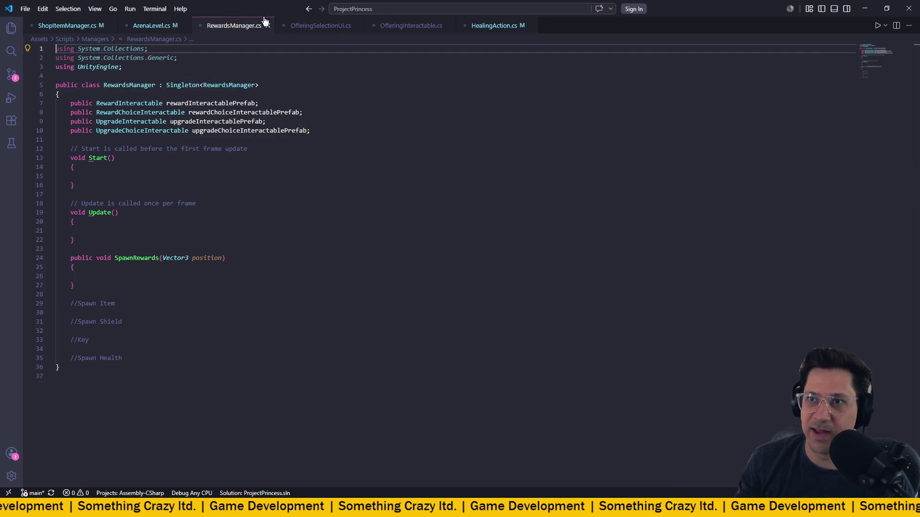
left_click(364, 91)
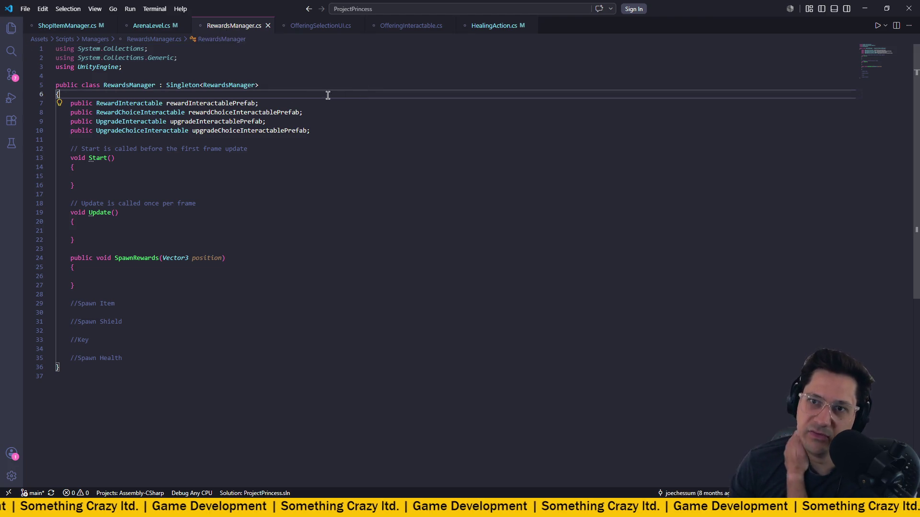
left_click(208, 103)
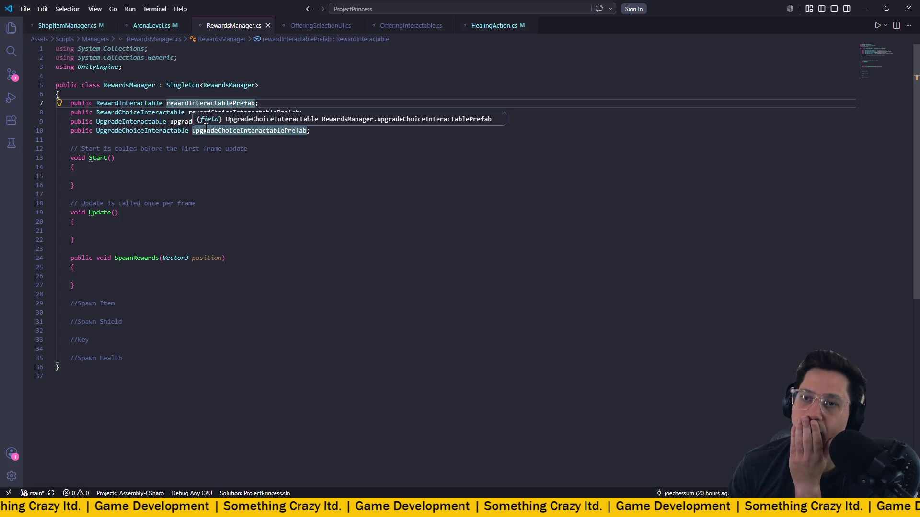
left_click(266, 103)
left_click(142, 113)
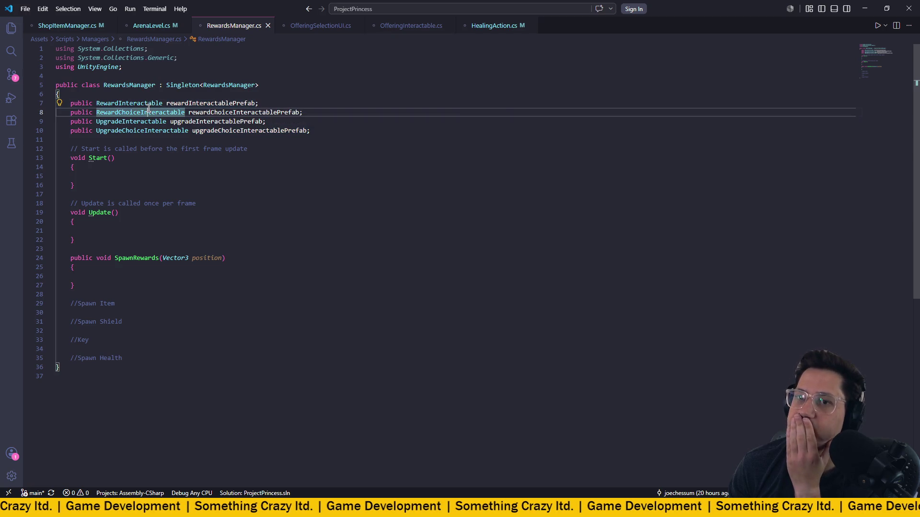
left_click(143, 121)
left_click(143, 131)
left_click(152, 113)
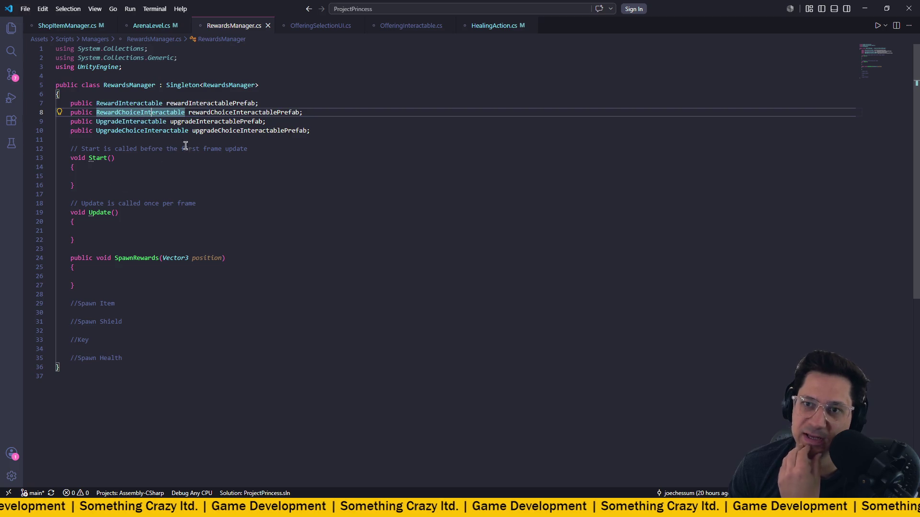
- Delete the three extra prefab fields and the empty Start and Update methods
mouse_move(331, 135)
left_mouse_down()
mouse_move(57, 103)
mouse_move(55, 112)
left_mouse_up()
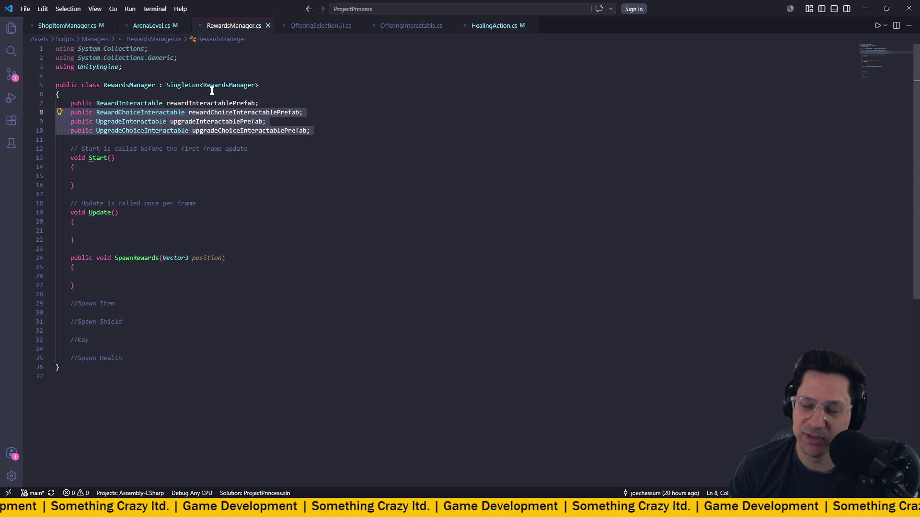
key("BackSpace")
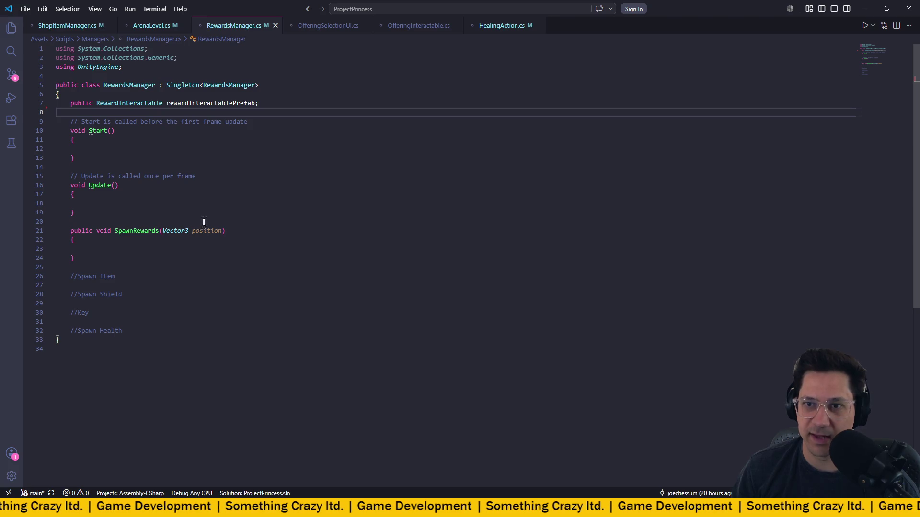
mouse_move(171, 225)
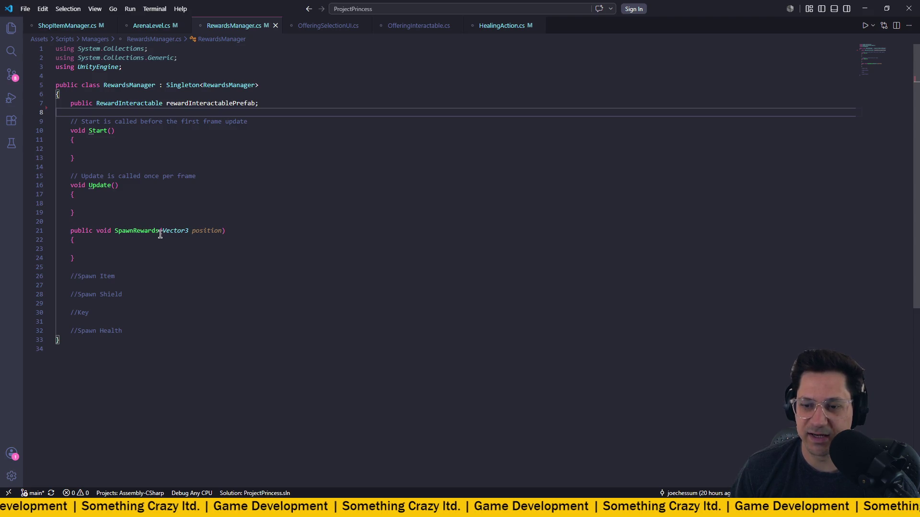
mouse_move(78, 259)
left_mouse_down()
mouse_move(62, 243)
mouse_move(72, 254)
mouse_move(67, 233)
left_mouse_up()
mouse_move(116, 213)
left_mouse_down()
mouse_move(58, 192)
mouse_move(56, 122)
left_mouse_up()
key("Delete")
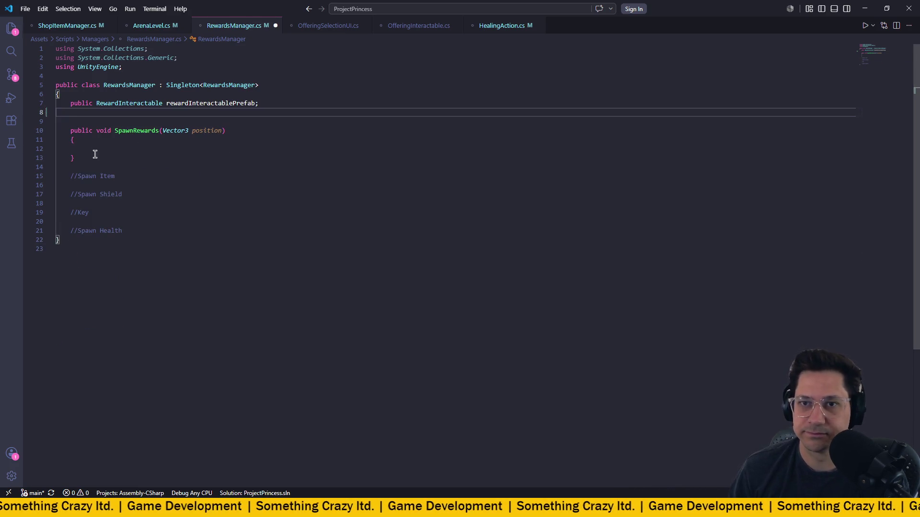
- Review the Spawn Item, Shield, Key and Health comments inside SpawnRewards
left_click(105, 176)
left_click(105, 196)
left_click(83, 214)
left_click(92, 231)
left_click_drag(72, 176, 94, 204)
left_click(65, 189)
key("ctrl+l")
key("ctrl+period")
key("Escape")
left_click_drag(78, 181, 189, 257)
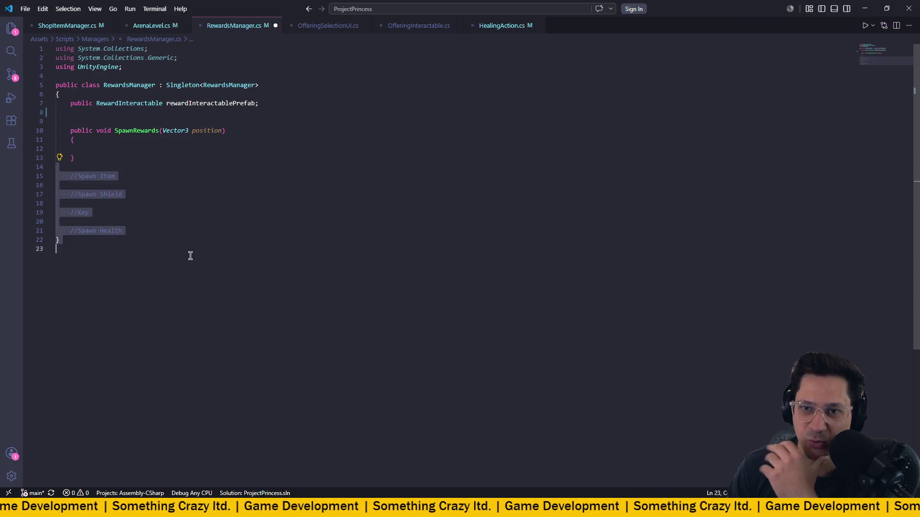
left_click(128, 193)
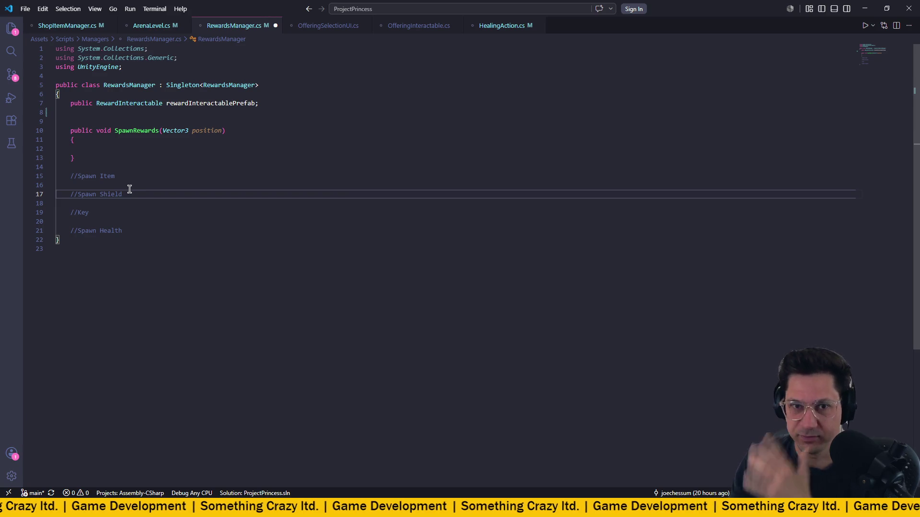
left_click(88, 157)
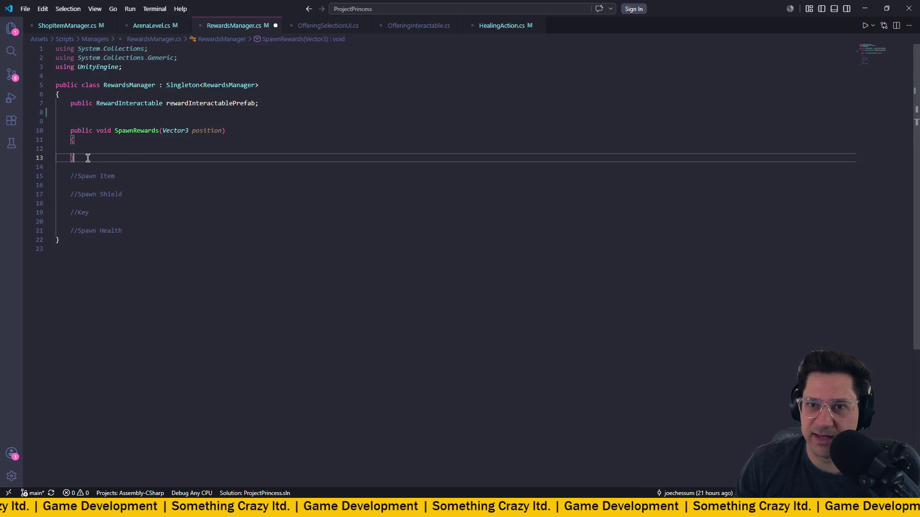
- Write an empty public void SpawnArenaRewards(Vector3 position) method below SpawnRewards, then return to ArenaLevel.cs
key("Return")
key("Return")
type("public vboi")
key("BackSpace")
key("BackSpace")
key("BackSpace")
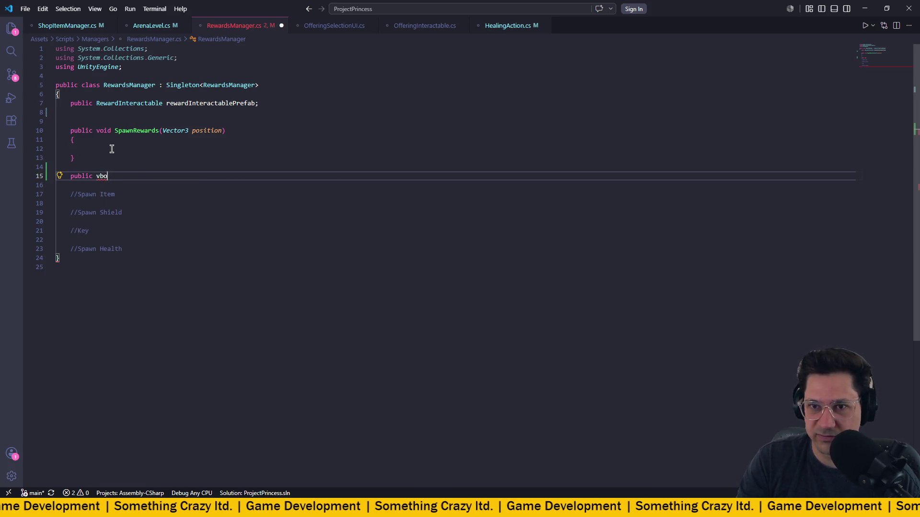
type("oif ")
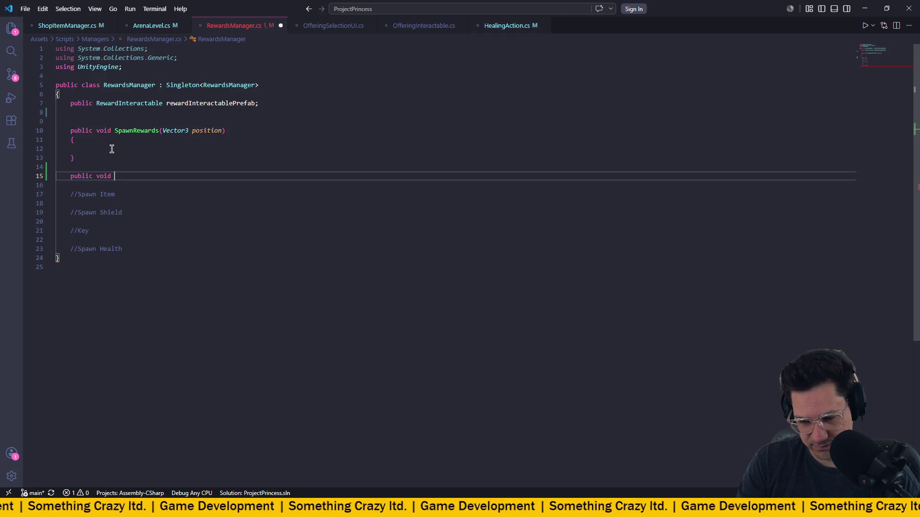
type(" A")
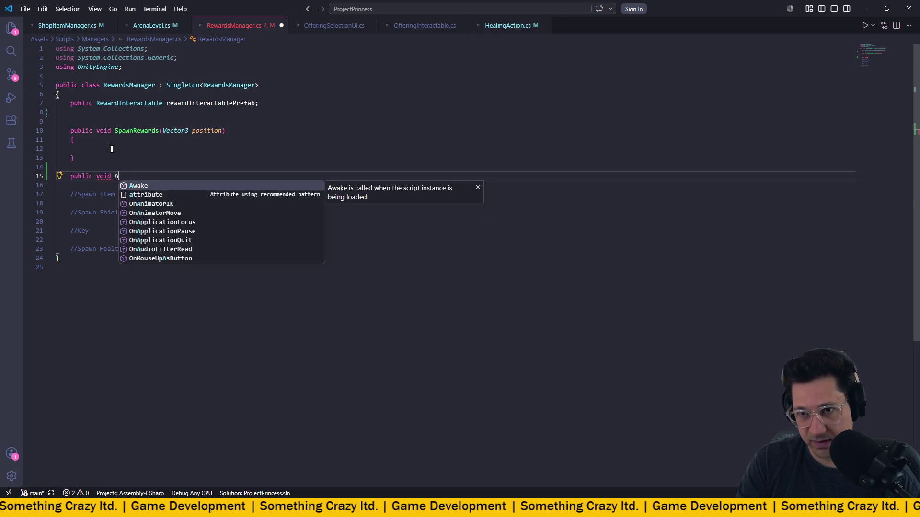
key("BackSpace")
type("Spawn")
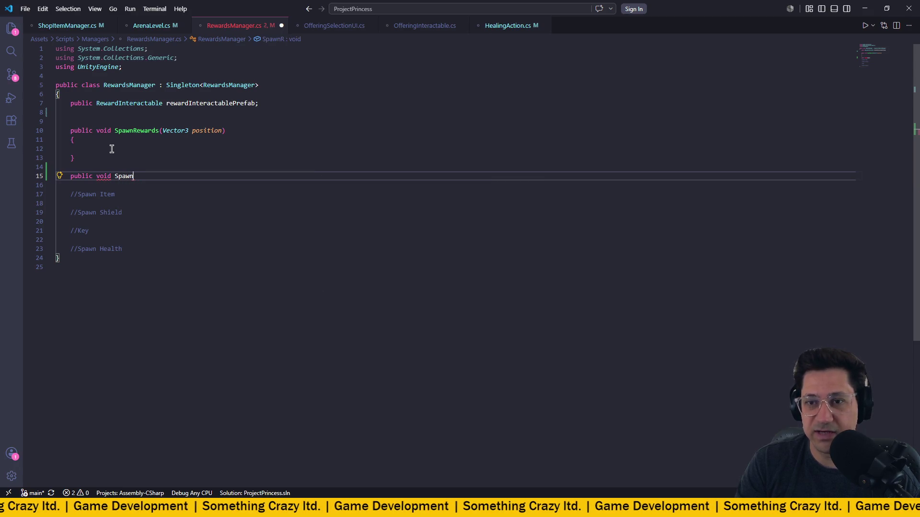
type("Rn")
type("na ")
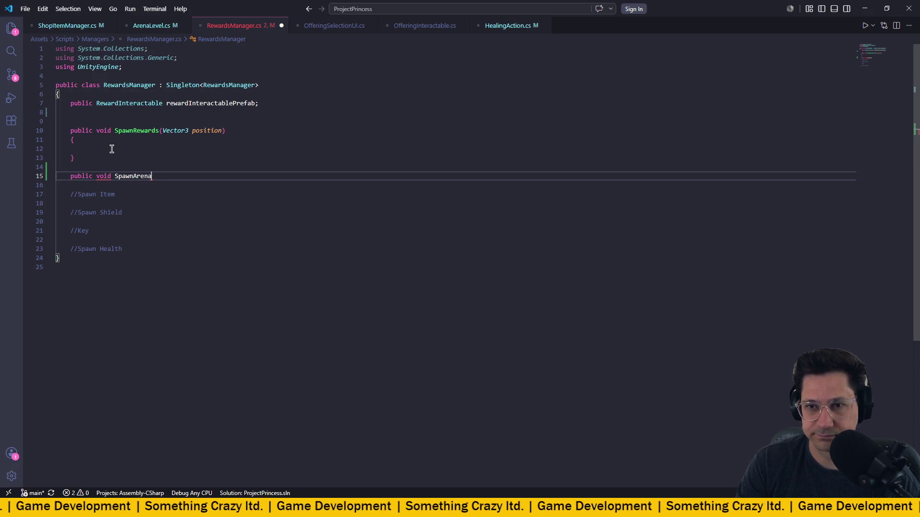
type("wards(Vector3 pos")
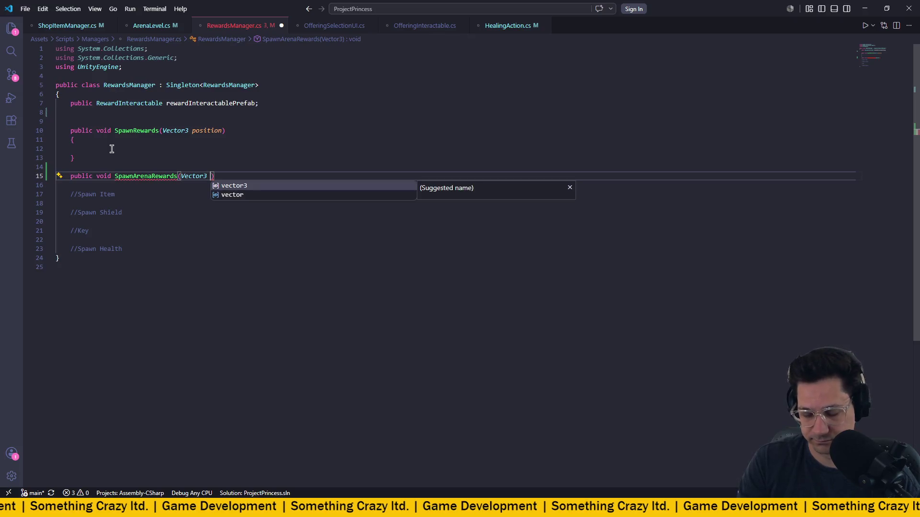
type("ition")
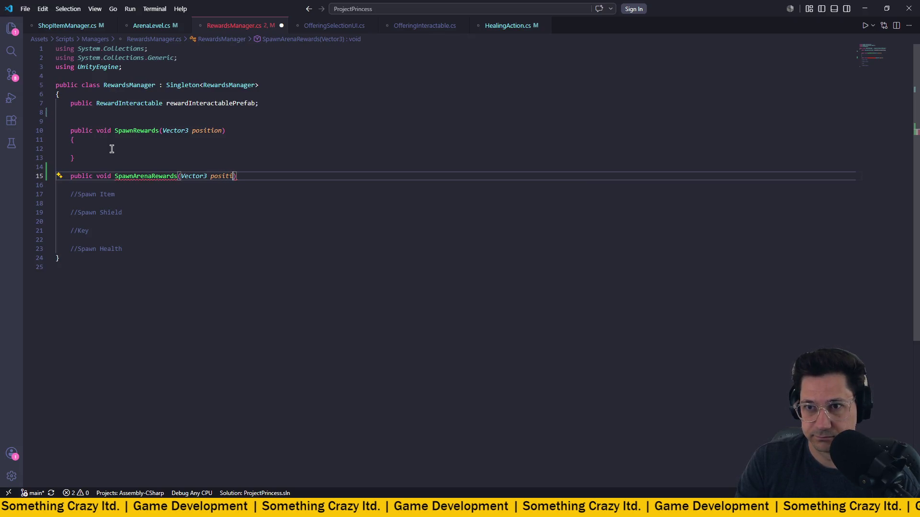
type(")")
key("Return")
type("{")
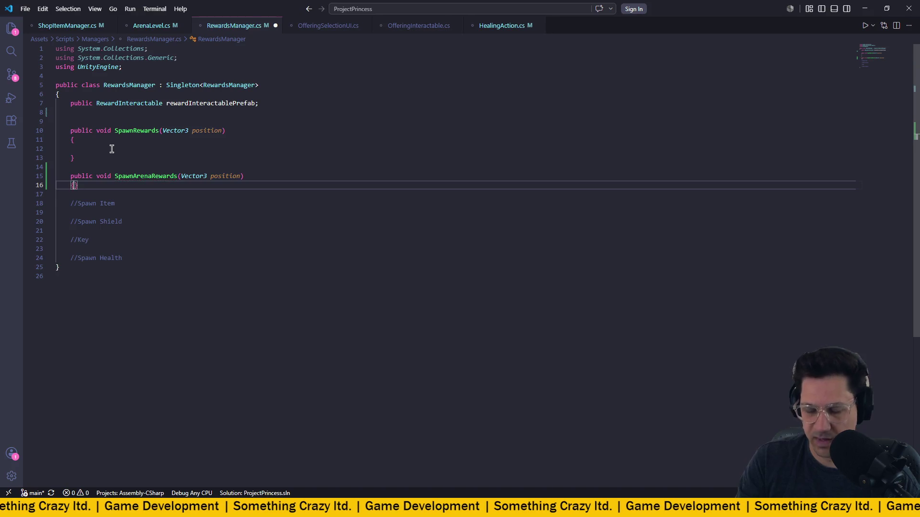
key("Return")
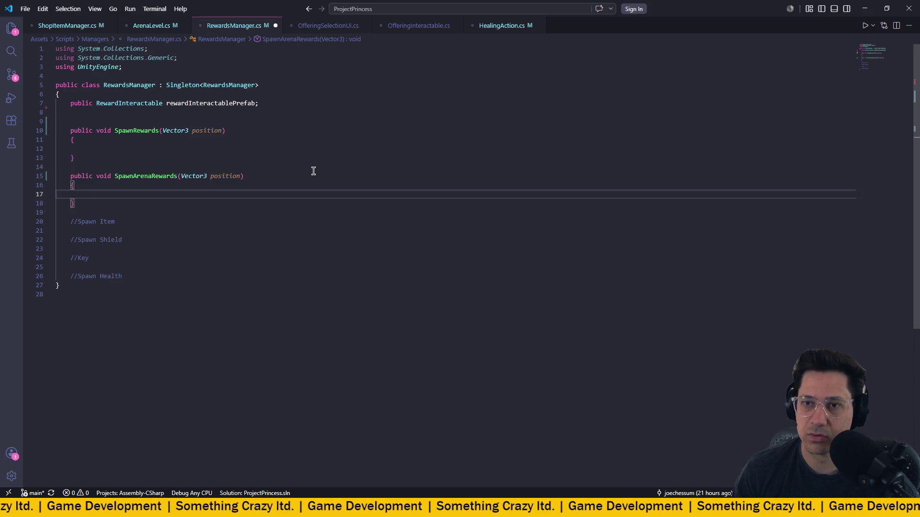
left_click(153, 26)
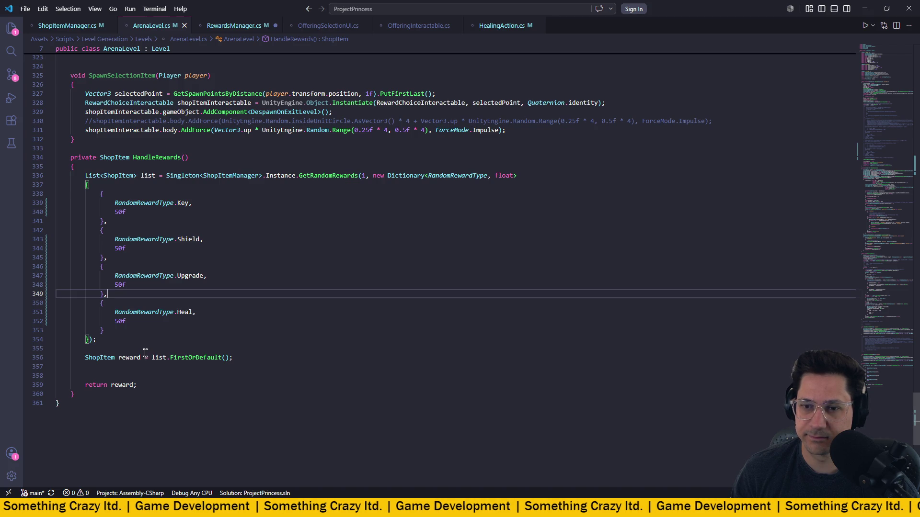
- Select and copy the reward list code on lines 336–356 of HandleRewards
left_click_drag(245, 360, 32, 174)
key("ctrl+c")
left_click(254, 276)
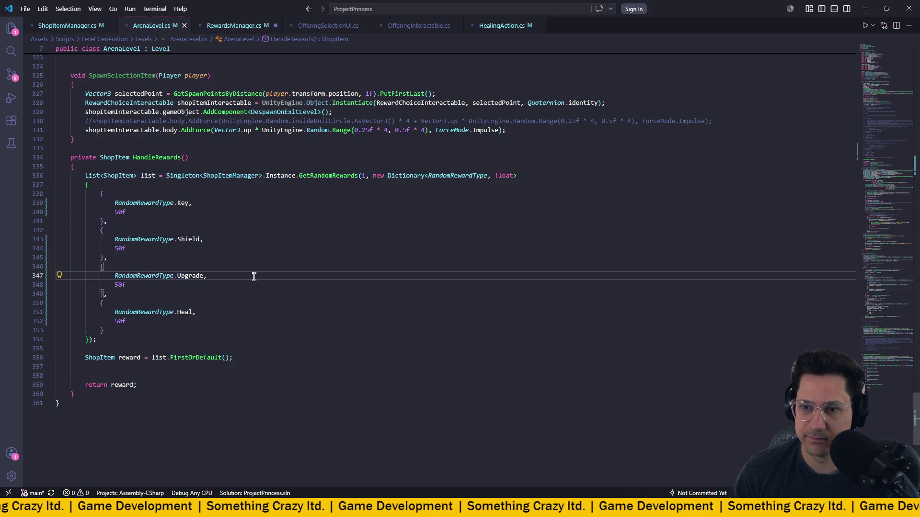
left_click(115, 384)
left_click(233, 360)
mouse_move(269, 357)
left_mouse_down()
mouse_move(110, 202)
mouse_move(53, 176)
left_mouse_up()
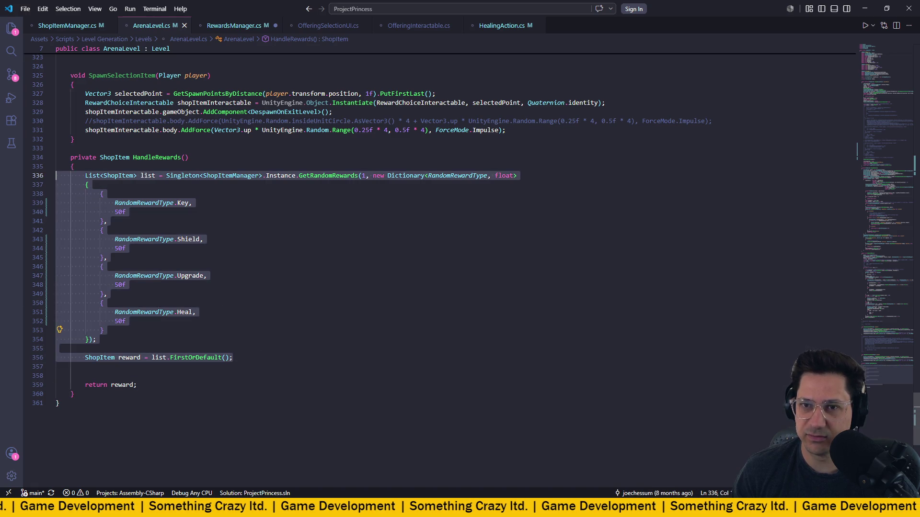
- Jump to SpawnSingleItem's definition, where HandleRewards() initialises the spawned RewardInteractablePrefab
scroll(364, 283, "up", 20)
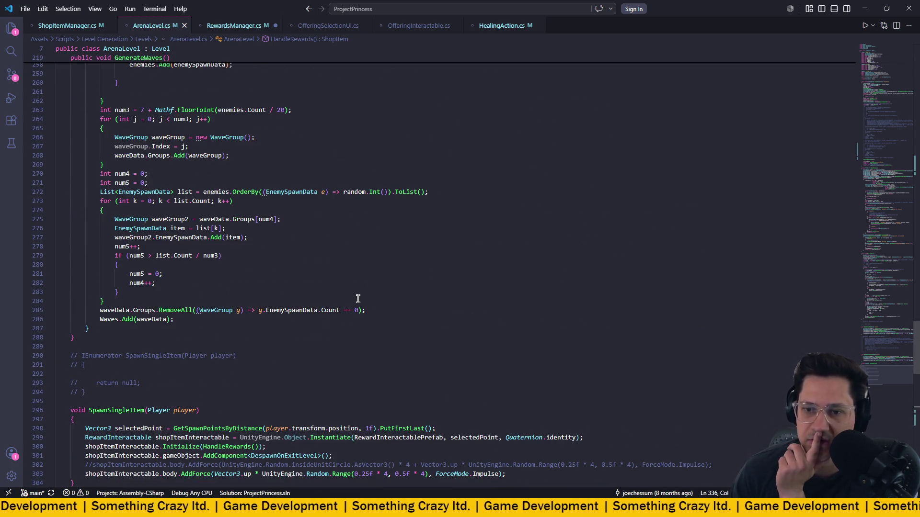
scroll(358, 299, "up", 15)
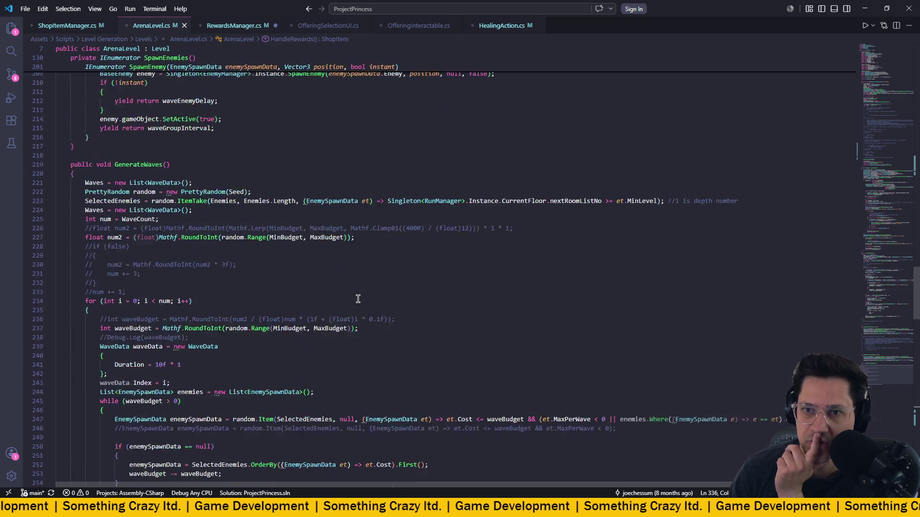
scroll(357, 298, "up", 15)
scroll(360, 295, "up", 20)
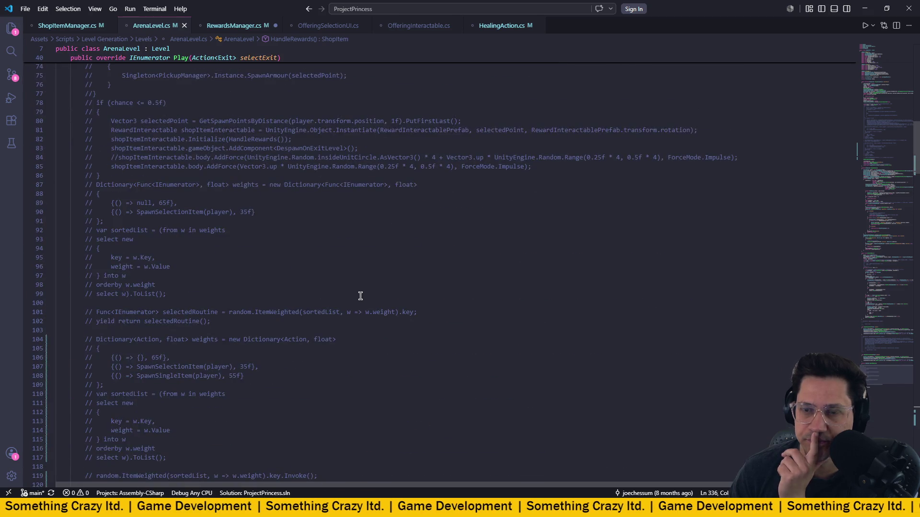
scroll(360, 296, "up", 13)
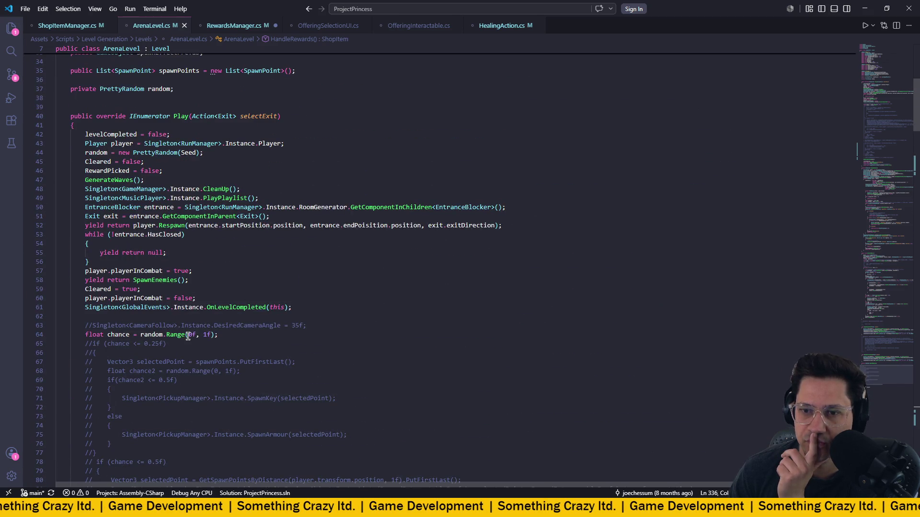
scroll(300, 309, "down", 3)
scroll(300, 309, "down", 16)
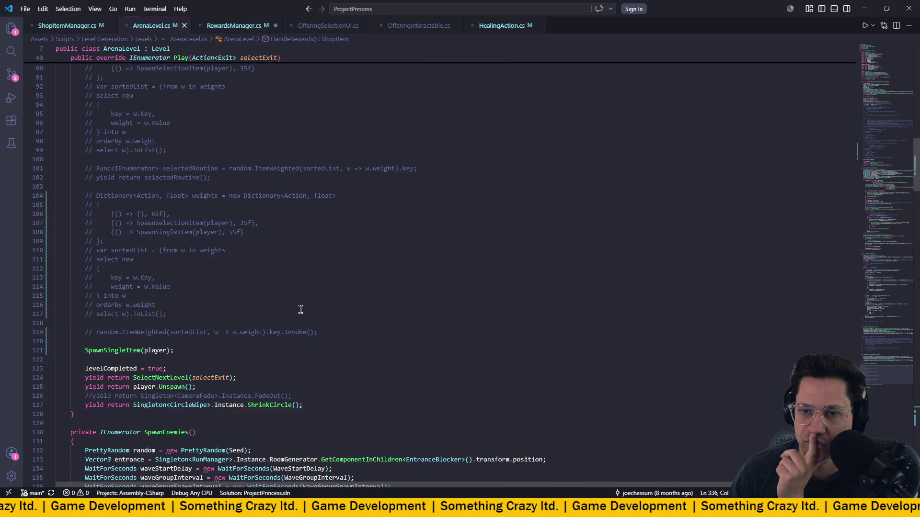
left_click(107, 350)
scroll(294, 342, "down", 5)
scroll(294, 342, "down", 20)
scroll(294, 340, "down", 10)
scroll(294, 341, "up", 5)
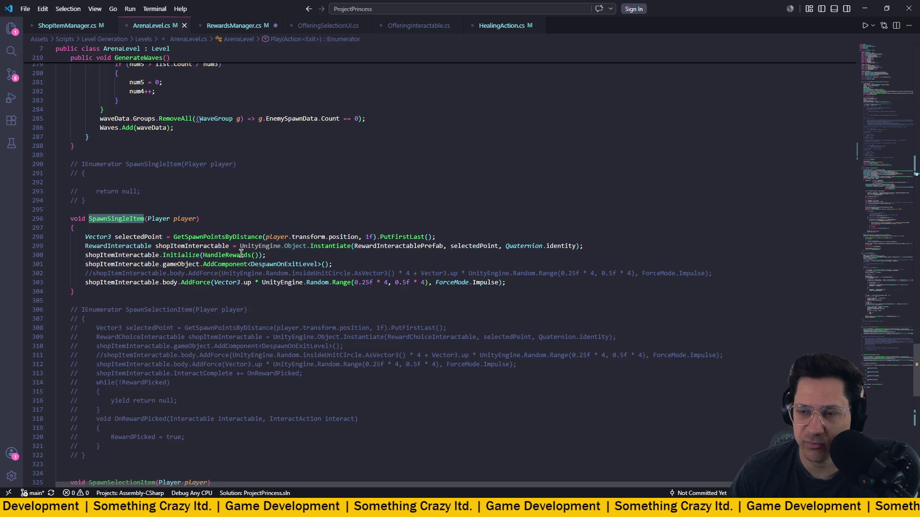
scroll(267, 256, "down", 1)
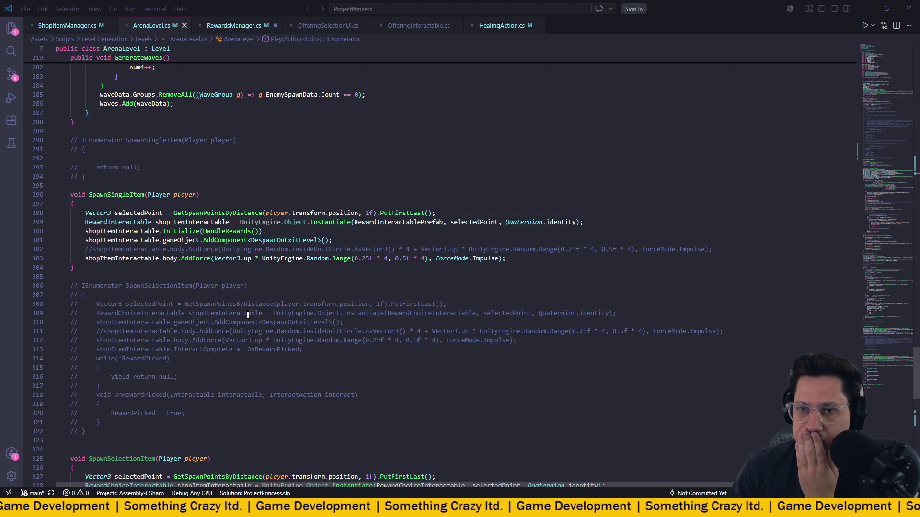
key("alt+Tab")
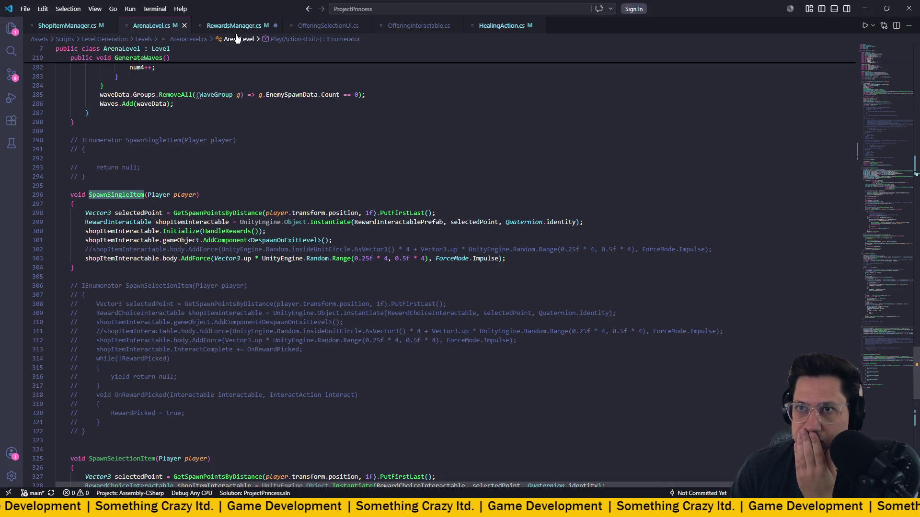
- Paste the reward list code into SpawnArenaRewards, fix its indentation and save RewardsManager.cs
left_click(233, 25)
key("ctrl+v")
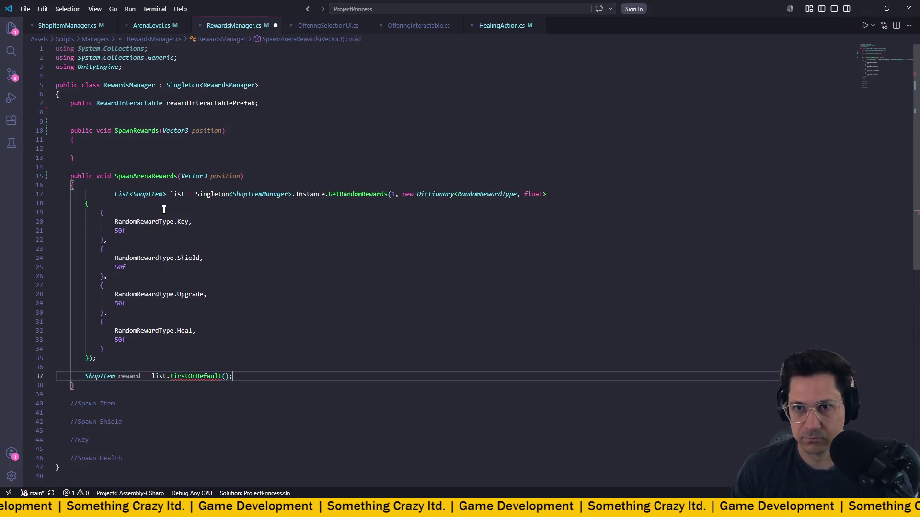
left_click(115, 193)
key("shift+Tab")
key("shift+Tab")
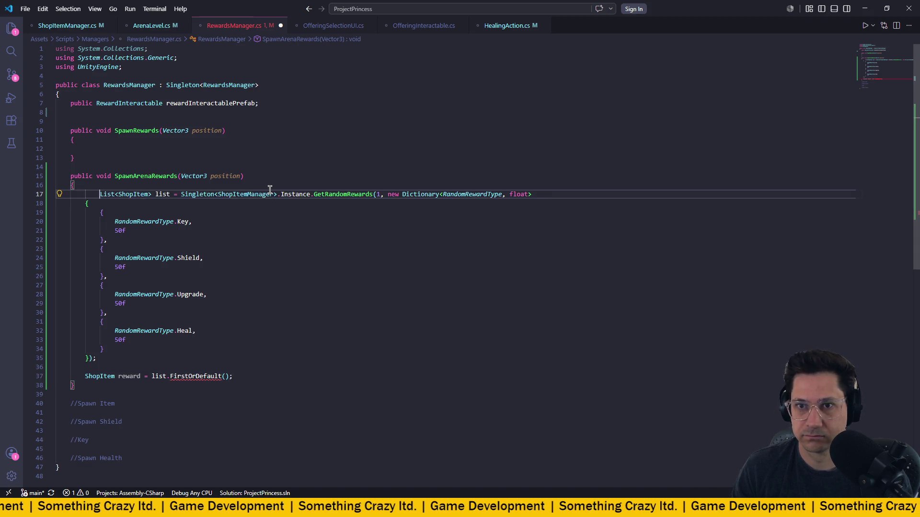
key("ctrl+s")
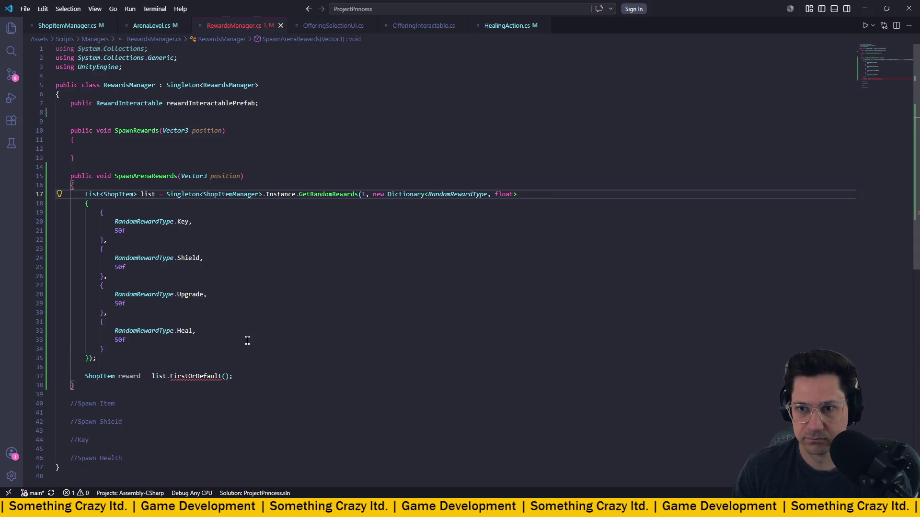
- Add using System.Linq through the Quick Fix on the FirstOrDefault error
left_click(181, 375)
scroll(181, 375, "down", 1)
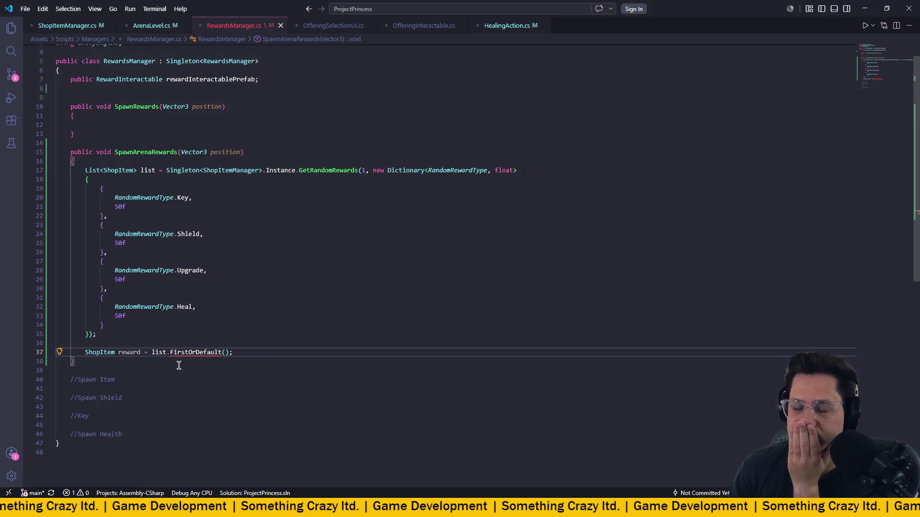
mouse_move(203, 352)
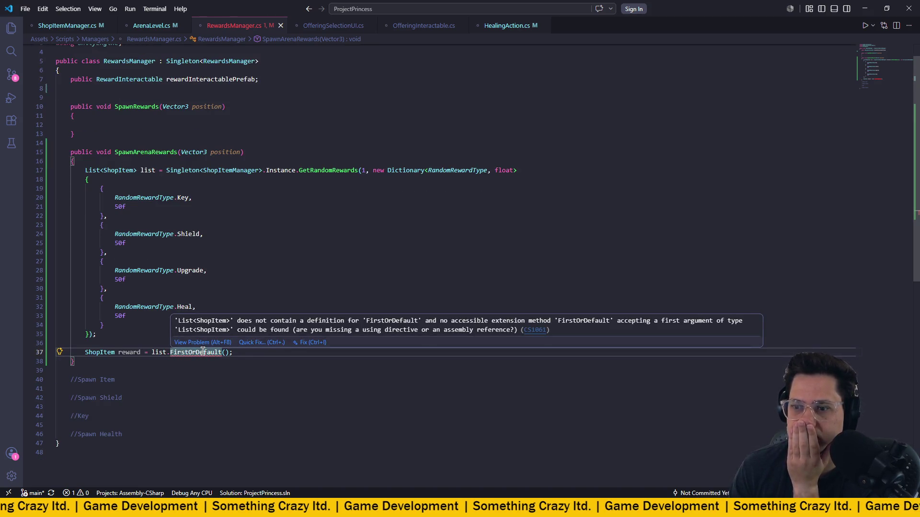
left_click(245, 343)
left_click(254, 368)
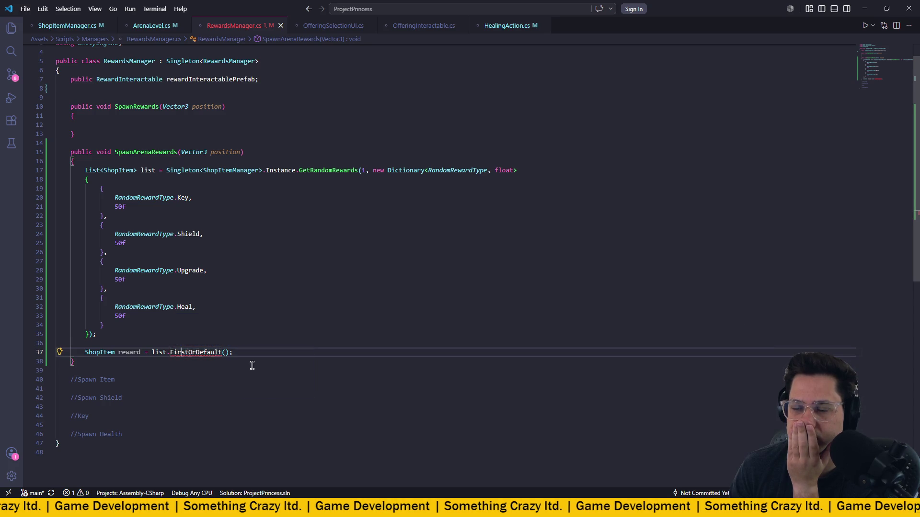
- Review the pasted reward code from the List declaration through FirstOrDefault
left_click(236, 308)
scroll(223, 332, "down", 1)
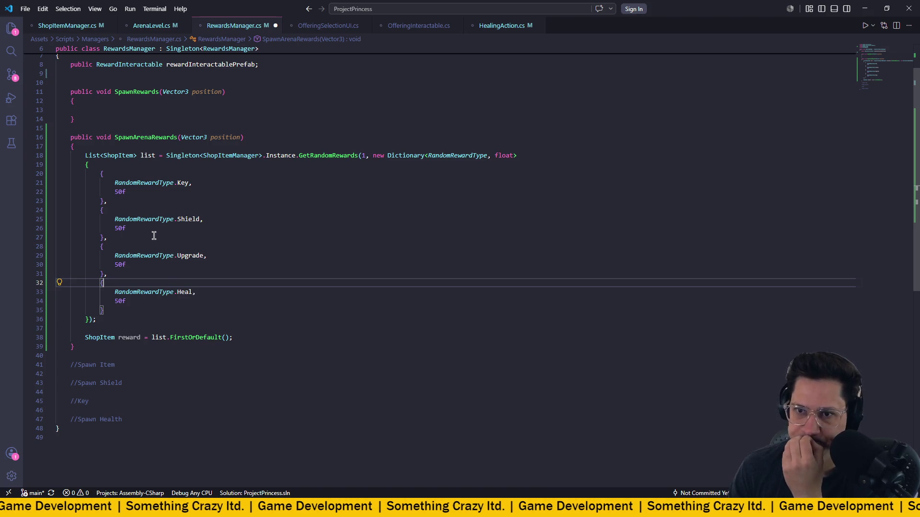
mouse_move(89, 153)
left_mouse_down()
mouse_move(260, 286)
mouse_move(236, 308)
left_mouse_up()
left_click(116, 174)
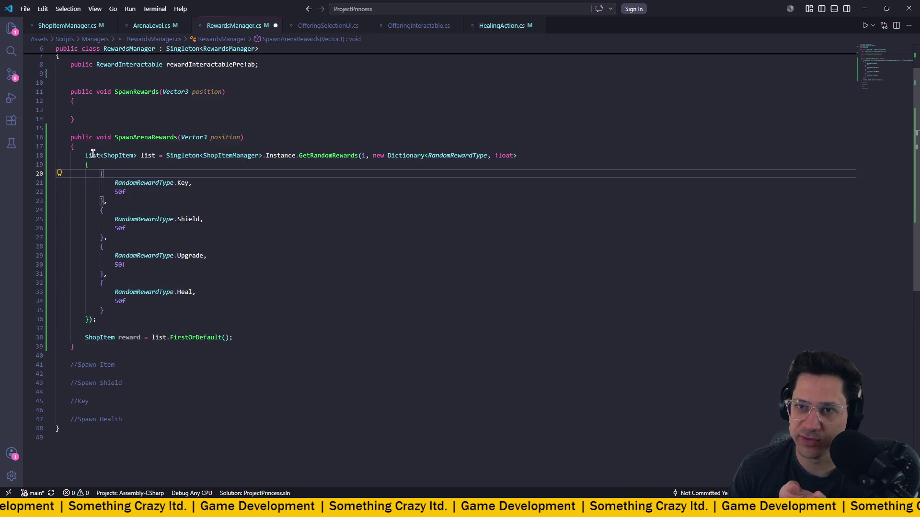
left_click_drag(85, 155, 318, 340)
left_click(281, 340)
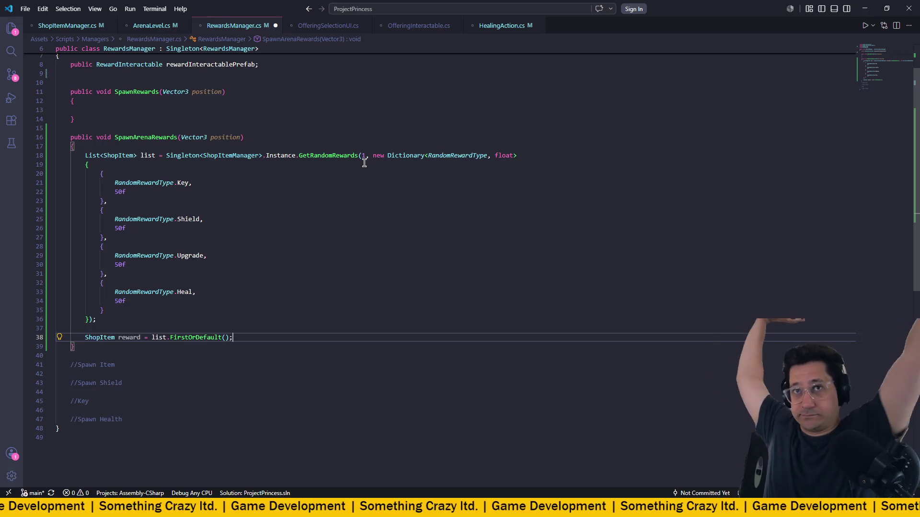
scroll(363, 121, "up", 2)
left_click(105, 164)
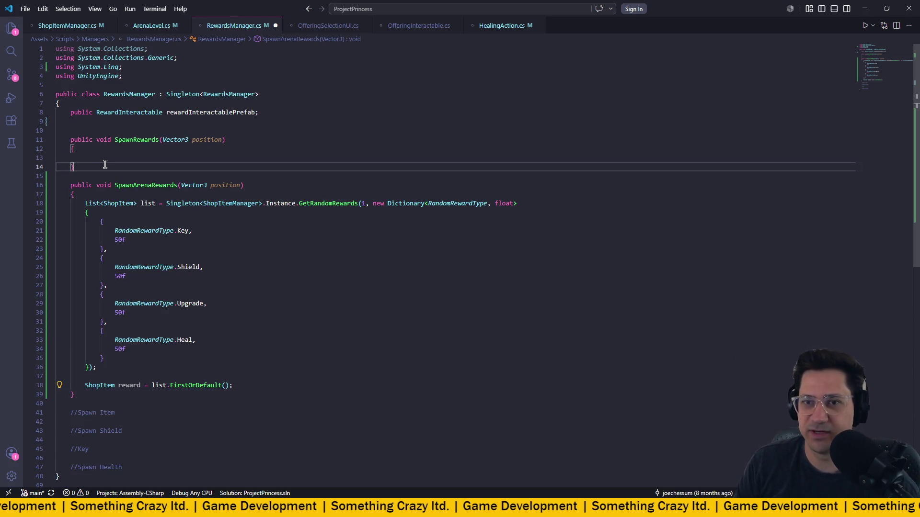
- Write an empty void SpawnInteractable(ShopItem shopItem) method after SpawnRewards
key("Return")
key("Return")
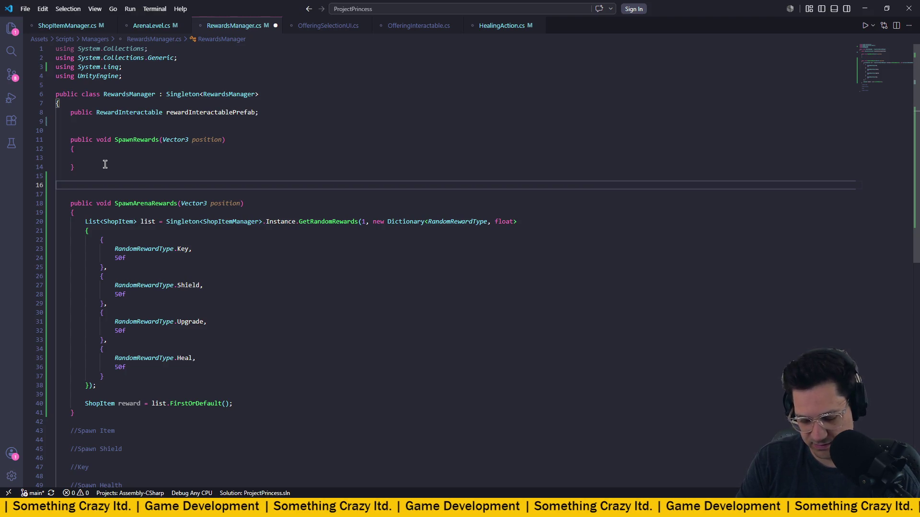
type("void ")
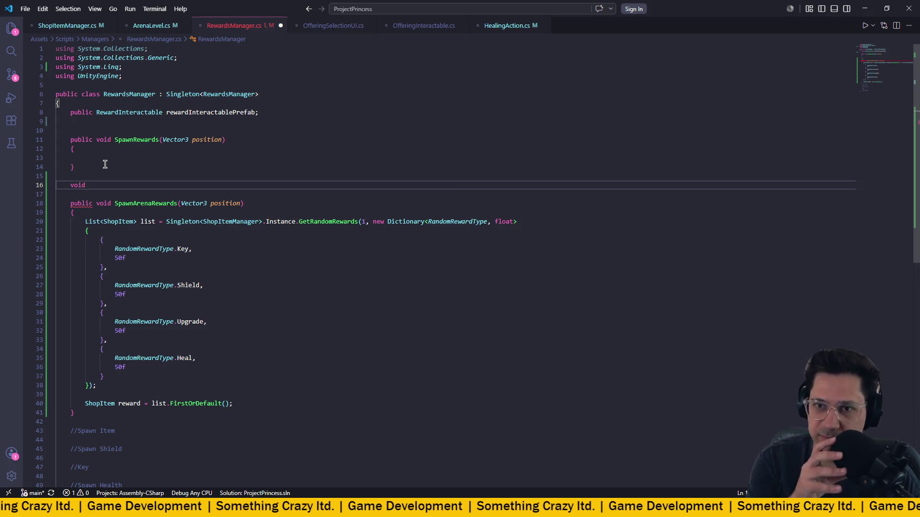
type("Spawn")
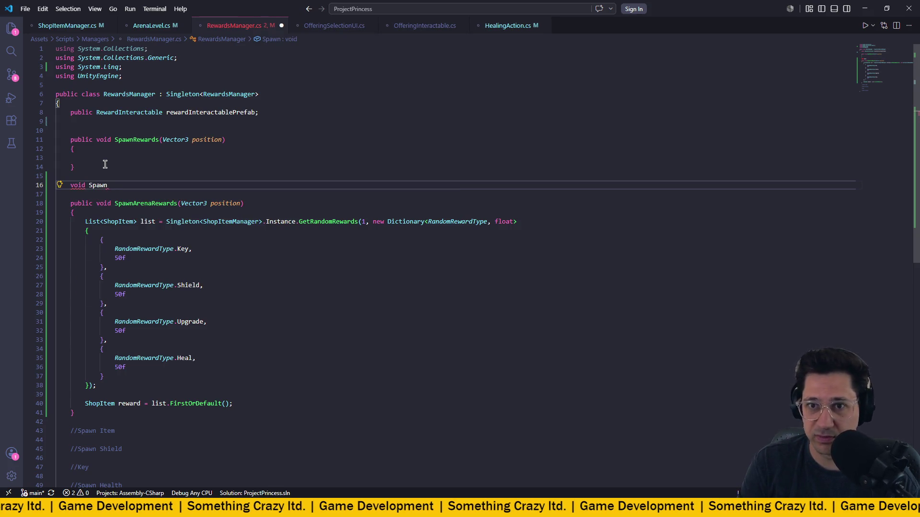
type("Interactable")
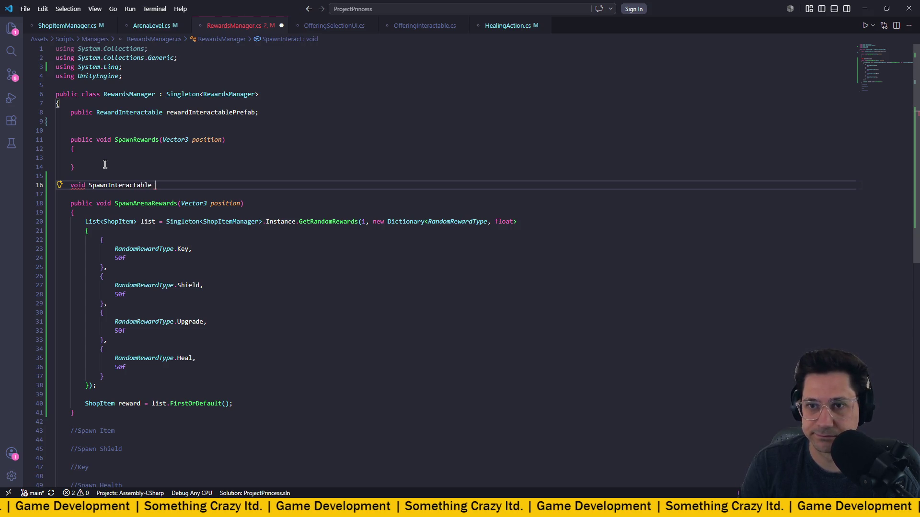
key("BackSpace")
type("(")
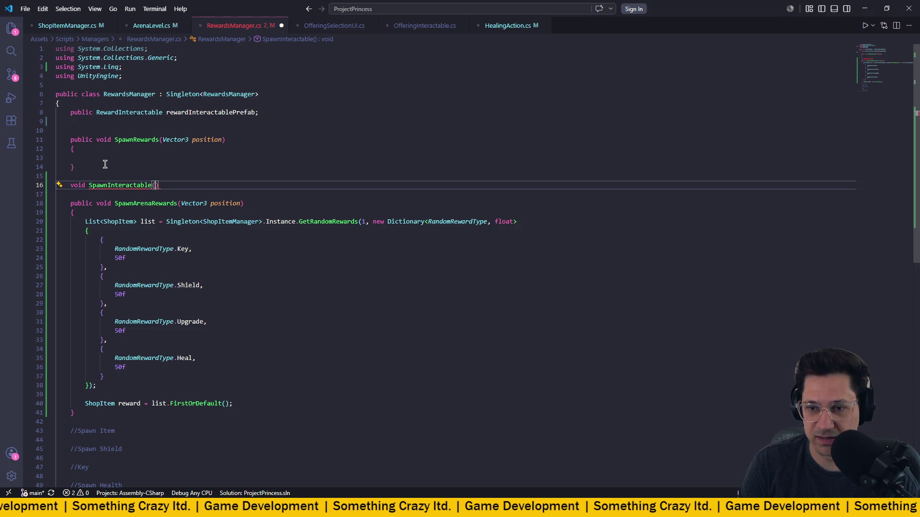
type("Shop")
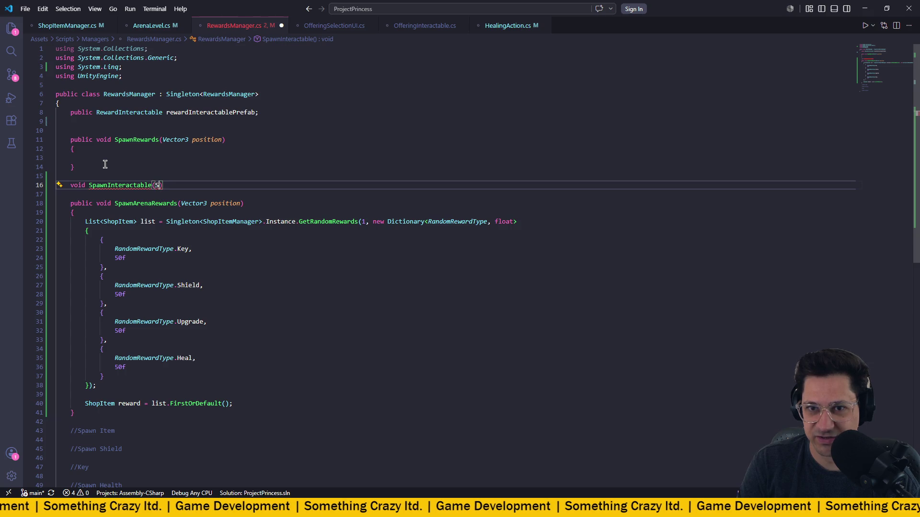
type("Item")
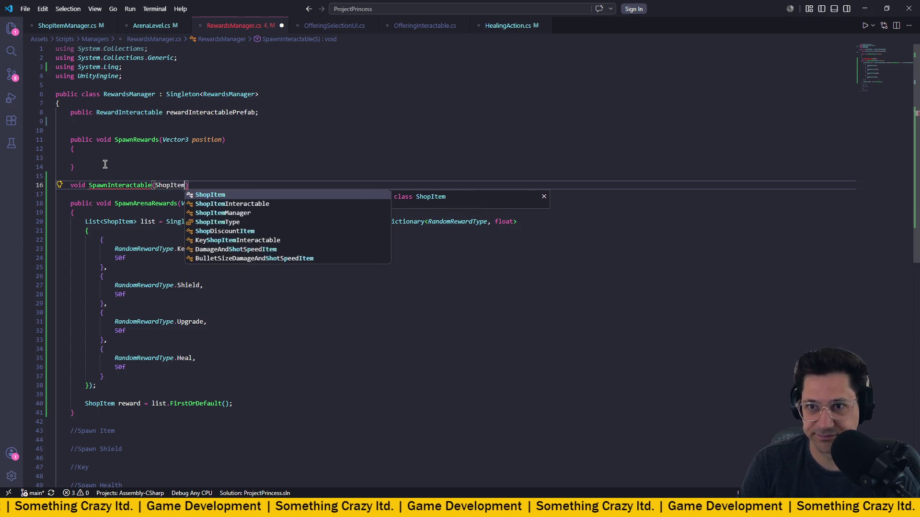
key("Return")
key("End")
key("Return")
type("{")
key("Return")
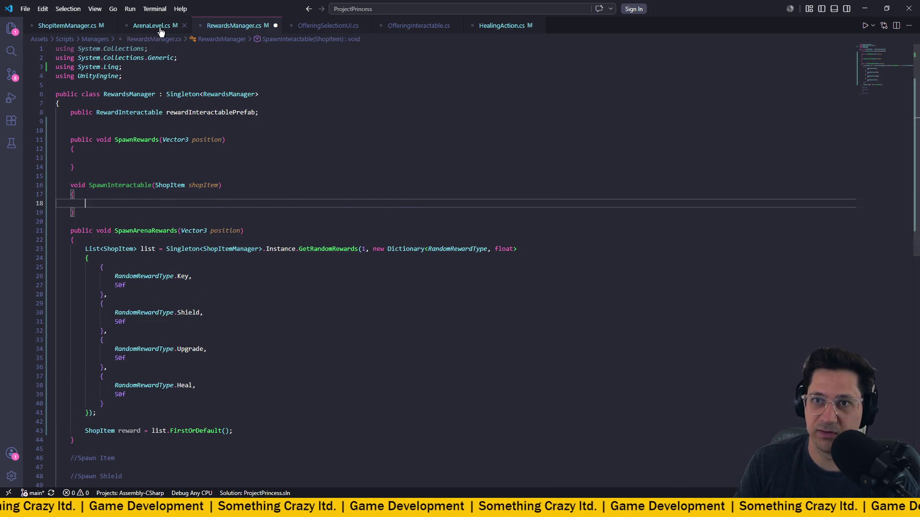
left_click(153, 25)
- Paste the old reward spawning code from SpawnSingleItem into SpawnInteractable and fix its indentation
left_click_drag(508, 258, 58, 213)
key("ctrl+c")
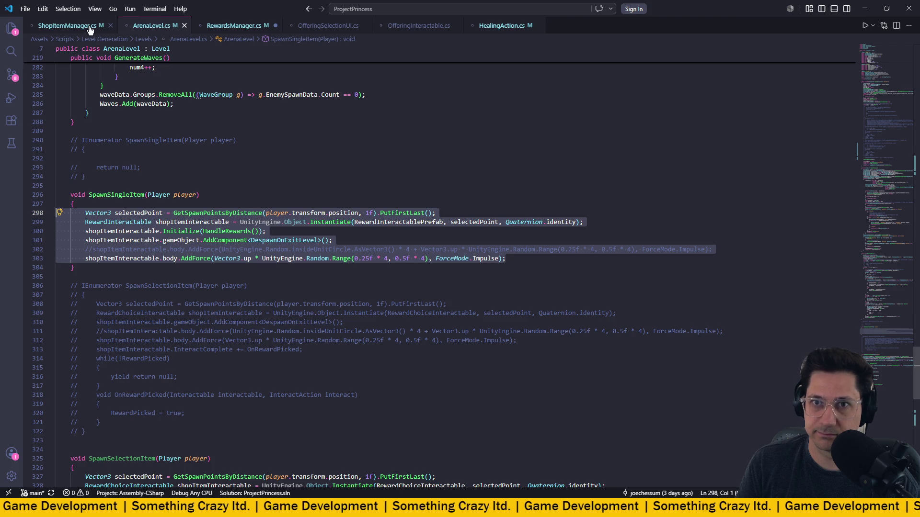
left_click(64, 27)
left_click(234, 25)
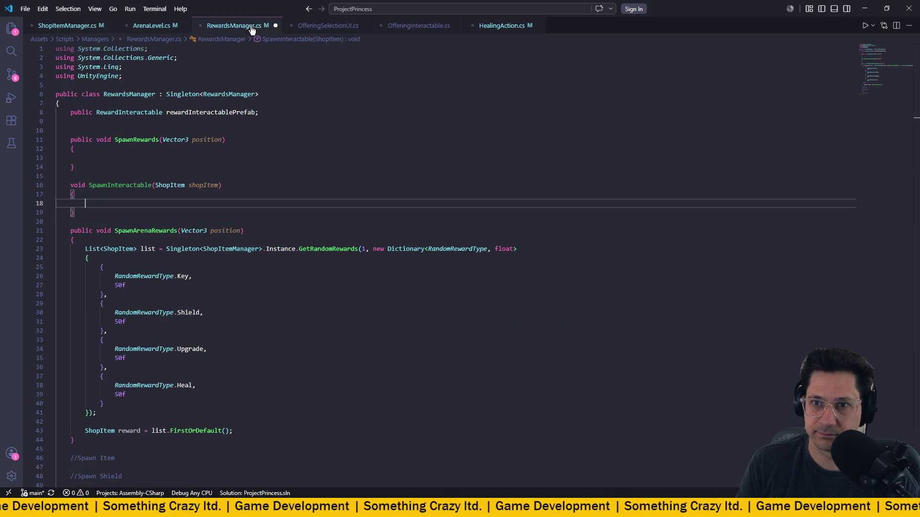
key("ctrl+v")
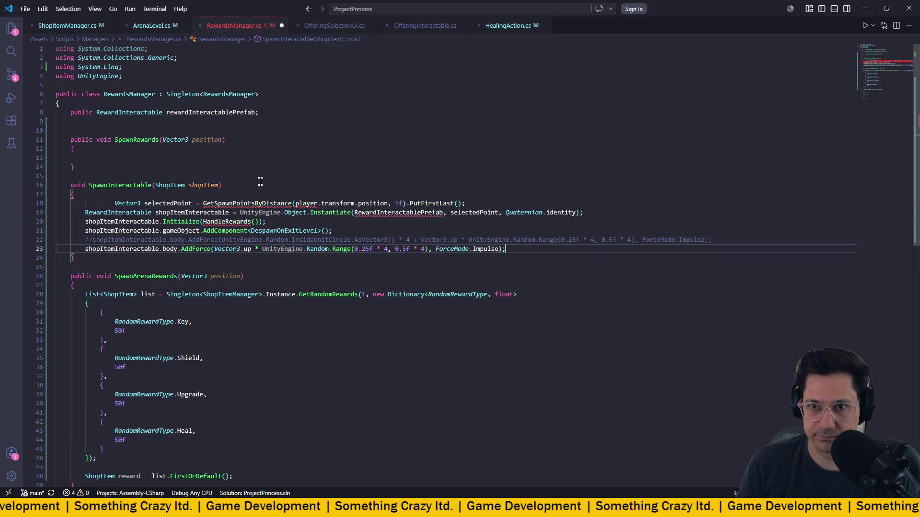
left_click(114, 202)
key("BackSpace")
key("BackSpace")
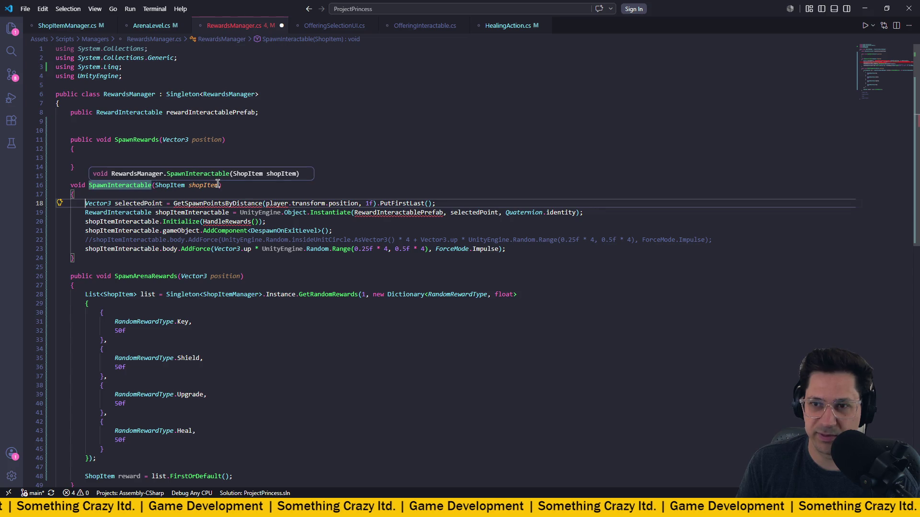
- Add a Vector3 position parameter to SpawnInteractable and save RewardsManager.cs
left_click(218, 185)
type(", v")
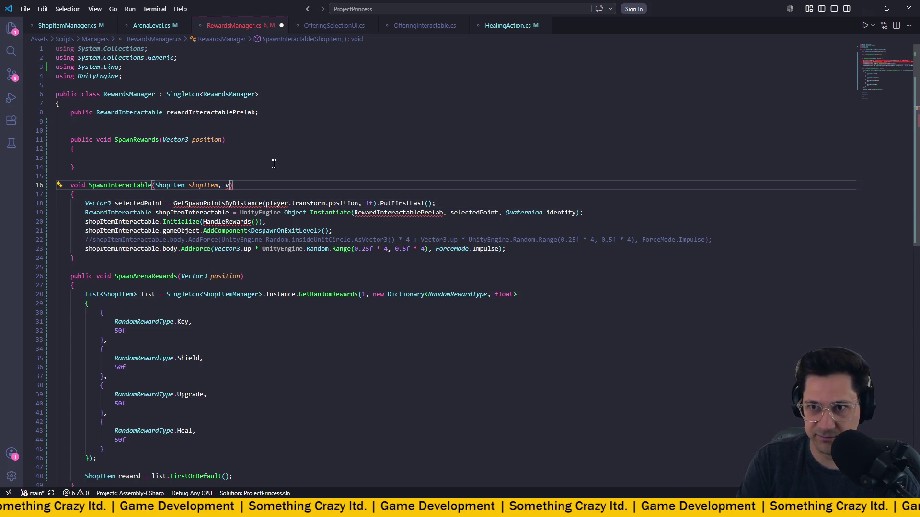
type("ec")
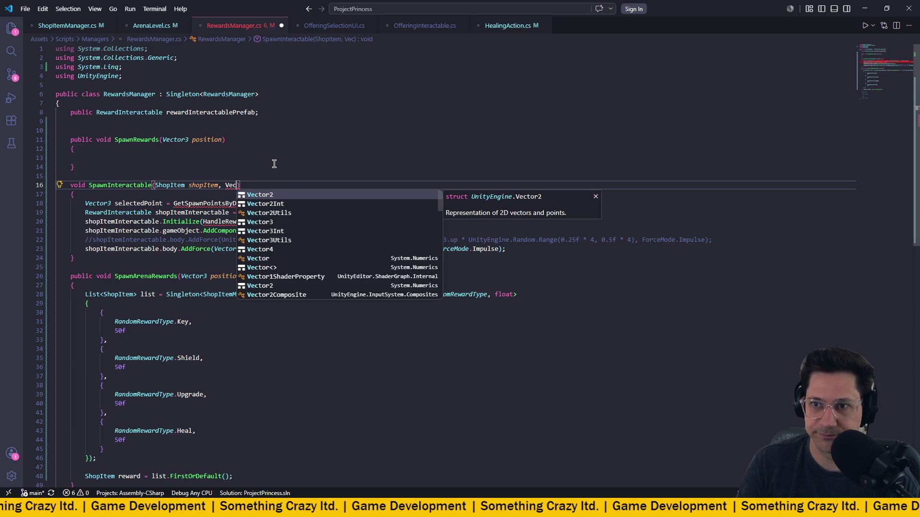
key("Down")
key("Down")
key("Tab")
type("positio")
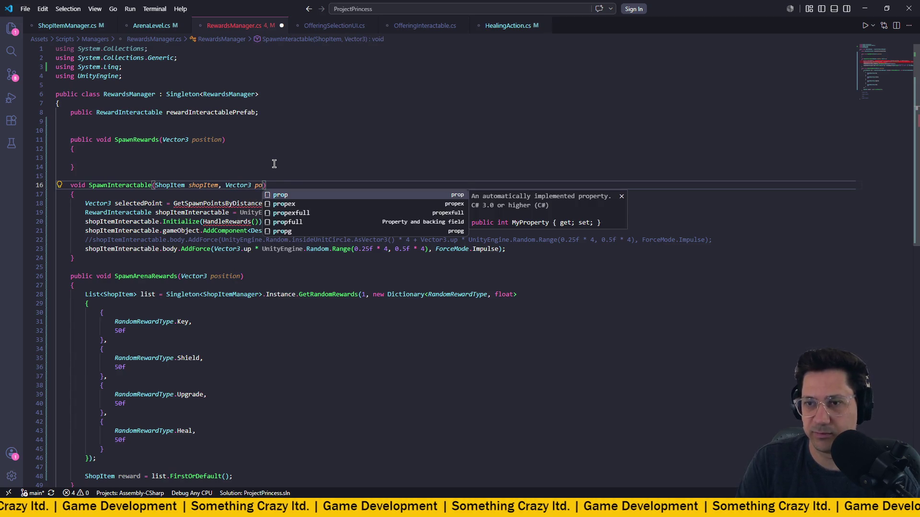
key("ctrl+s")
- Use the lowercase prefab reference in Instantiate, delete the spawn point calculation line, and save
left_click(290, 166)
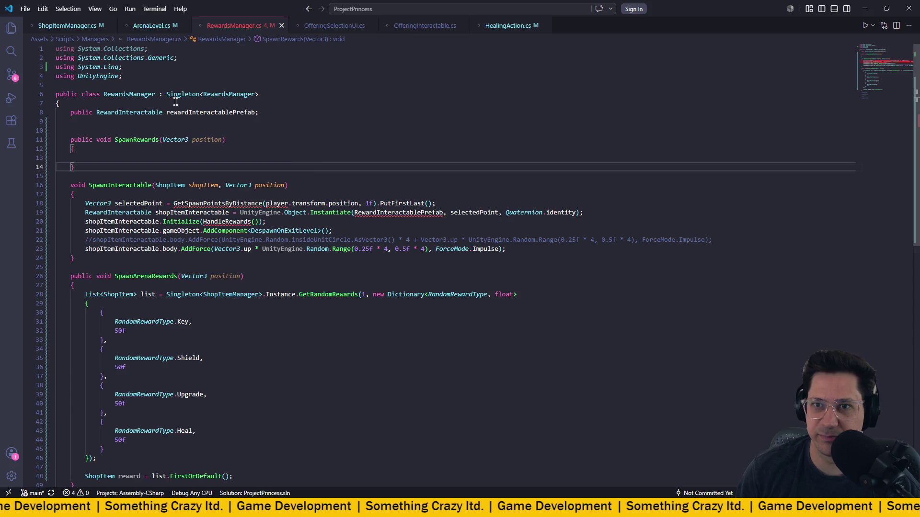
left_click(358, 213)
key("Delete")
type("r")
left_click(481, 182)
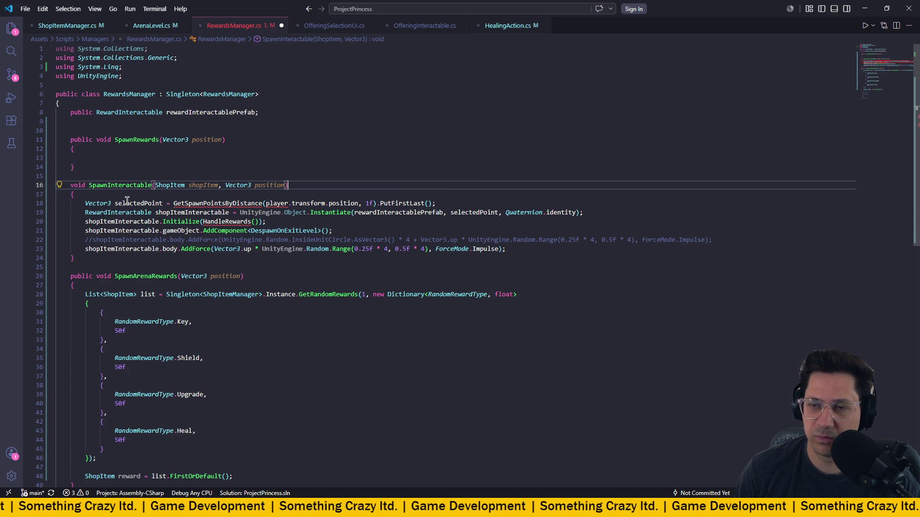
left_click(373, 203)
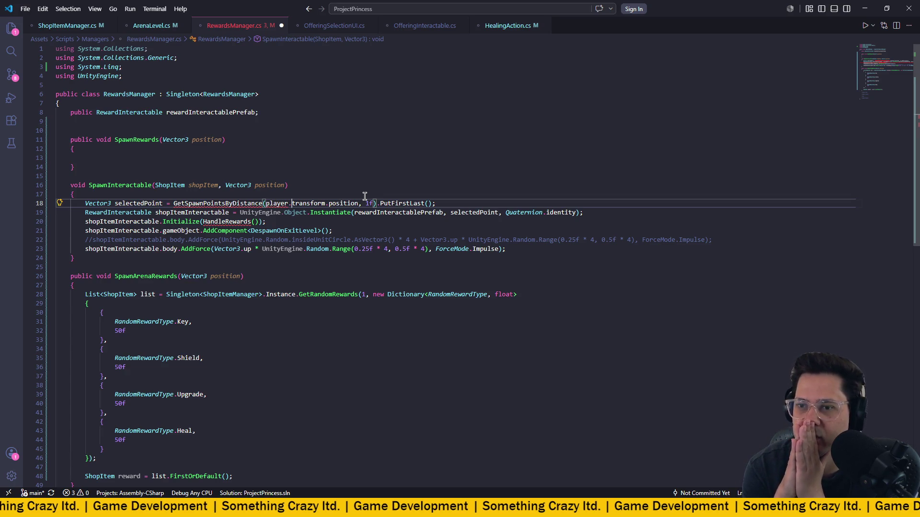
left_click_drag(436, 203, 42, 193)
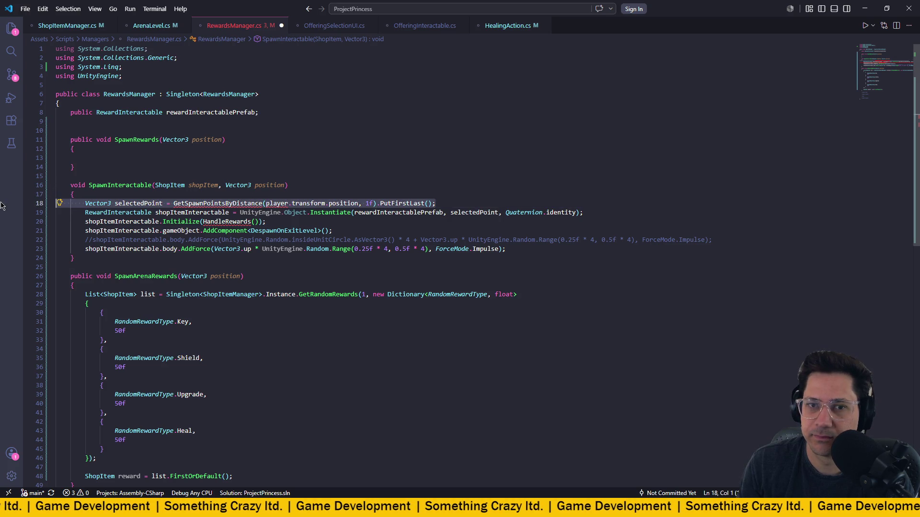
key("Delete")
key("ctrl+s")
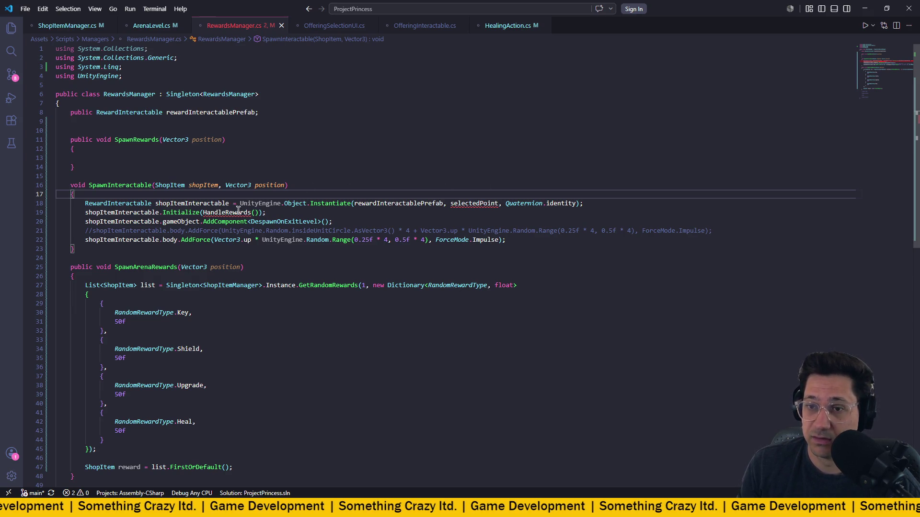
- Pass shopItem to Initialize instead of HandleRewards()
scroll(233, 212, "down", 1)
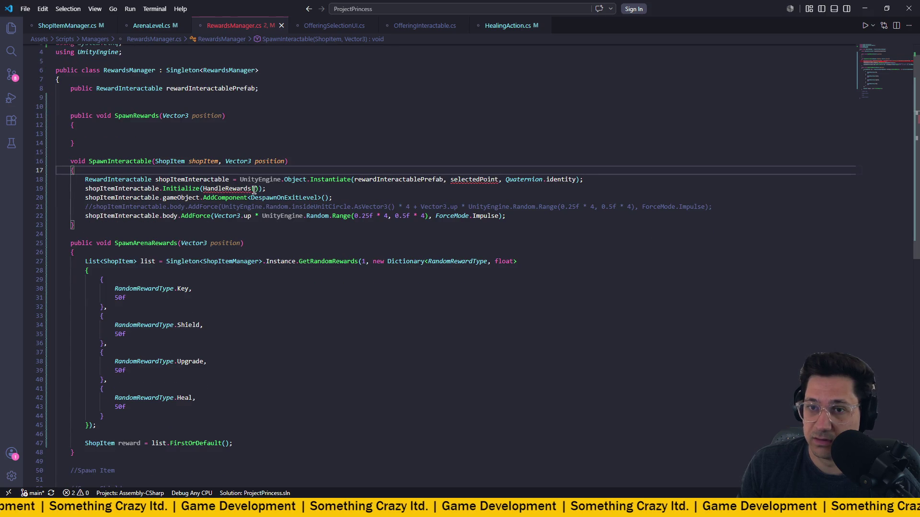
mouse_move(170, 193)
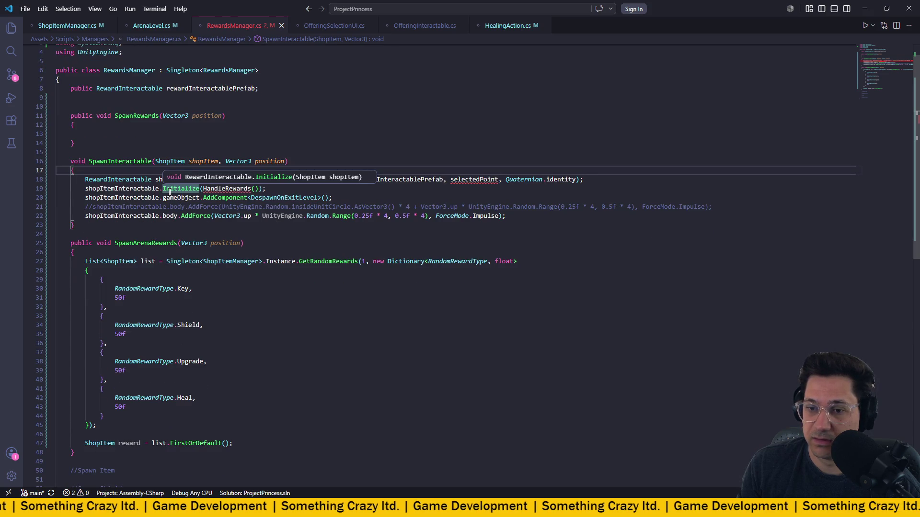
left_click_drag(266, 188, 20, 190)
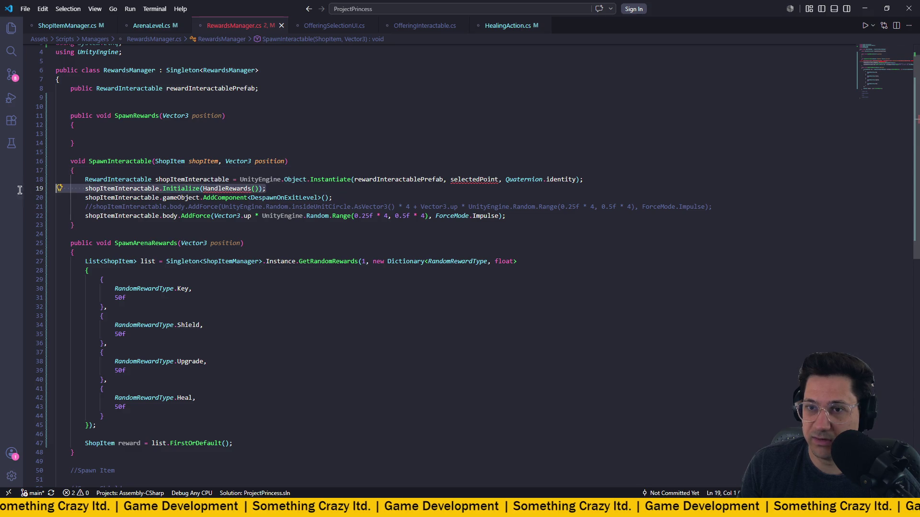
left_click(261, 189)
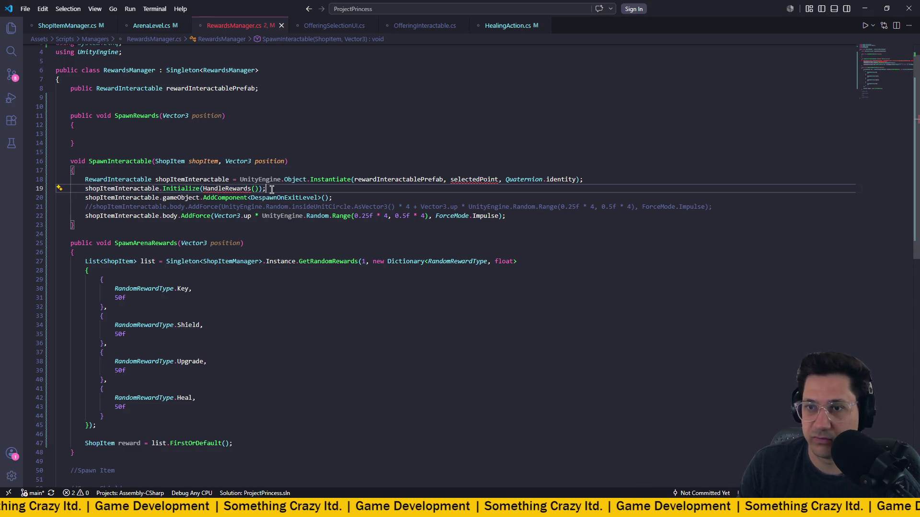
left_click(203, 189)
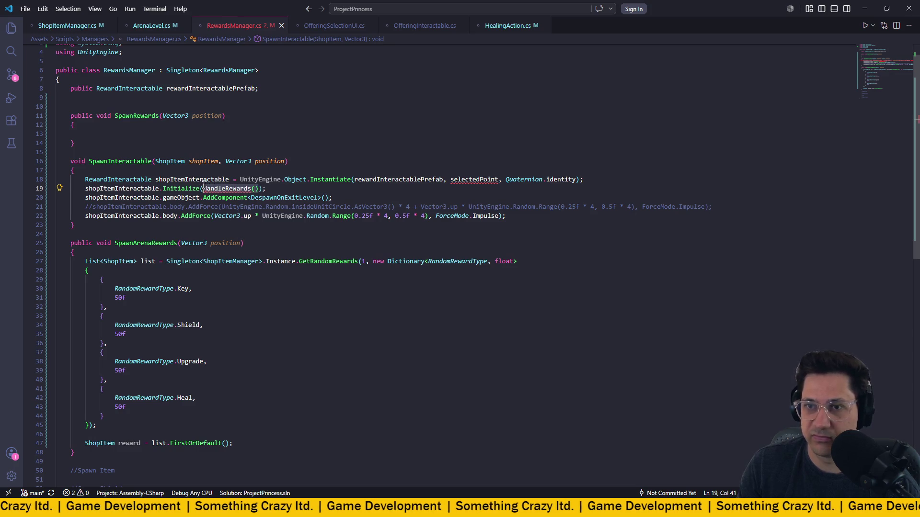
key("Delete")
key("Delete")
key("Delete")
type("shopI")
key("Tab")
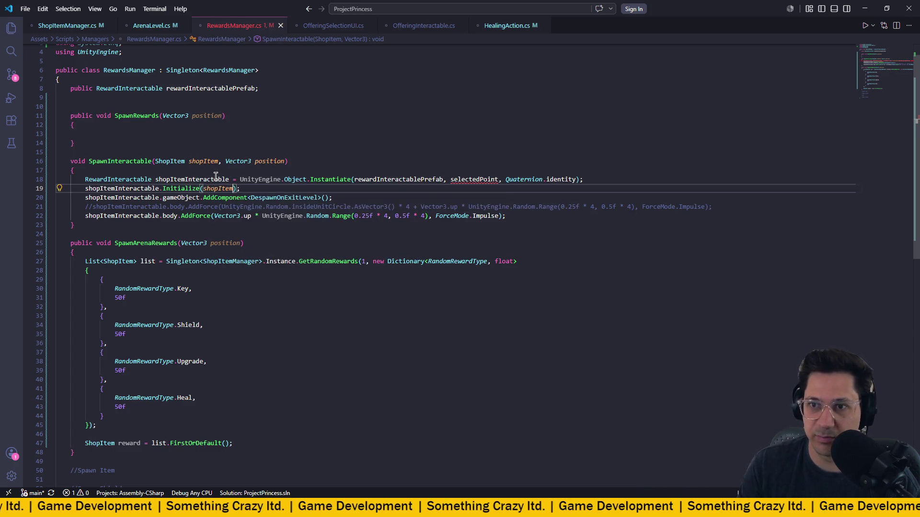
- Instantiate the reward at position instead of selectedPoint
left_click(306, 162)
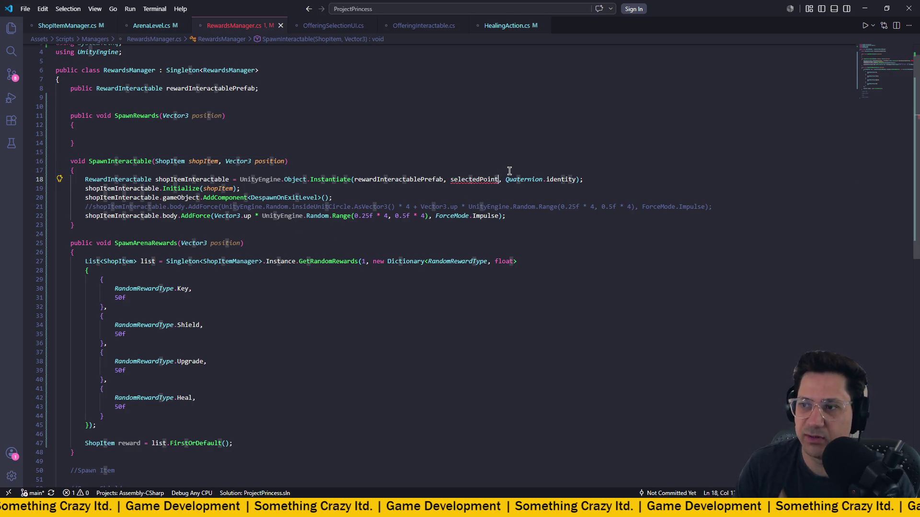
left_click(498, 179)
key("BackSpace")
key("BackSpace")
key("BackSpace")
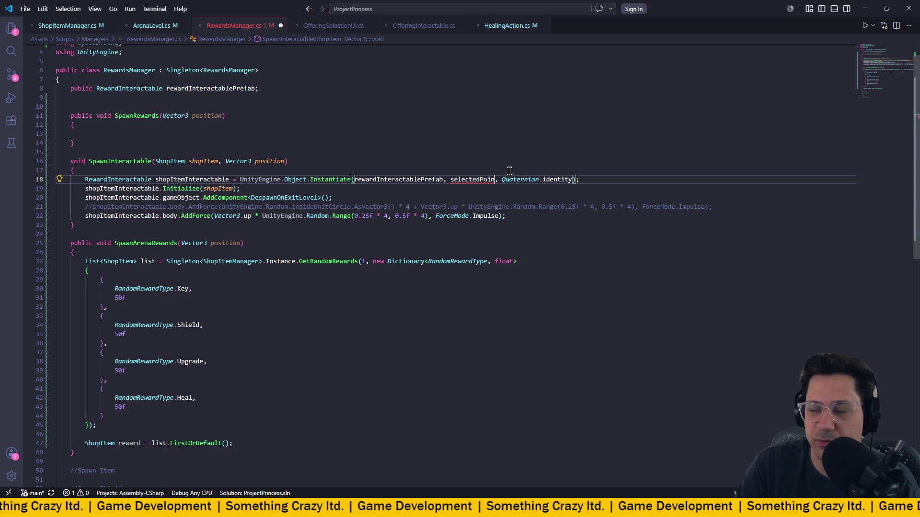
type("po")
key("Tab")
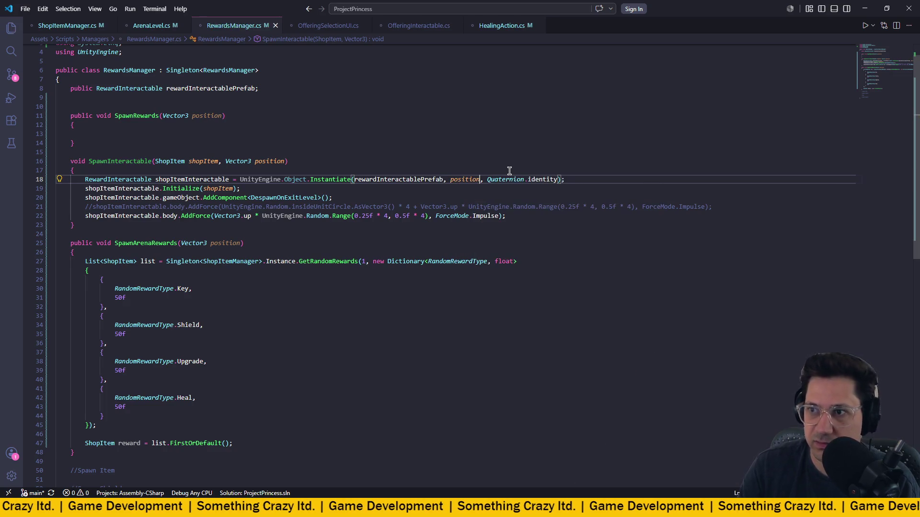
- Place the caret in the empty SpawnRewards body and scroll through the surrounding code
scroll(352, 195, "up", 2)
left_click_drag(146, 181, 378, 261)
left_click(308, 156)
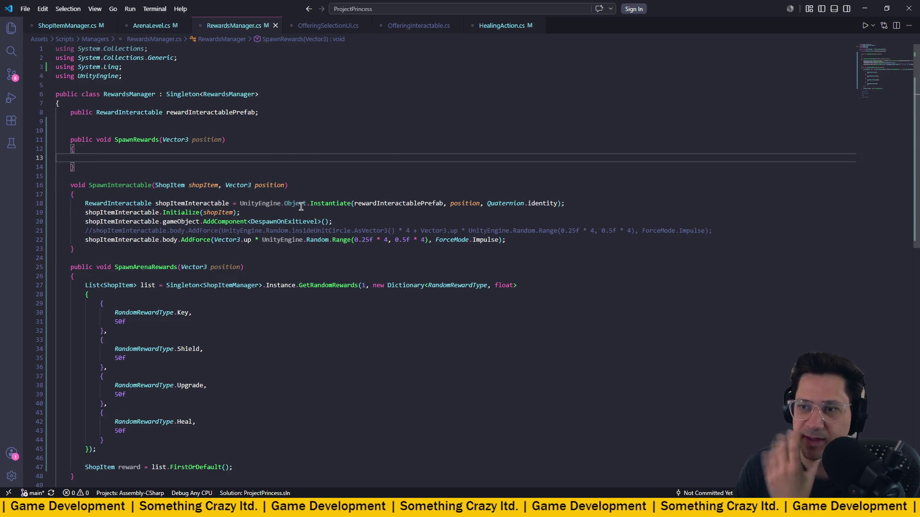
mouse_move(300, 206)
scroll(290, 203, "down", 1)
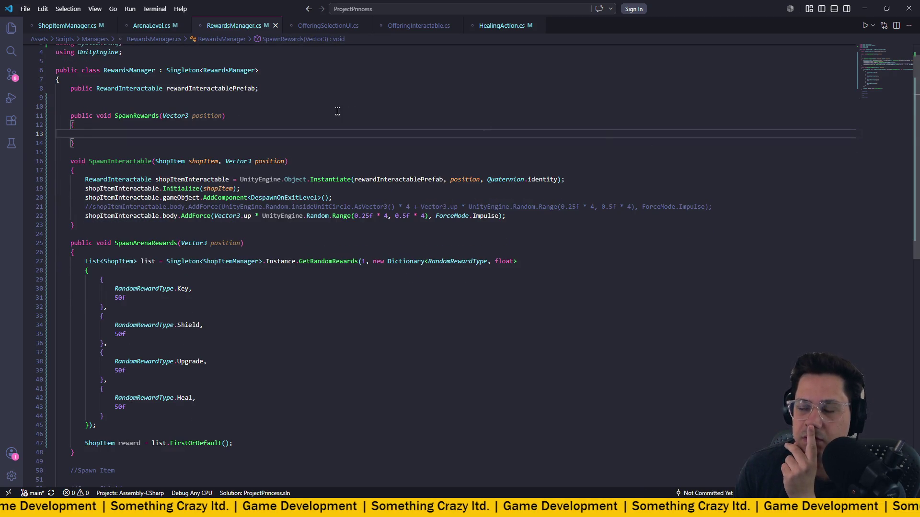
scroll(288, 239, "down", 18)
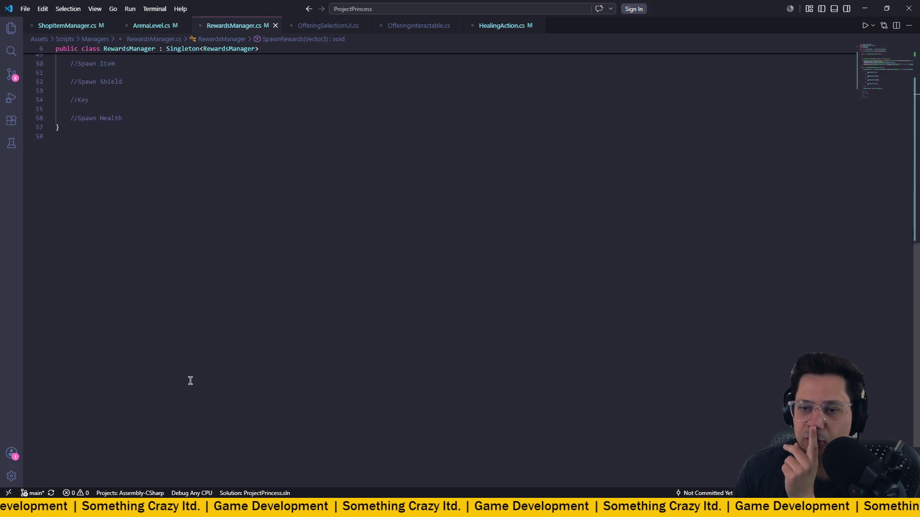
scroll(213, 354, "up", 19)
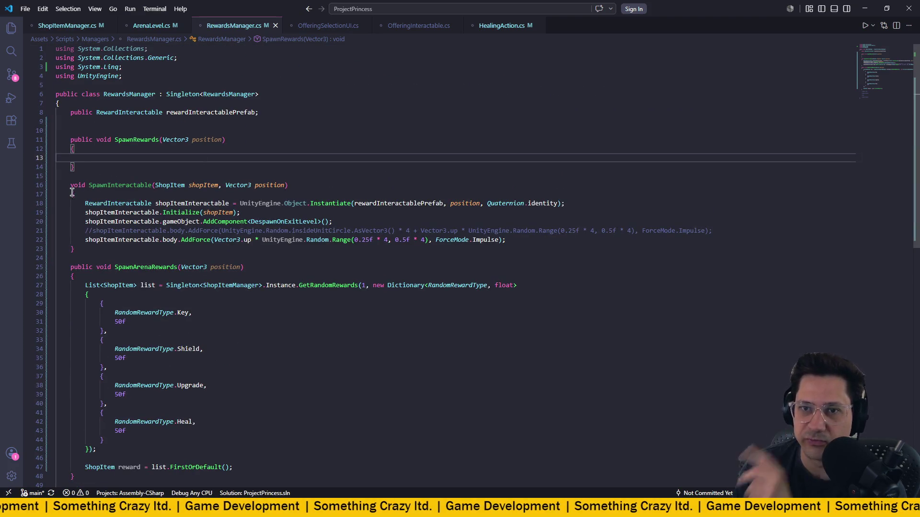
scroll(190, 191, "down", 4)
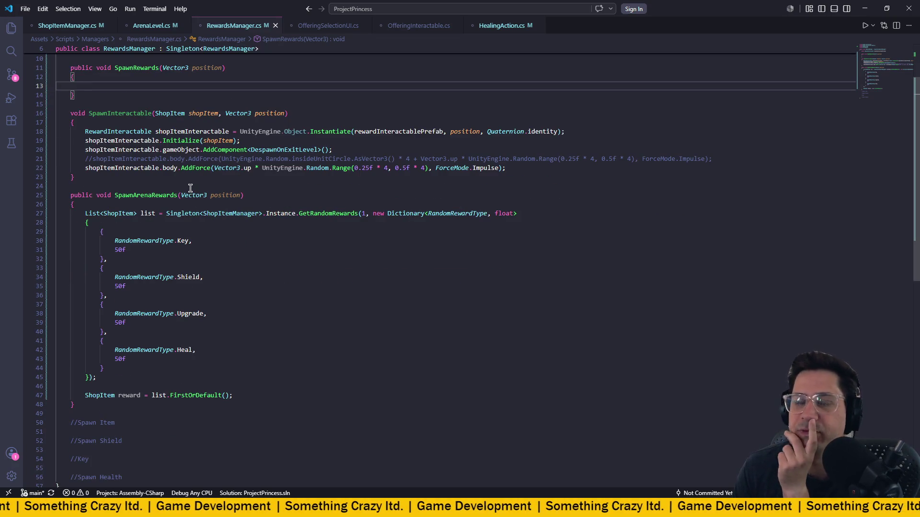
- Add 'SpawnInteractable(reward, position);' below the FirstOrDefault line and save RewardsManager.cs
left_click(265, 372)
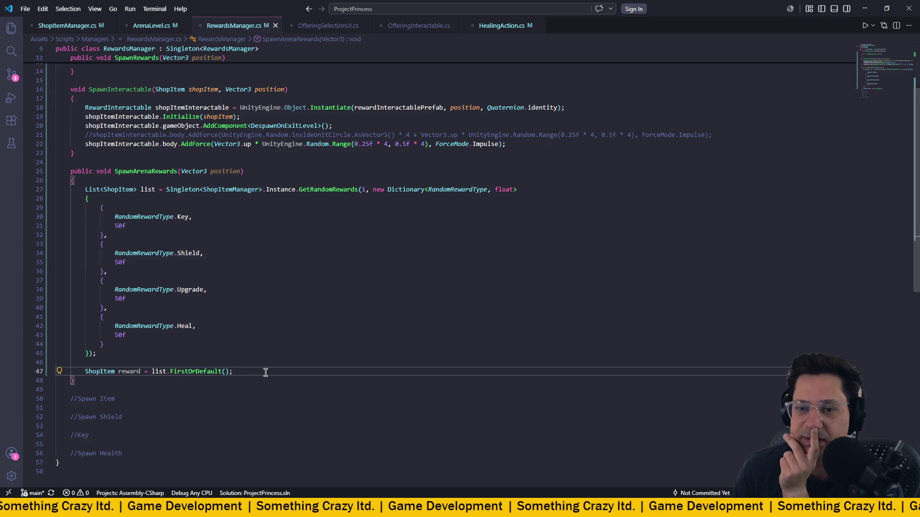
key("Return")
key("Return")
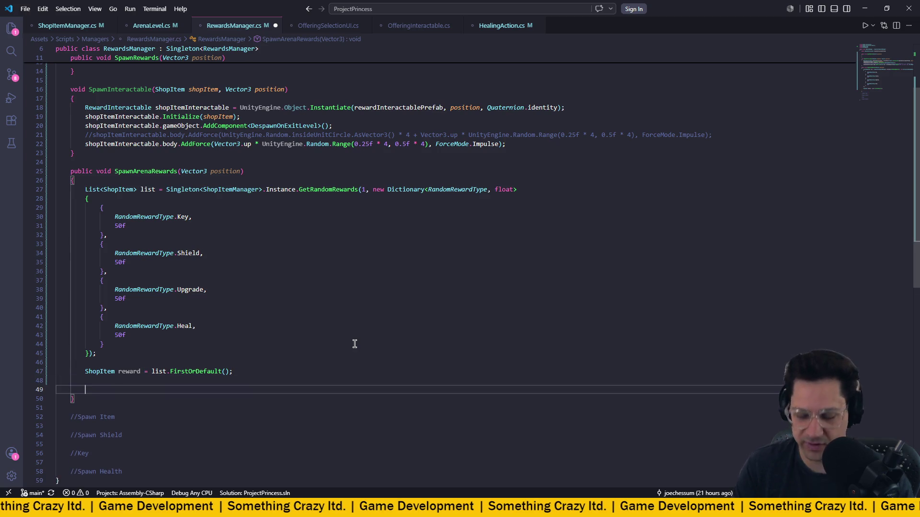
type("SPawn")
key("Down")
key("Down")
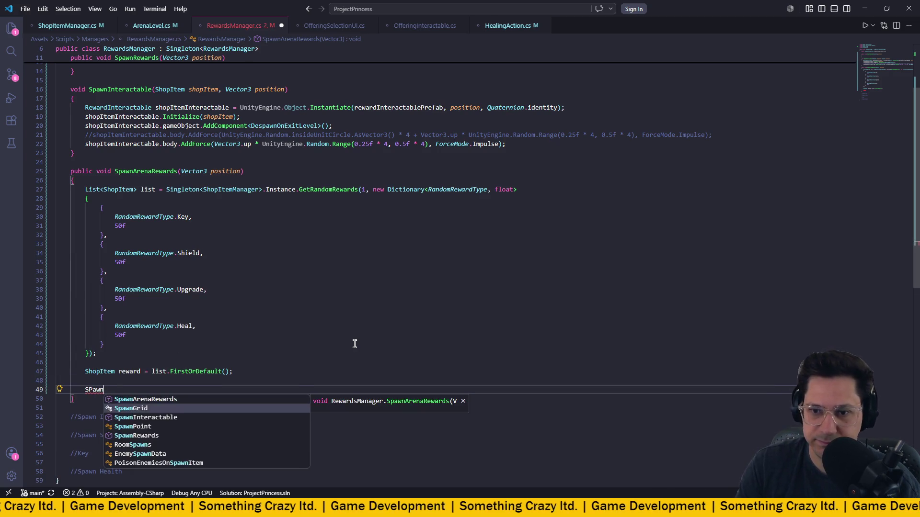
key("Tab")
type("(")
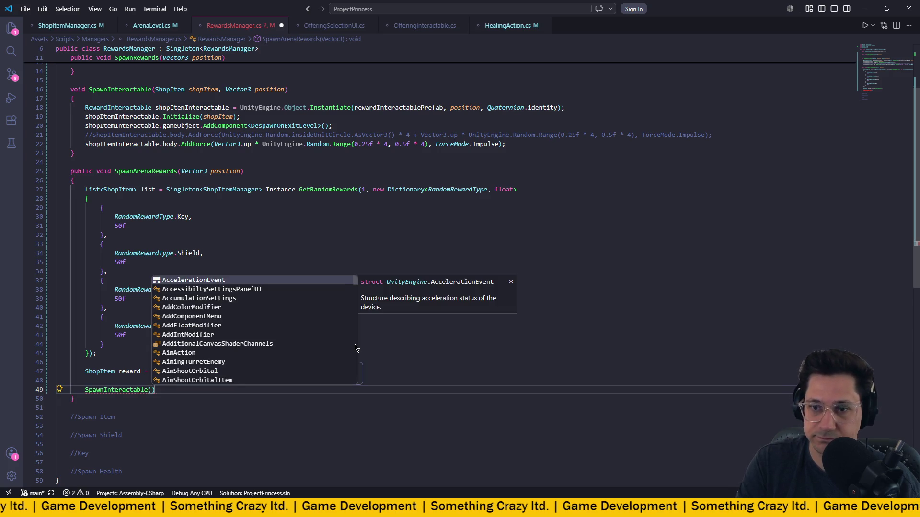
type("raw")
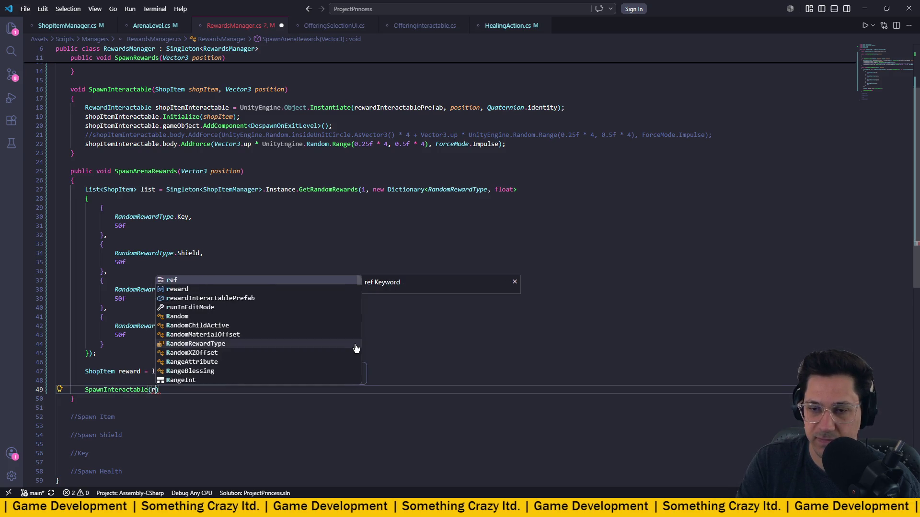
key("BackSpace")
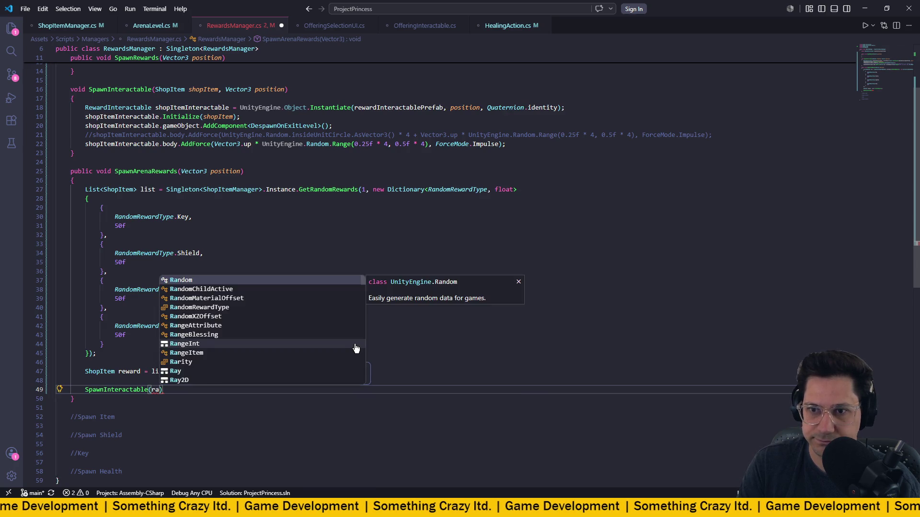
key("BackSpace")
type("ew")
key("Tab")
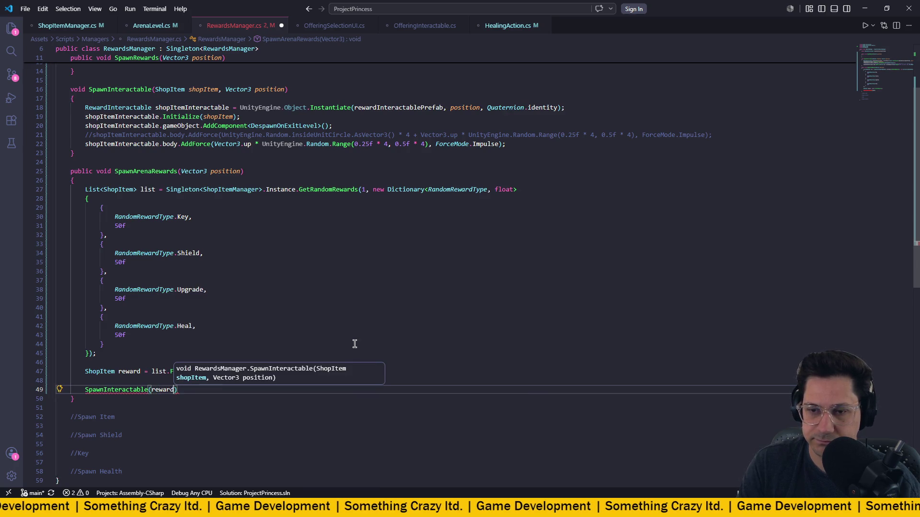
key("BackSpace")
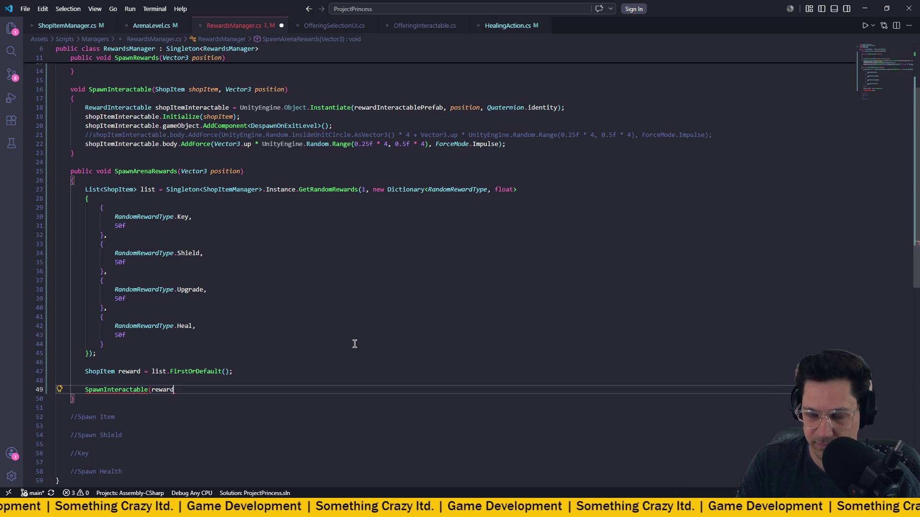
type(", pois")
key("Tab")
type(");")
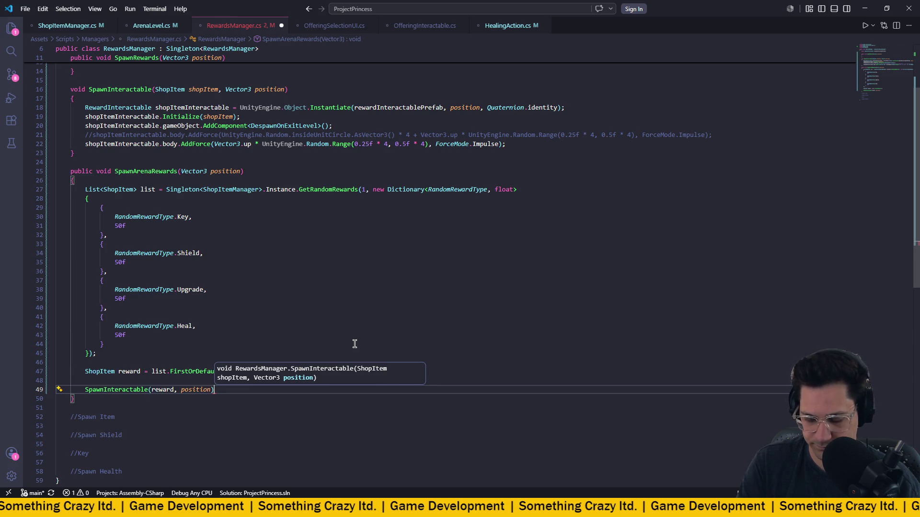
key("ctrl+s")
left_click(361, 334)
scroll(341, 317, "up", 2)
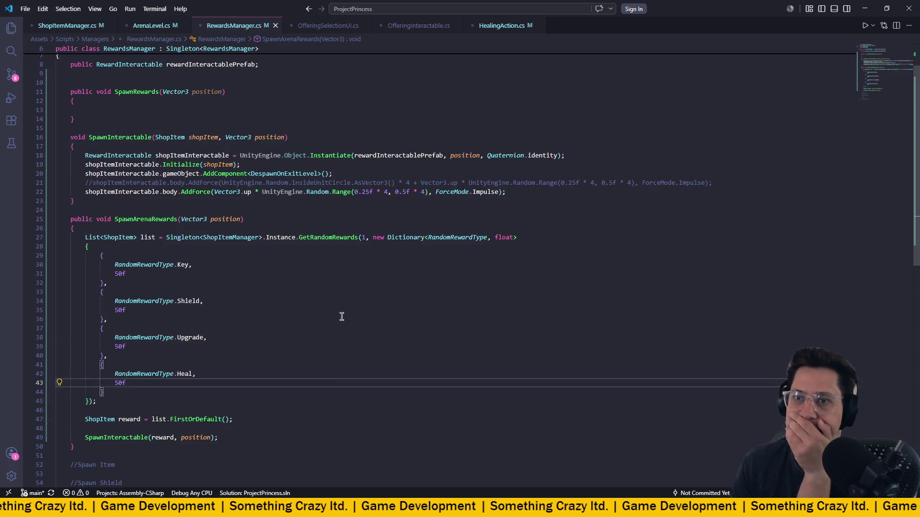
scroll(193, 285, "down", 1)
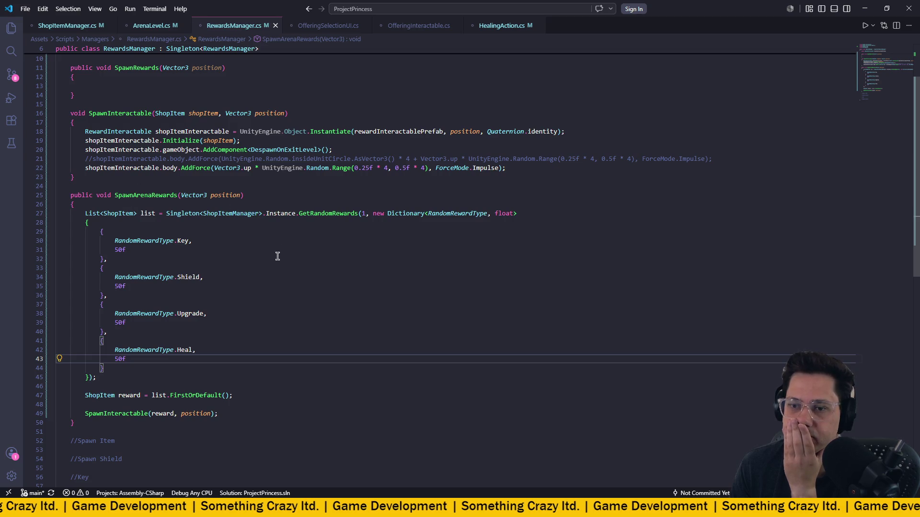
- Delete the whole HandleRewards method from ArenaLevel.cs and save
left_click(150, 26)
scroll(261, 275, "down", 15)
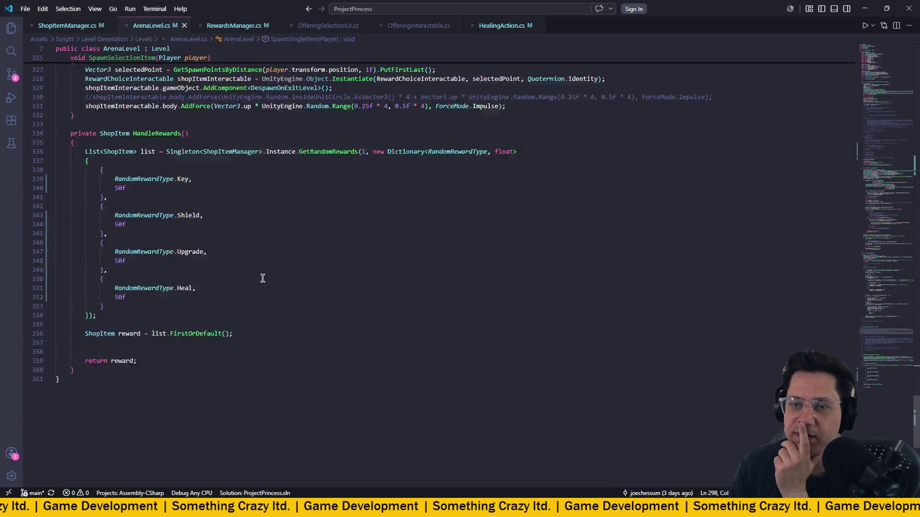
scroll(259, 280, "up", 4)
mouse_move(99, 399)
left_mouse_down()
mouse_move(72, 388)
mouse_move(56, 148)
left_mouse_up()
key("Delete")
key("BackSpace")
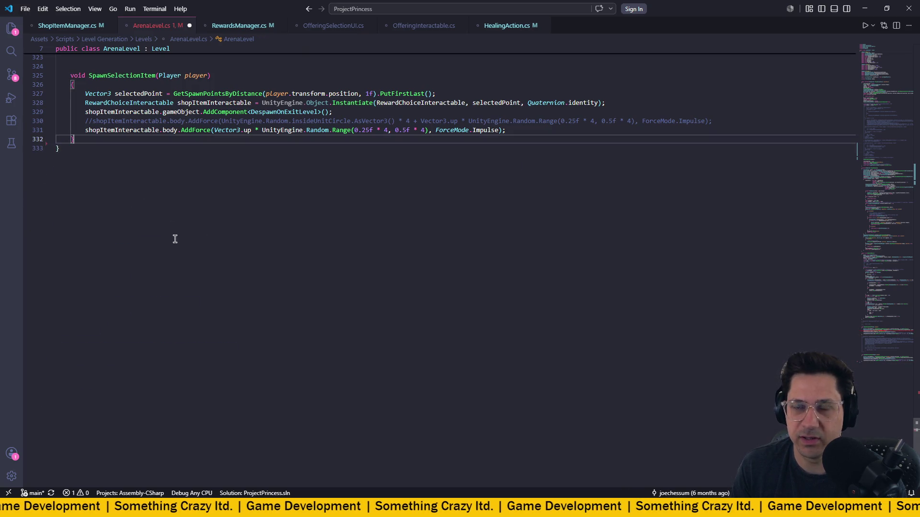
scroll(174, 273, "up", 6)
key("ctrl+s")
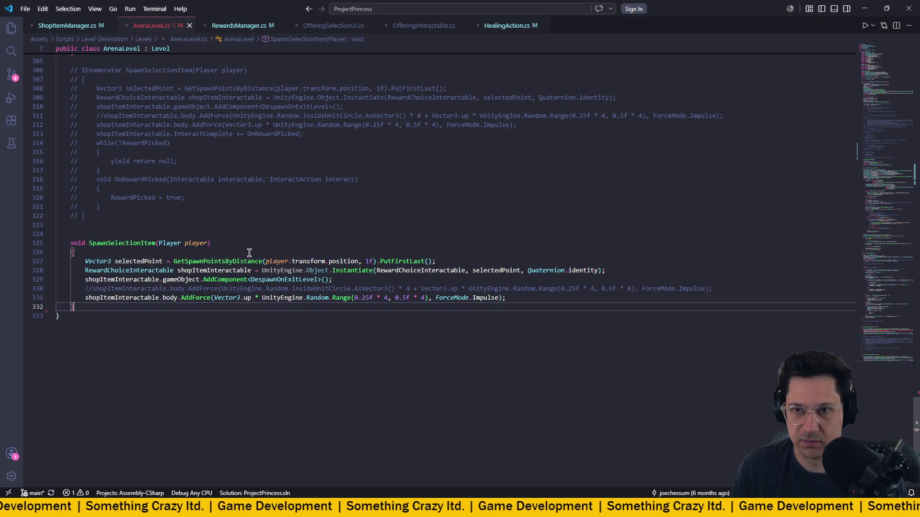
- Comment out the Initialize(HandleRewards()) line and review the commented-out reward weights block
scroll(170, 245, "up", 1)
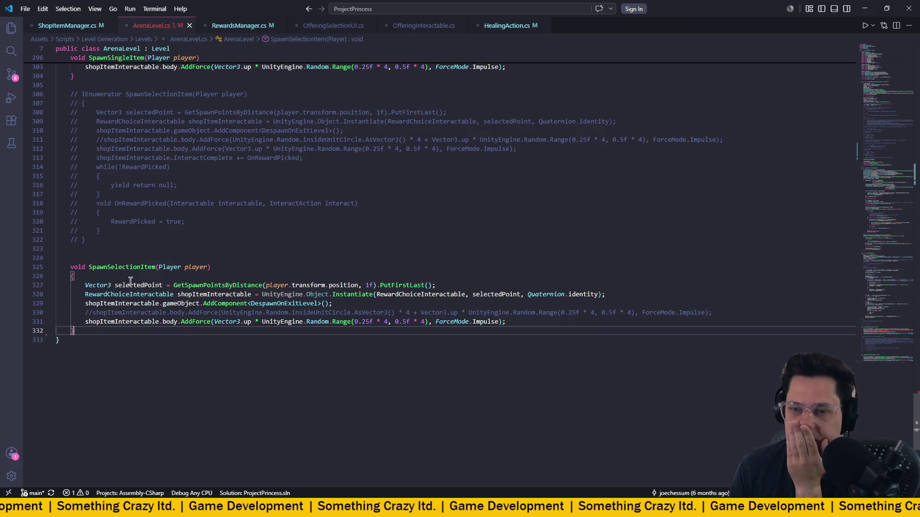
scroll(158, 297, "up", 10)
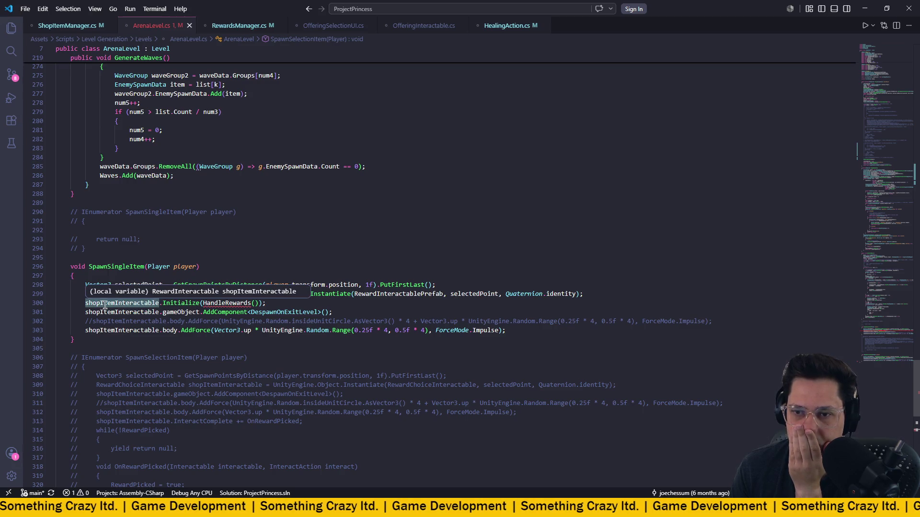
left_click(85, 302)
key("ctrl+slash")
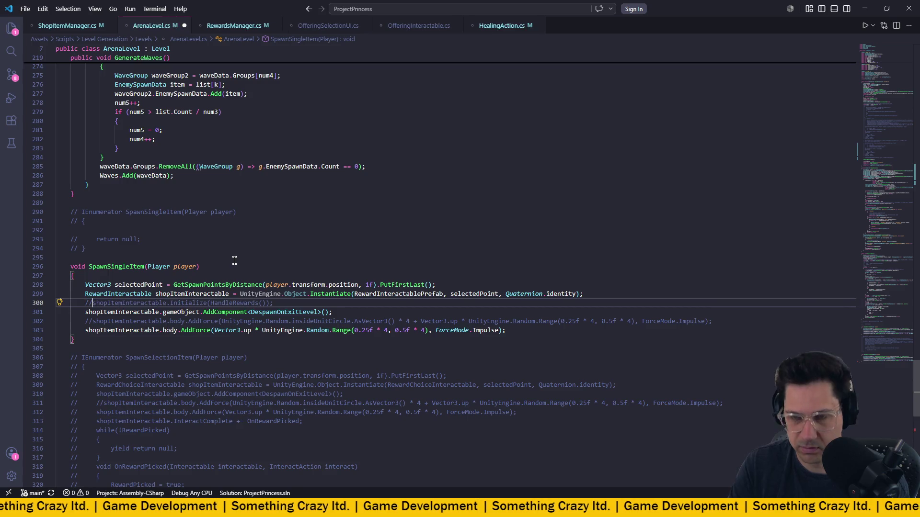
scroll(239, 260, "up", 13)
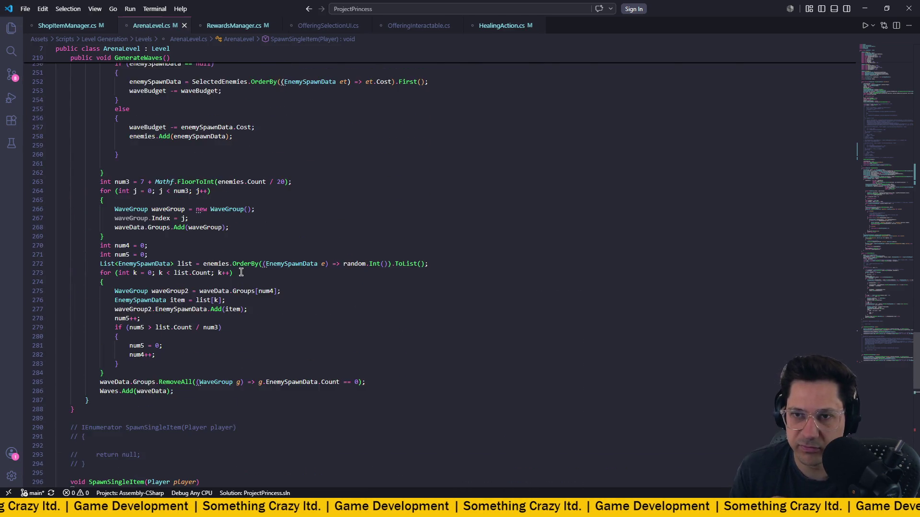
scroll(250, 279, "up", 16)
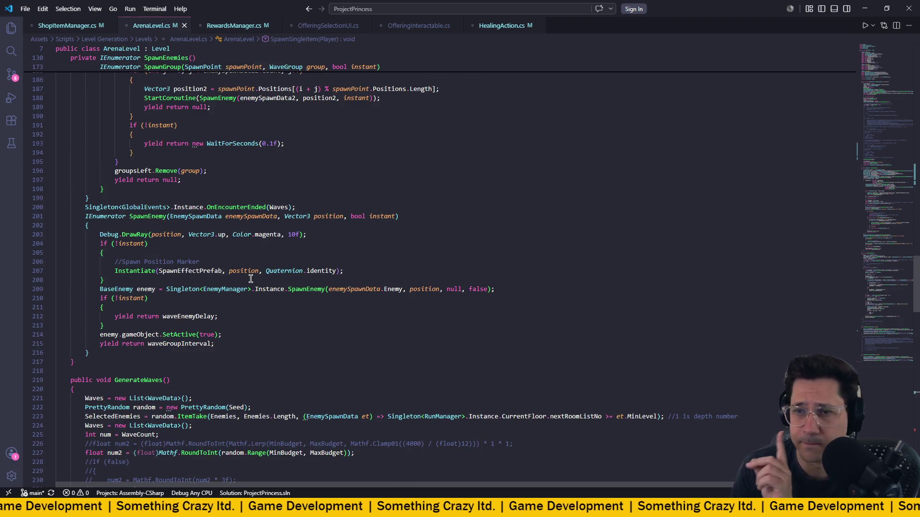
scroll(251, 279, "up", 20)
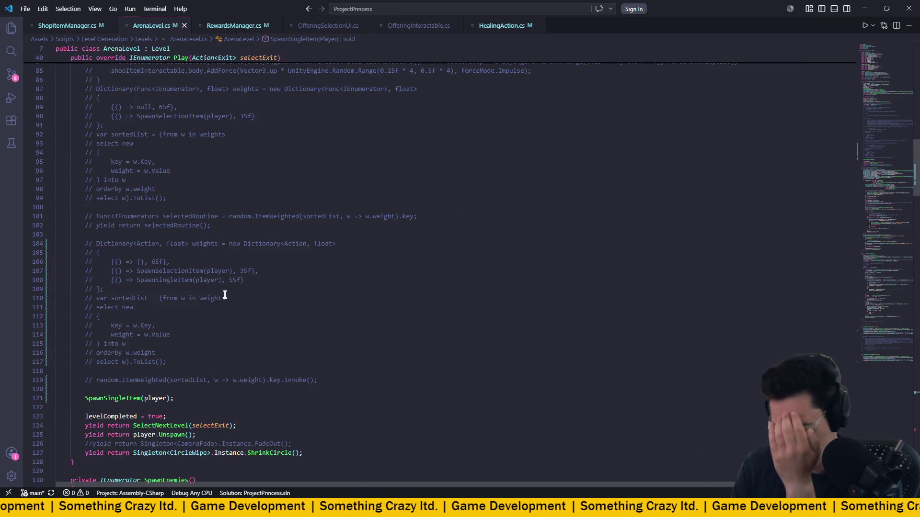
mouse_move(129, 259)
left_mouse_down()
mouse_move(174, 292)
mouse_move(246, 322)
left_mouse_up()
left_click(144, 307)
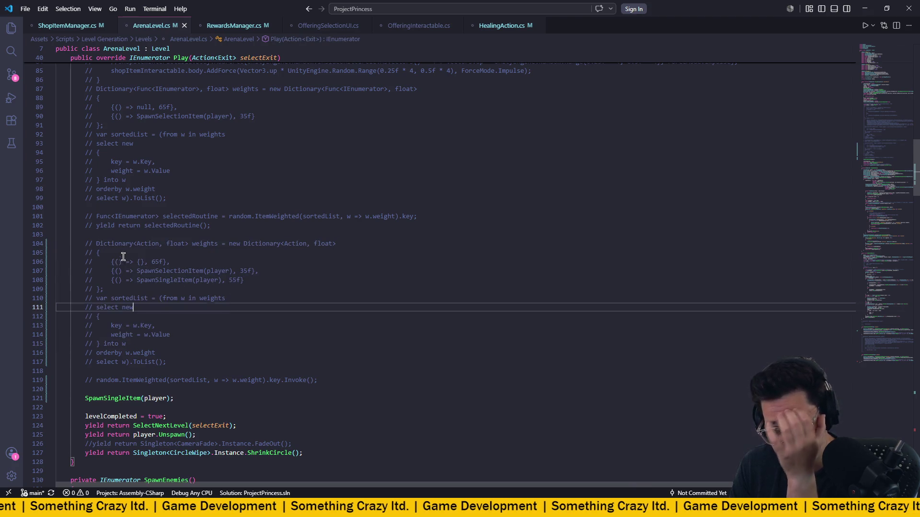
left_click_drag(123, 257, 105, 253)
left_click(104, 253)
left_click_drag(89, 218, 279, 353)
left_click_drag(204, 322, 204, 320)
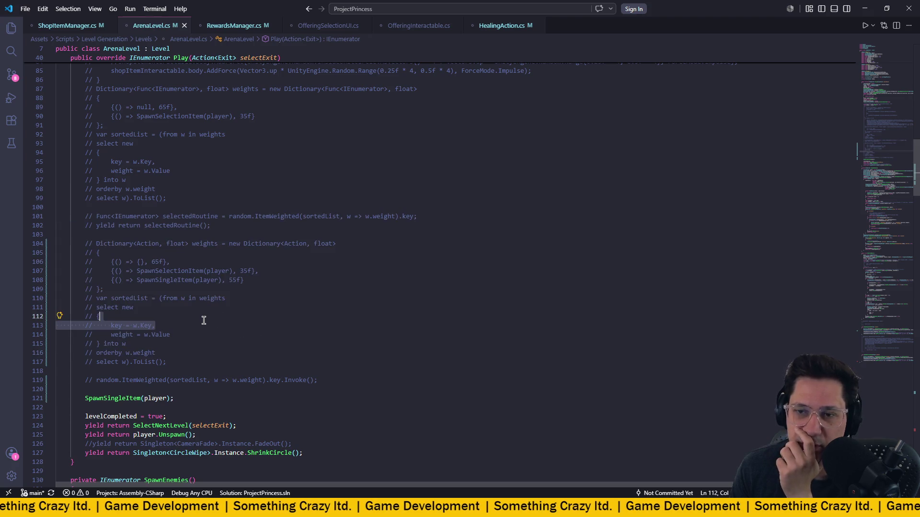
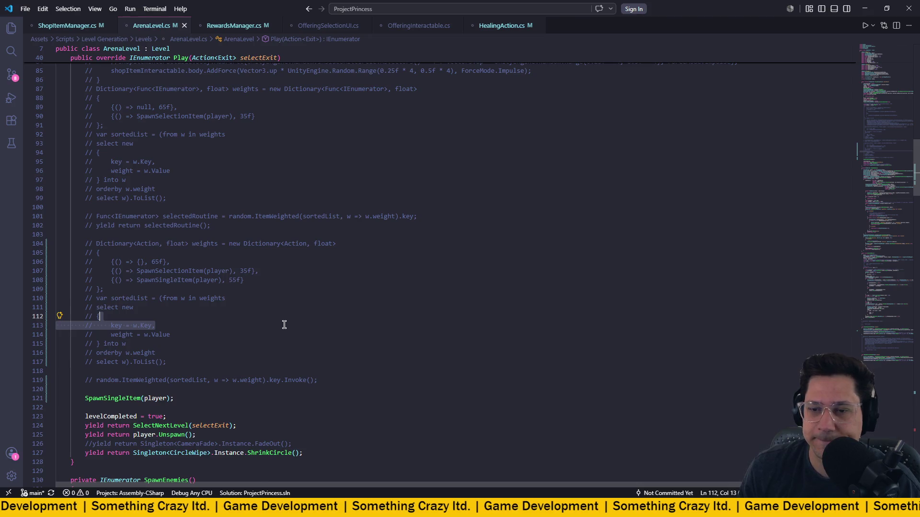
- Copy the commented selectedPoint line and paste it above SpawnSingleItem, uncommented and indented
scroll(284, 324, "down", 1)
left_click_drag(174, 374, 88, 374)
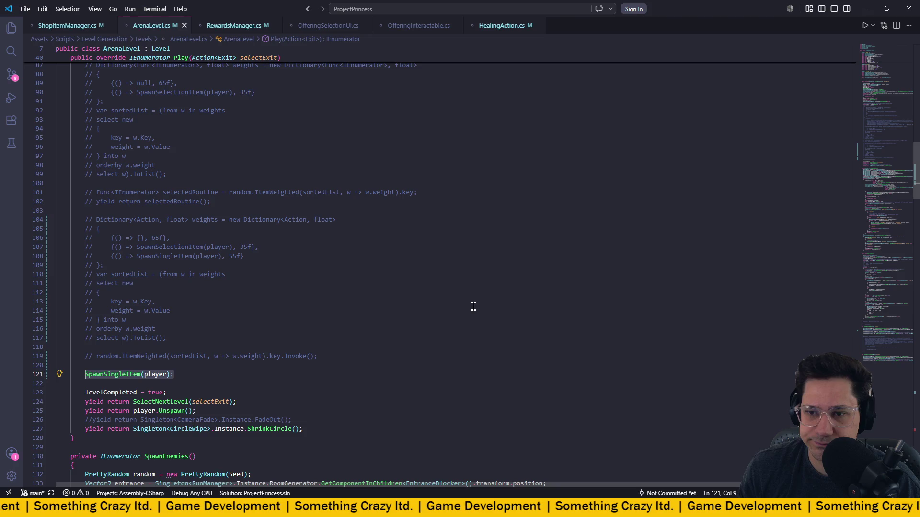
scroll(473, 307, "up", 10)
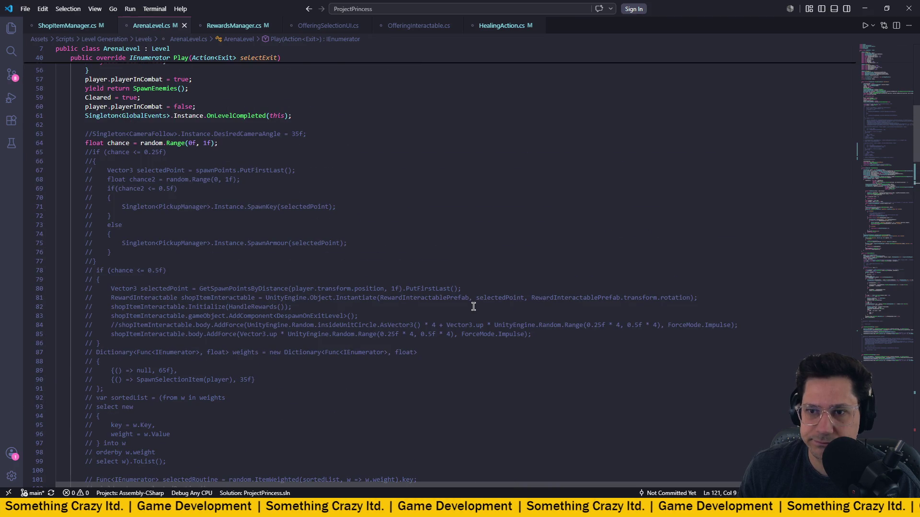
scroll(473, 306, "down", 1)
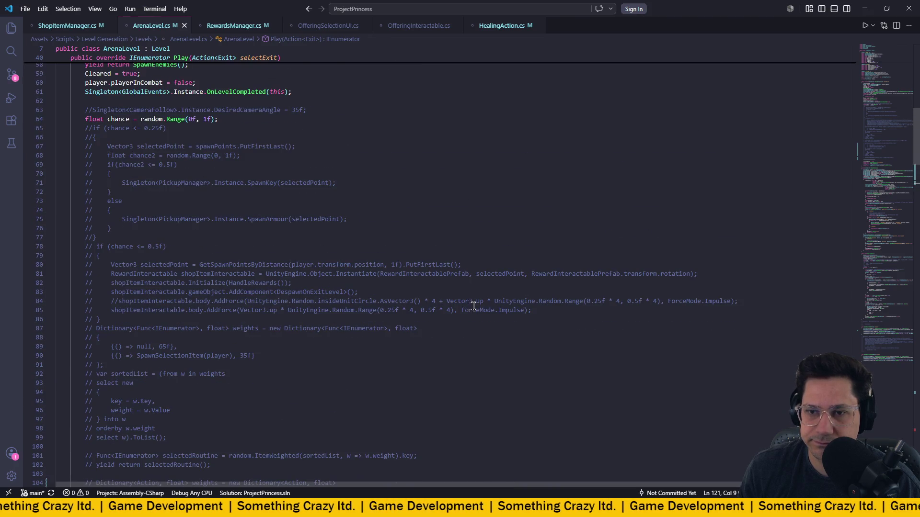
left_click_drag(467, 262, 38, 262)
key("ctrl+c")
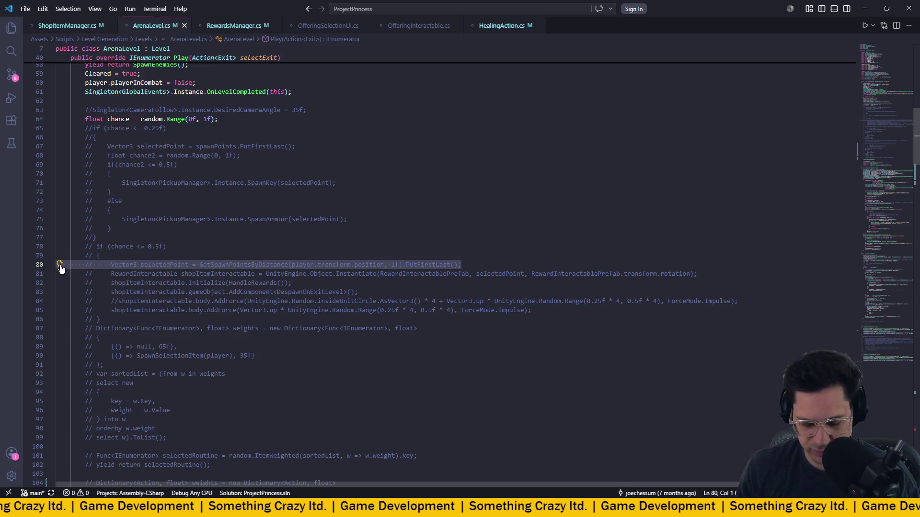
scroll(215, 297, "down", 10)
left_click(125, 346)
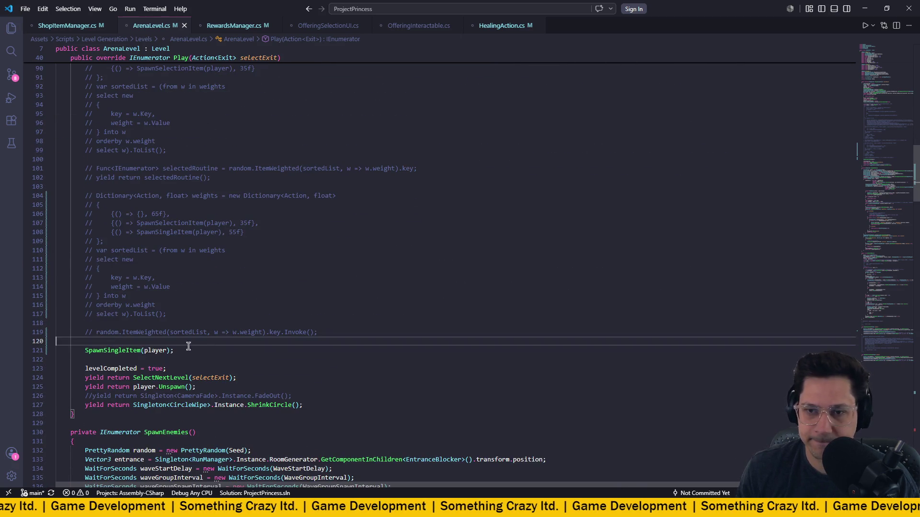
key("ctrl+v")
key("shift+Tab")
key("shift+Tab")
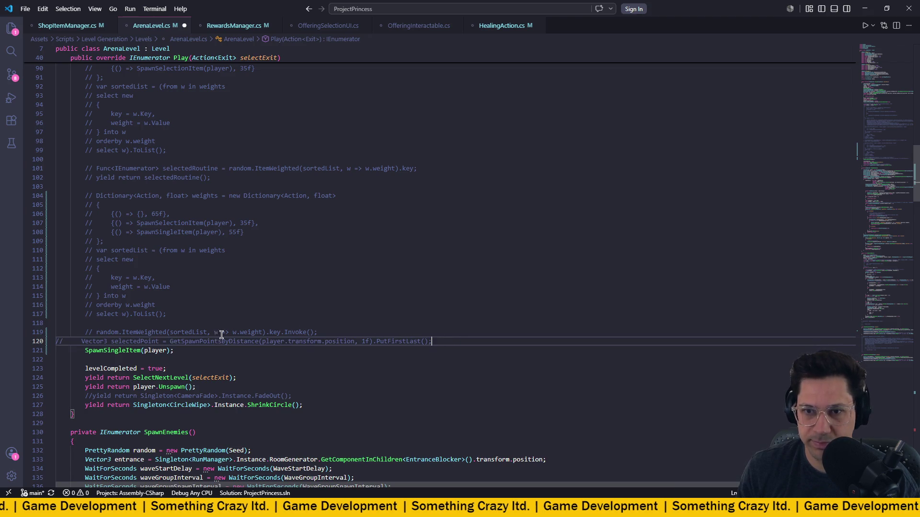
key("ctrl+slash")
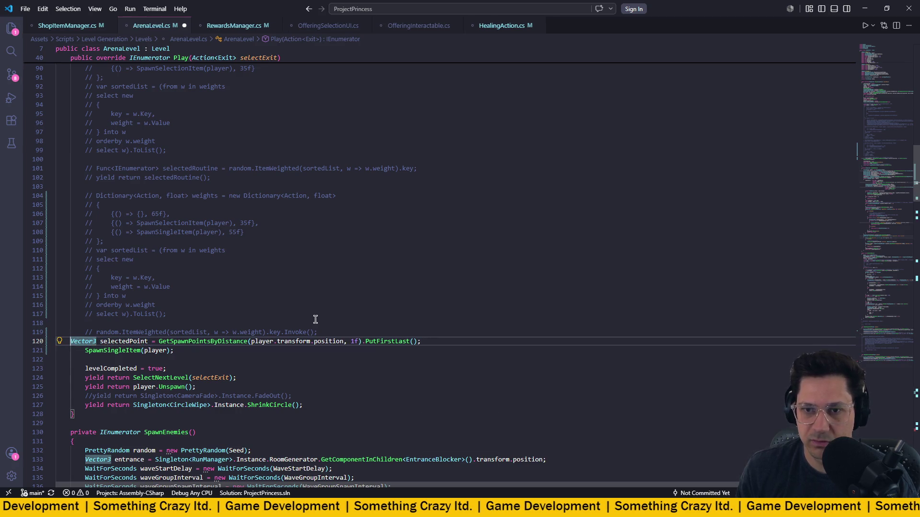
key("Caps_Lock")
key("Tab")
- Select the whole SpawnSingleItem(player) statement below the new selectedPoint line
left_click(240, 349)
left_click(327, 323)
scroll(328, 323, "down", 1)
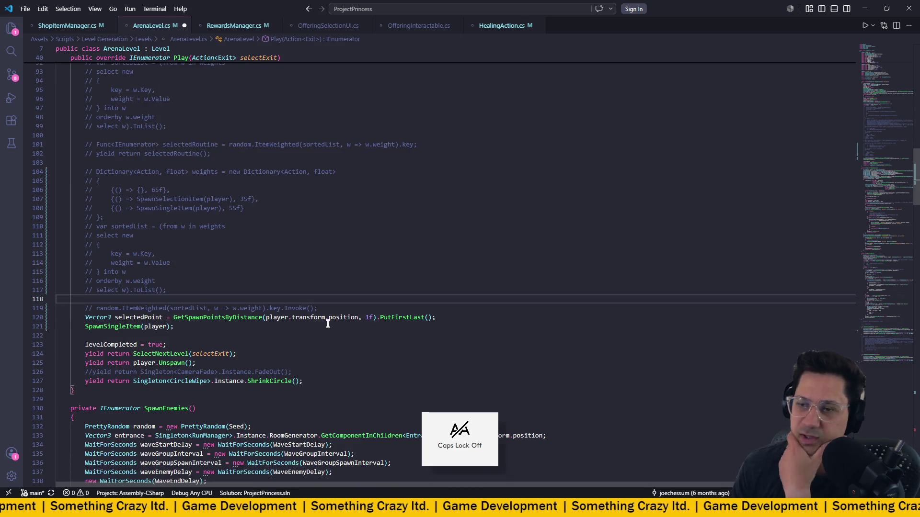
left_click(269, 320)
left_click(122, 324)
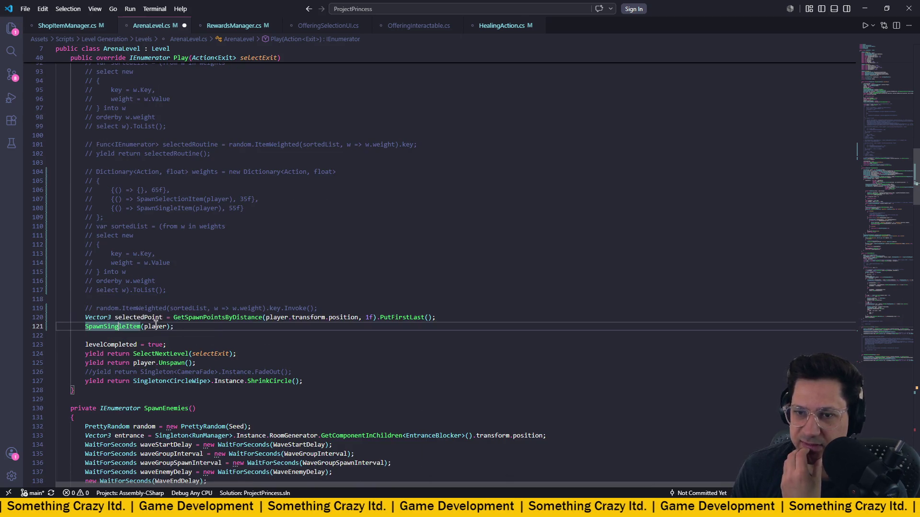
left_click(144, 326)
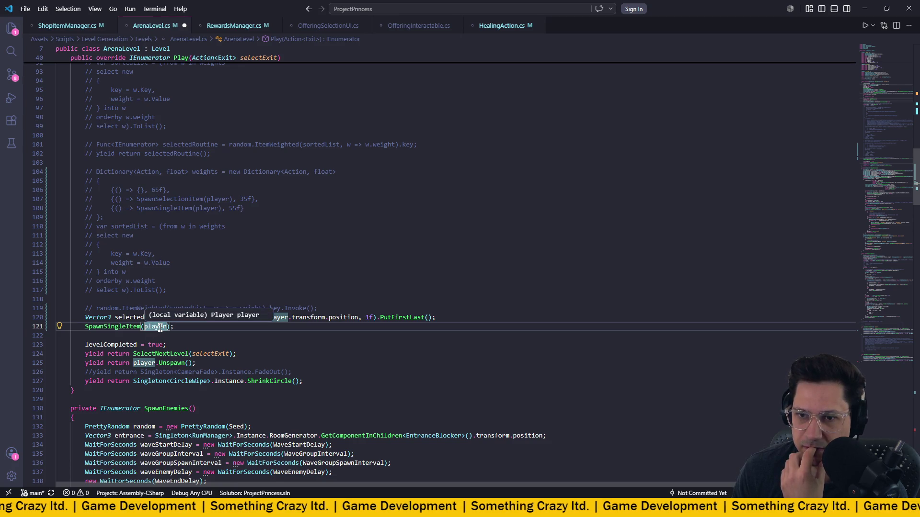
left_click_drag(174, 326, 86, 326)
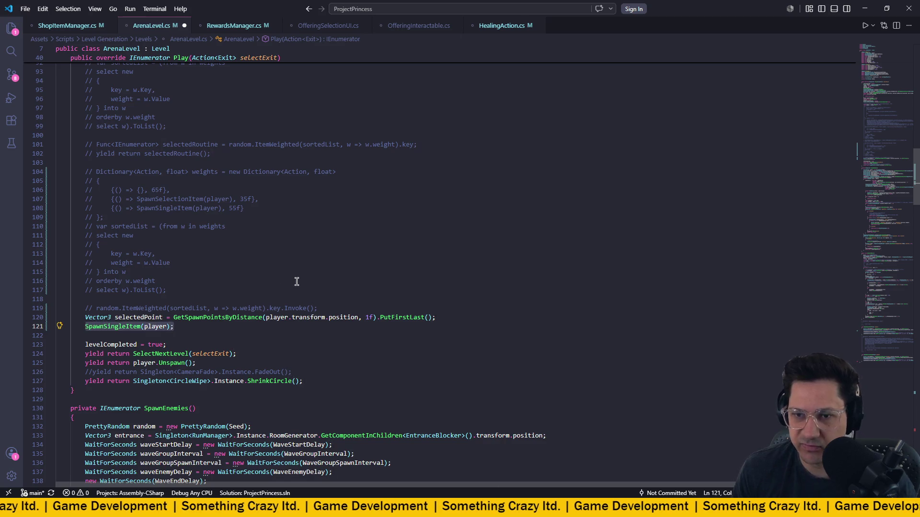
- Replace the selected statement with Singleton<RewardsManager>.Instance using autocomplete
type("Sing")
key("BackSpace")
type("l")
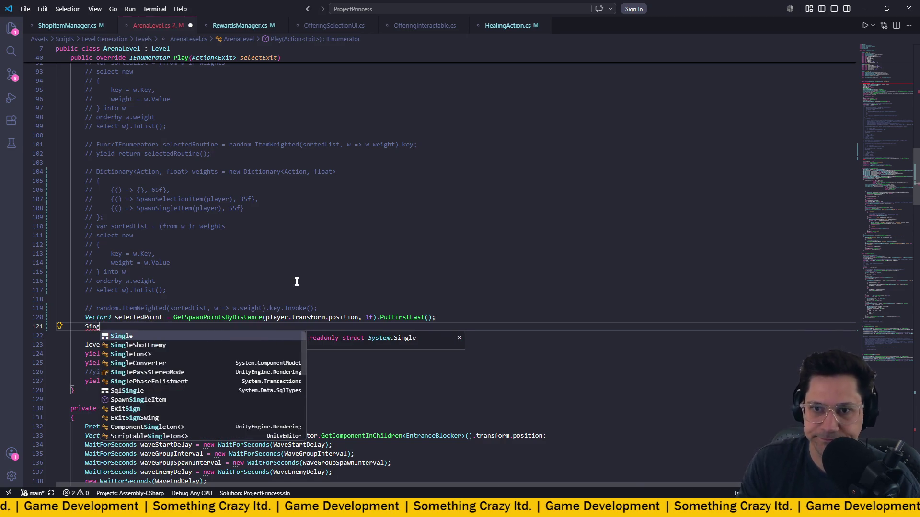
key("Tab")
type("<R")
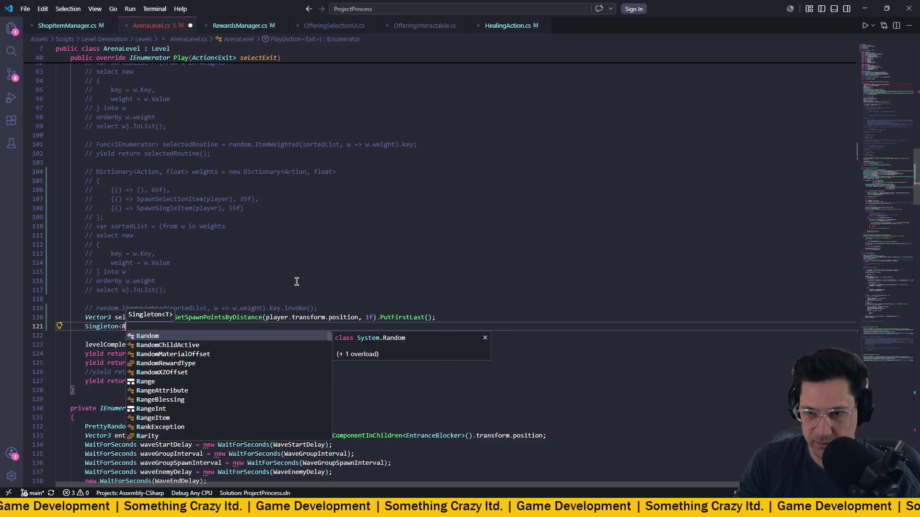
type("ewa")
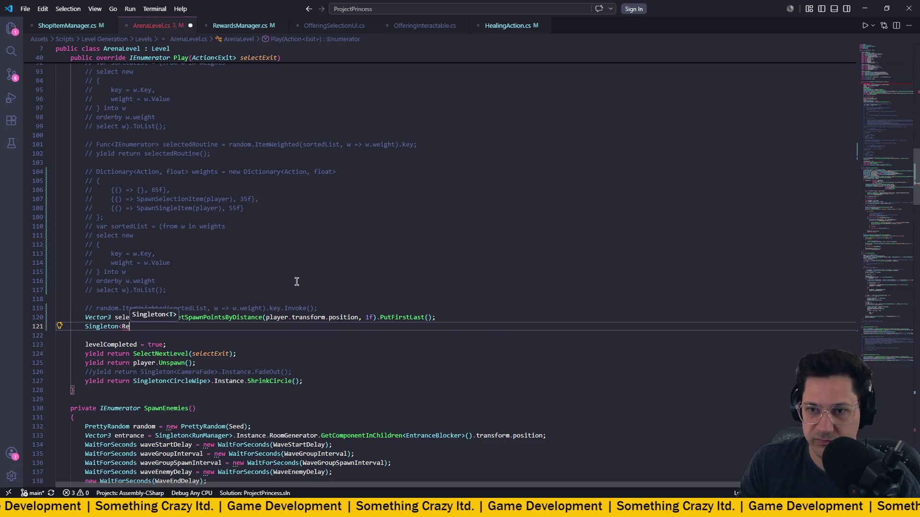
key("Down")
key("Down")
key("Tab")
type(">.I")
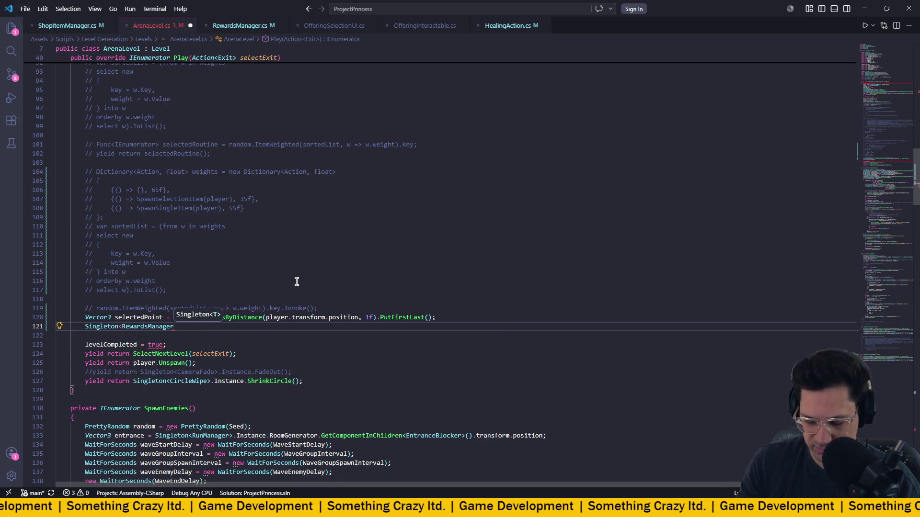
key("Tab")
- Finish the line as .SpawnArenaRewards(selectedPoint); and save ArenaLevel.cs
type(".")
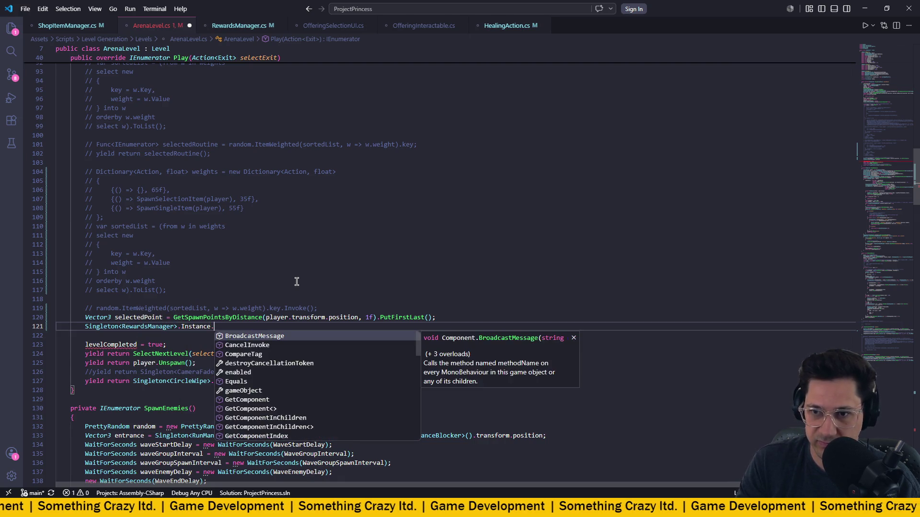
type("Sp")
key("Tab")
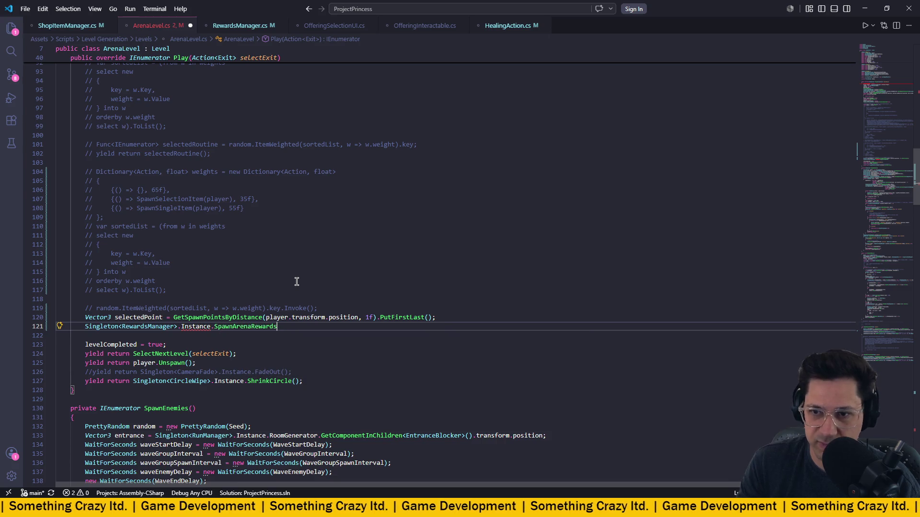
type("(")
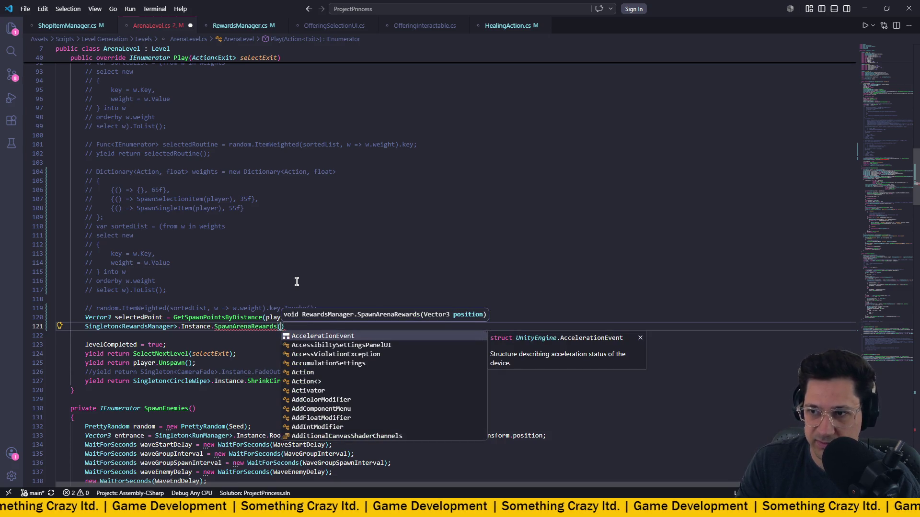
type("sle")
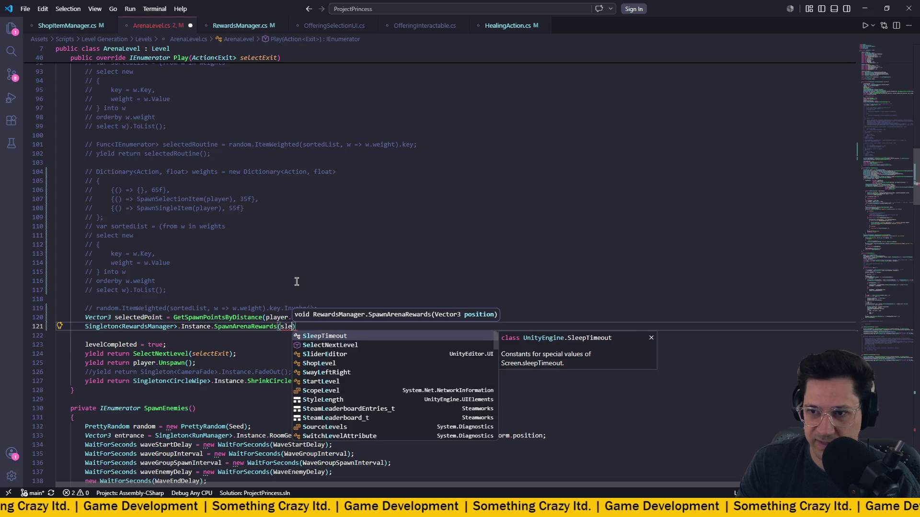
key("BackSpace")
key("BackSpace")
type("e")
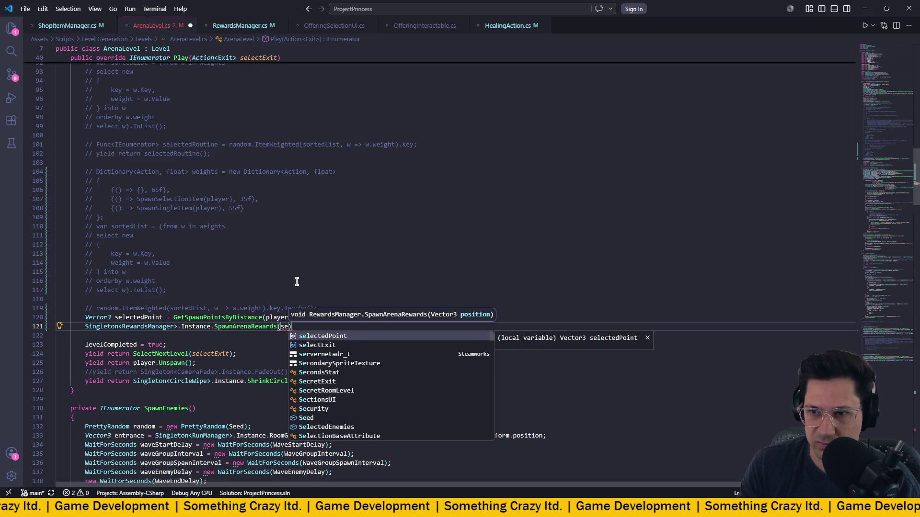
key("Tab")
key("End")
type(";")
key("ctrl+s")
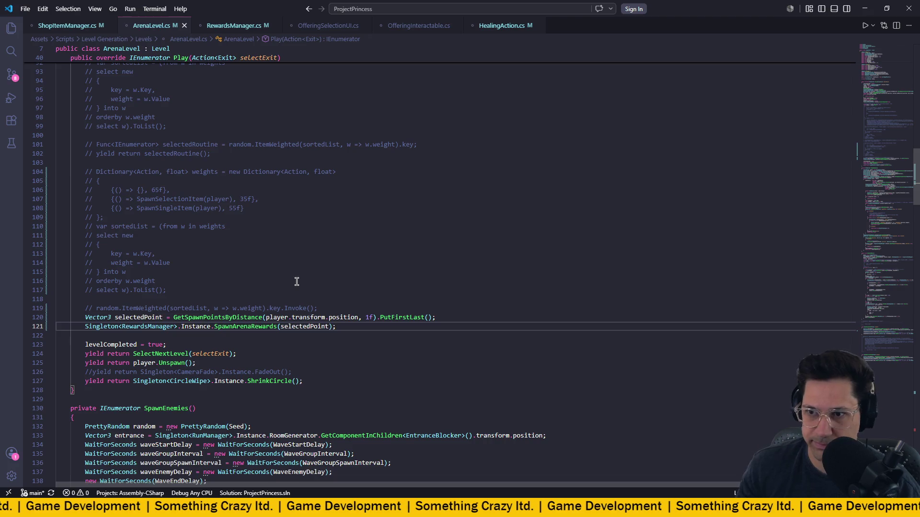
left_click(372, 259)
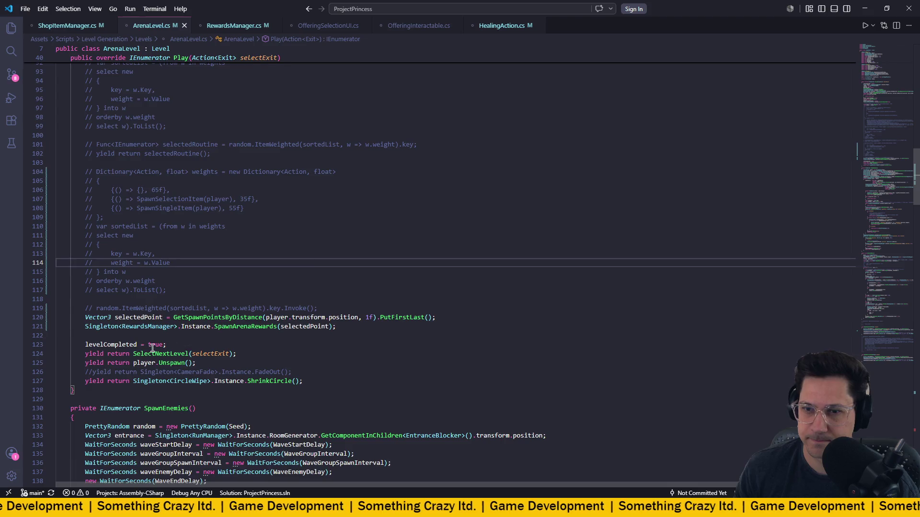
- Review the old commented weights block on lines 88–100 of ArenaLevel.cs
scroll(267, 292, "up", 10)
scroll(230, 171, "up", 2)
scroll(254, 192, "down", 6)
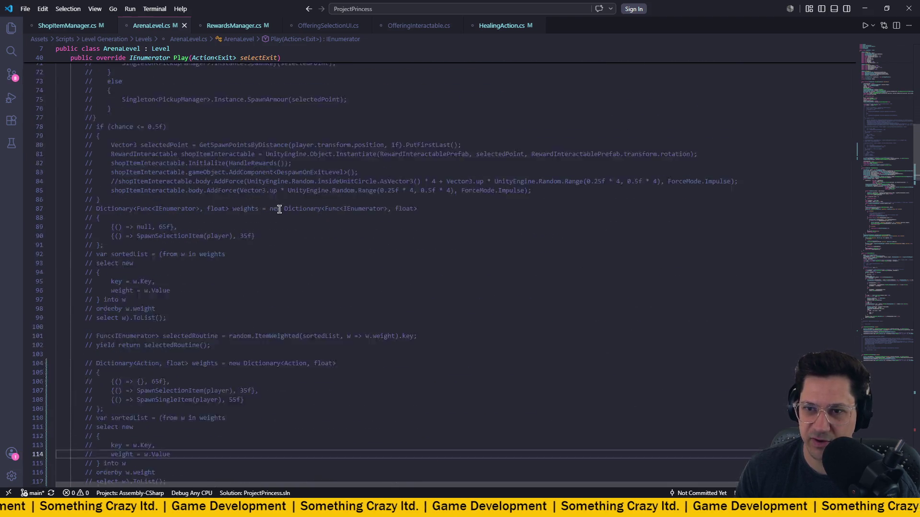
scroll(322, 220, "down", 1)
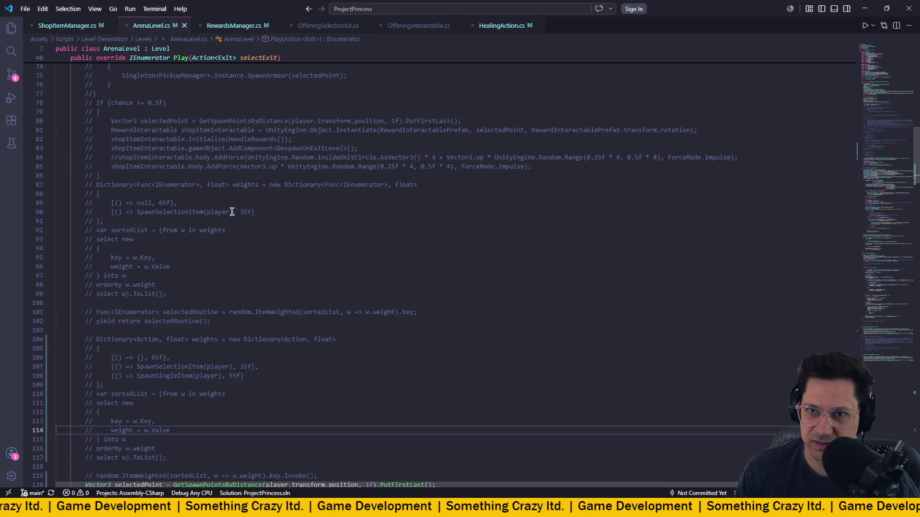
left_click_drag(139, 198, 328, 315)
left_click(328, 315)
left_click_drag(200, 295, 67, 197)
left_click(166, 209)
- Scroll through the rest of the script, then switch to Unity so it recompiles
scroll(235, 282, "down", 2)
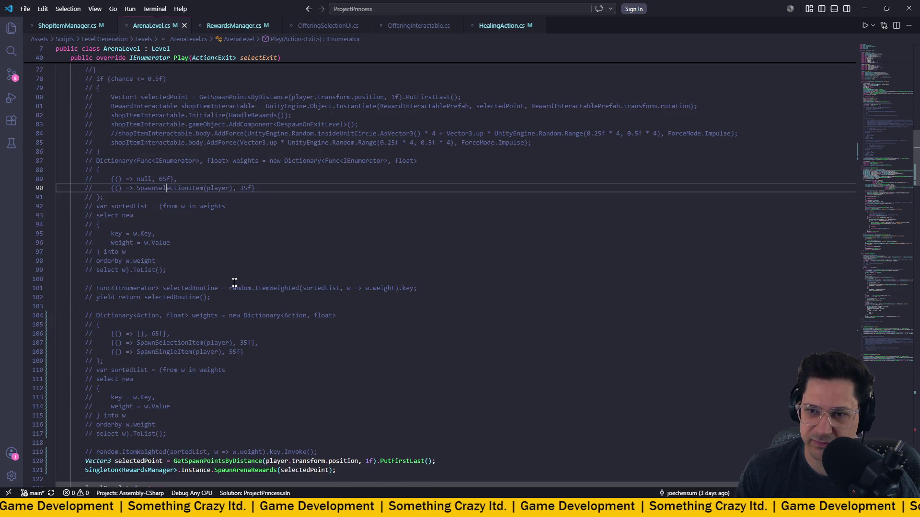
scroll(234, 282, "down", 2)
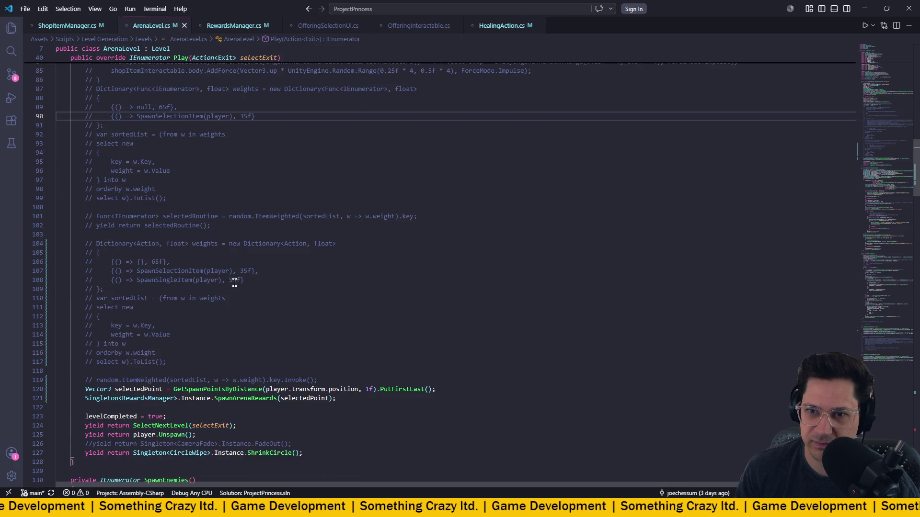
scroll(234, 283, "down", 2)
scroll(235, 283, "down", 1)
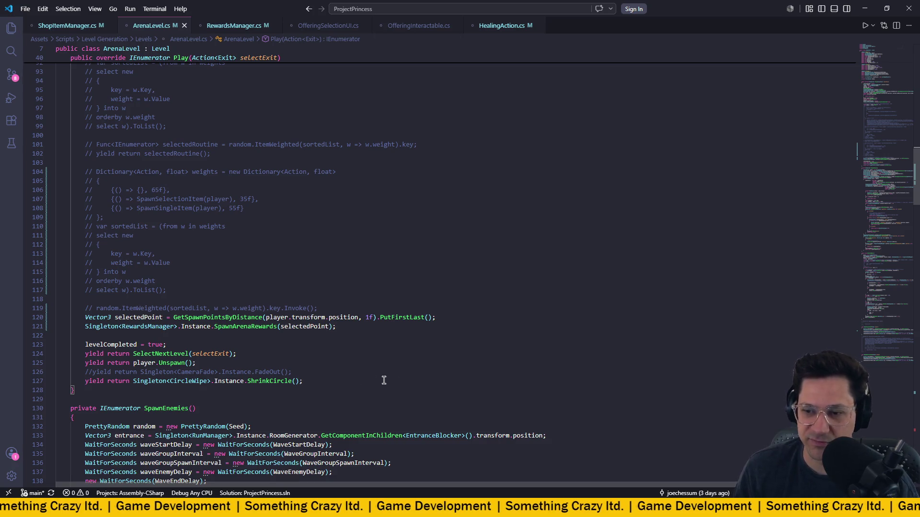
key("alt+Tab")
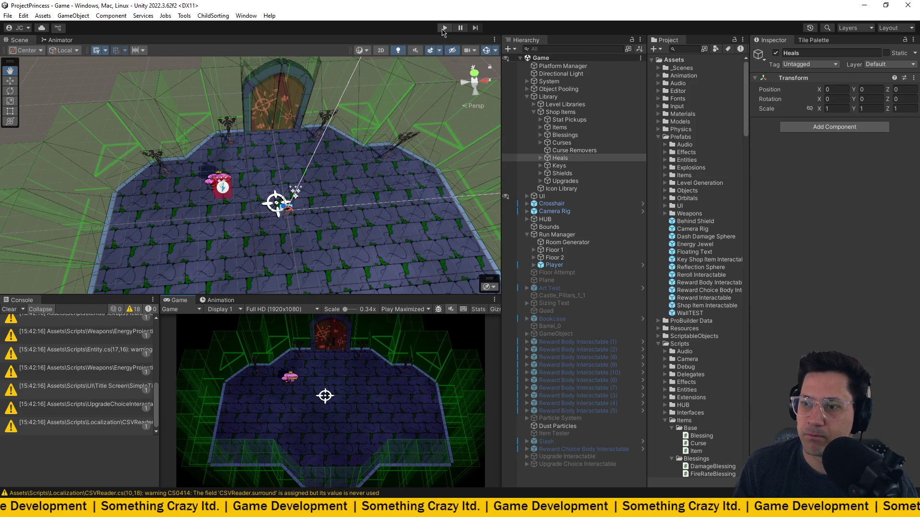
- Play from the title screen into the first arena, then pause and stop play mode
left_click(443, 29)
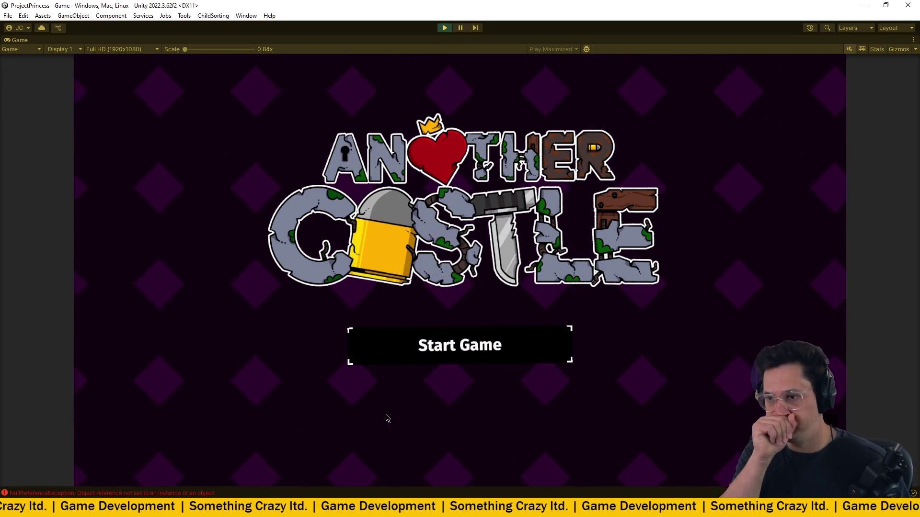
key("Return")
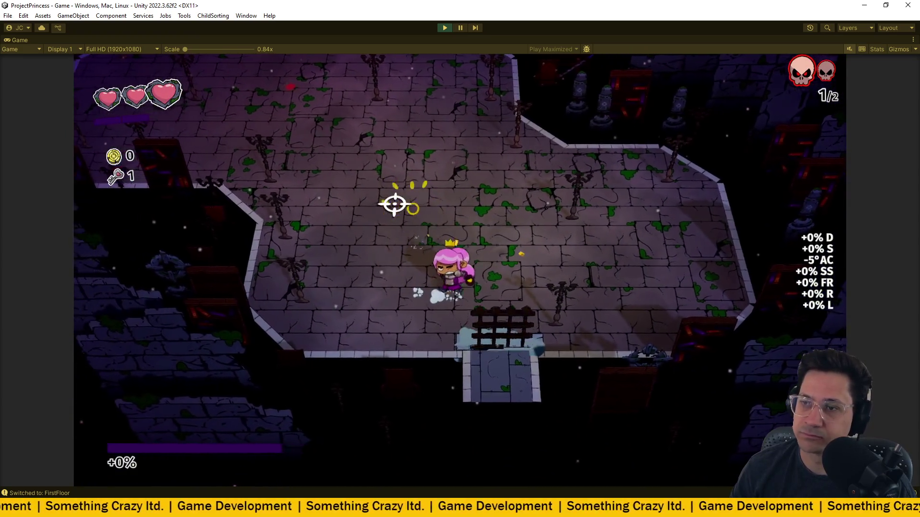
key("ctrl+shift+p")
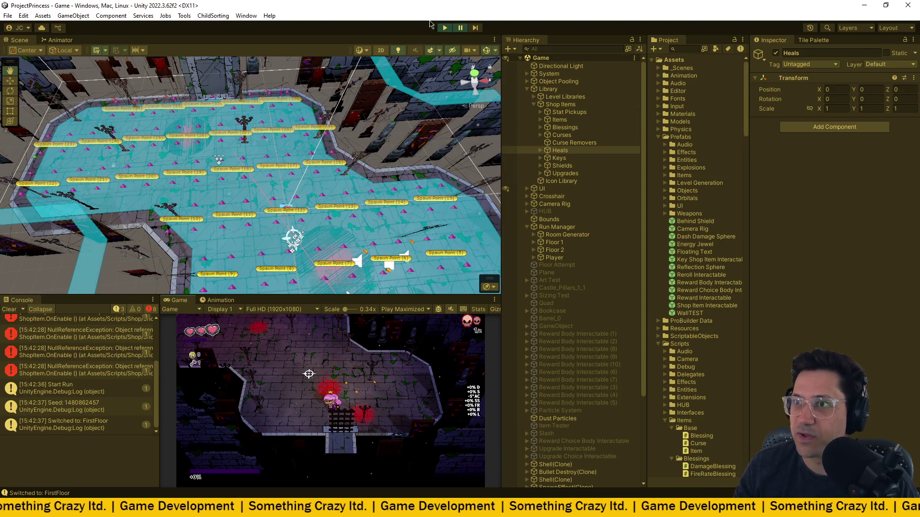
left_click(445, 29)
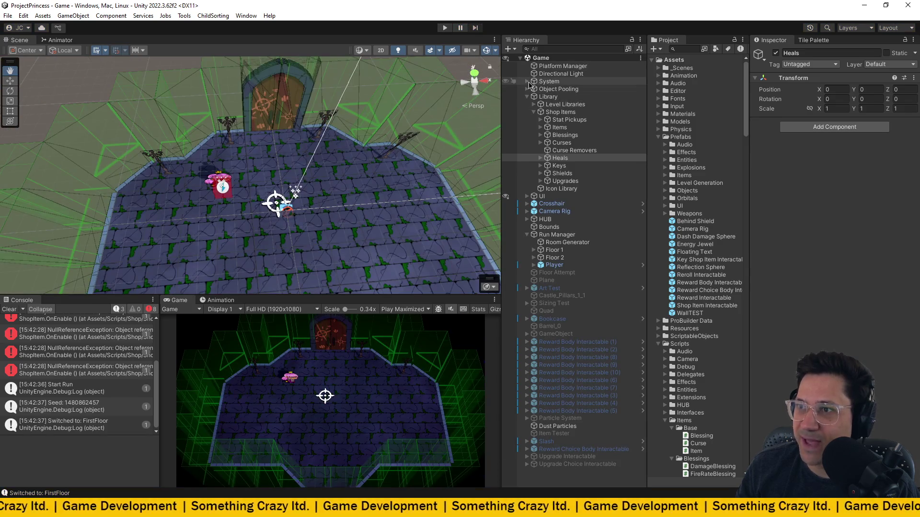
- Create an empty child of System named Rewards Manager
left_click(529, 82)
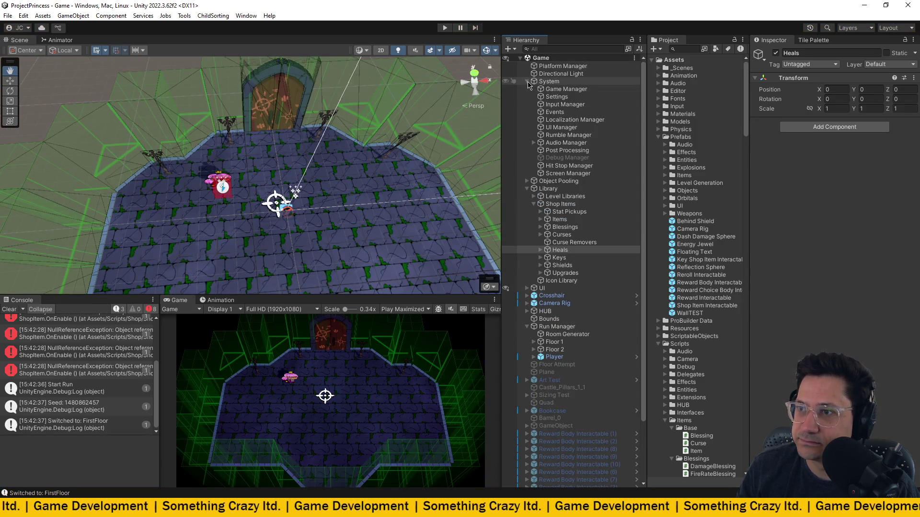
right_click(549, 84)
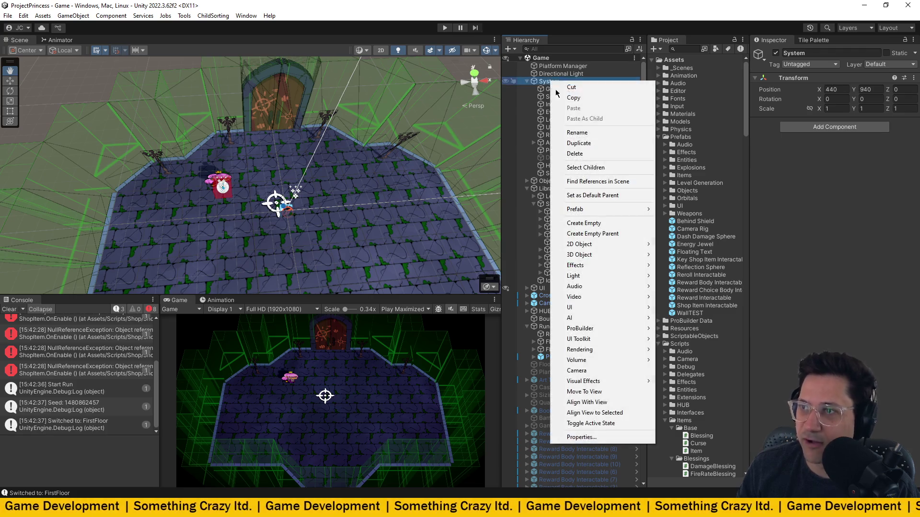
left_click(581, 223)
type("R")
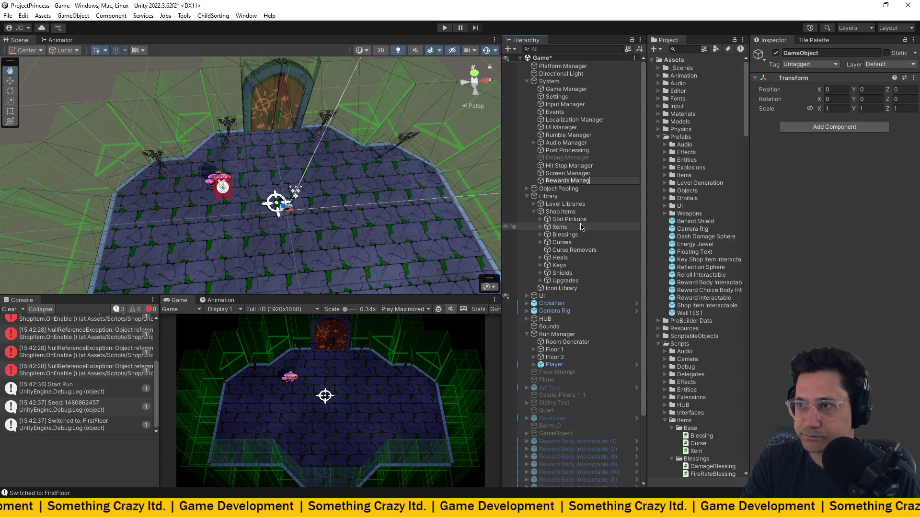
type("ewar")
key("Return")
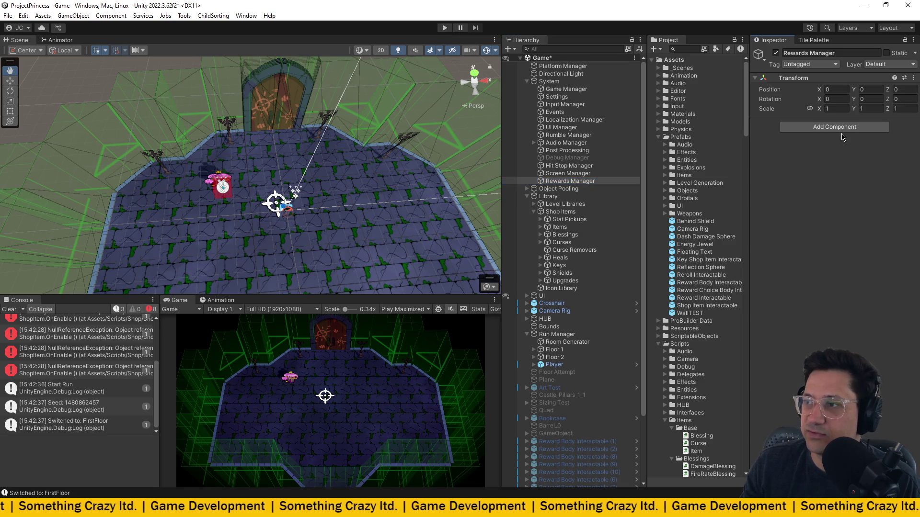
- Add the Rewards Manager script with the Reward Interactable prefab, save the scene, and start play mode
left_click(841, 128)
type("rewa")
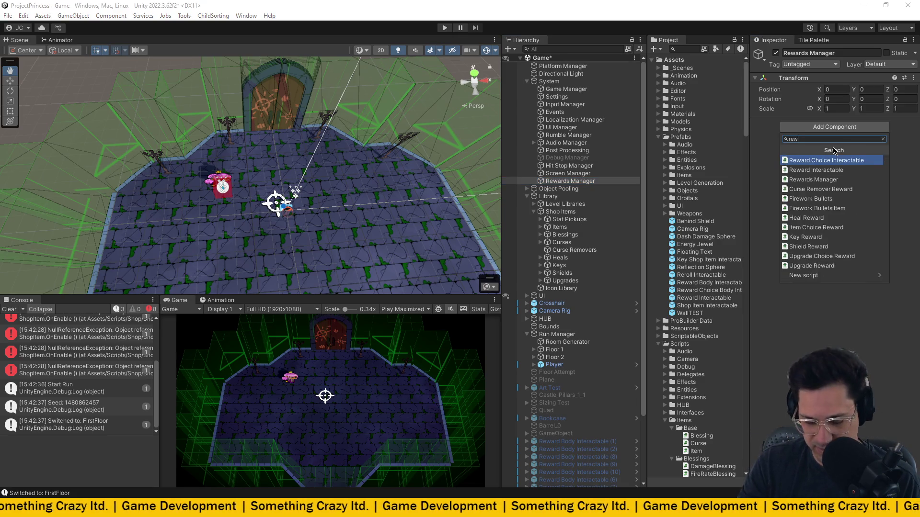
left_click(819, 179)
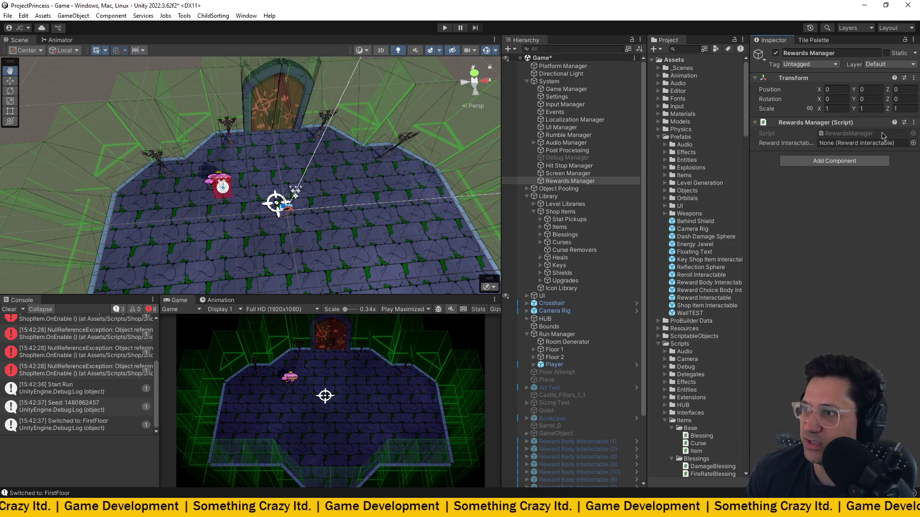
scroll(609, 283, "down", 3)
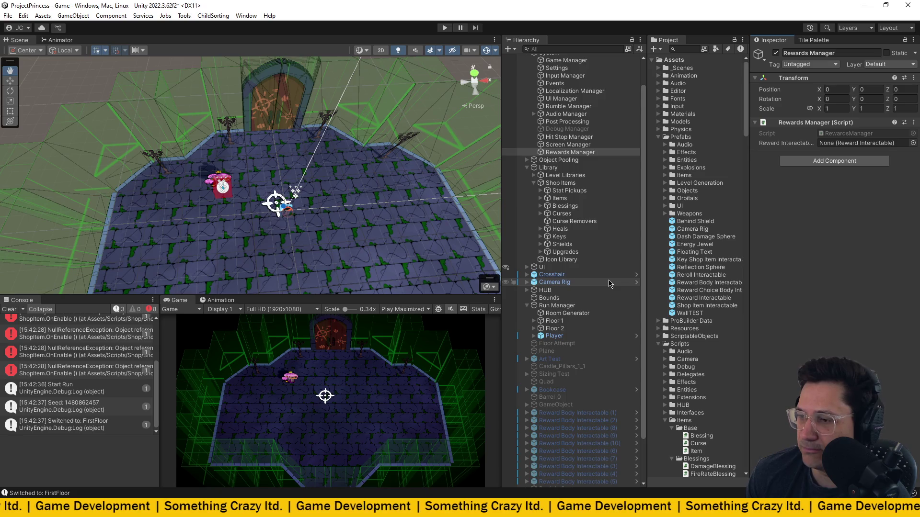
left_click_drag(695, 298, 857, 150)
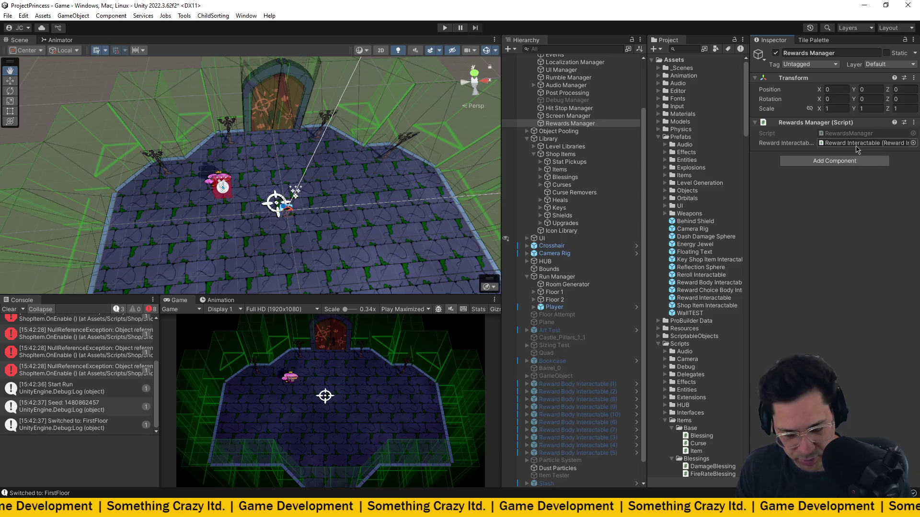
key("ctrl+s")
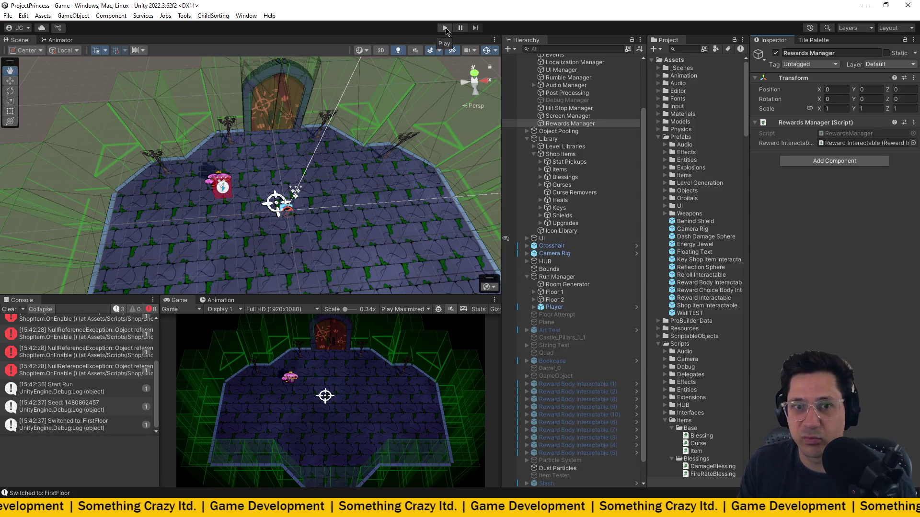
left_click(445, 28)
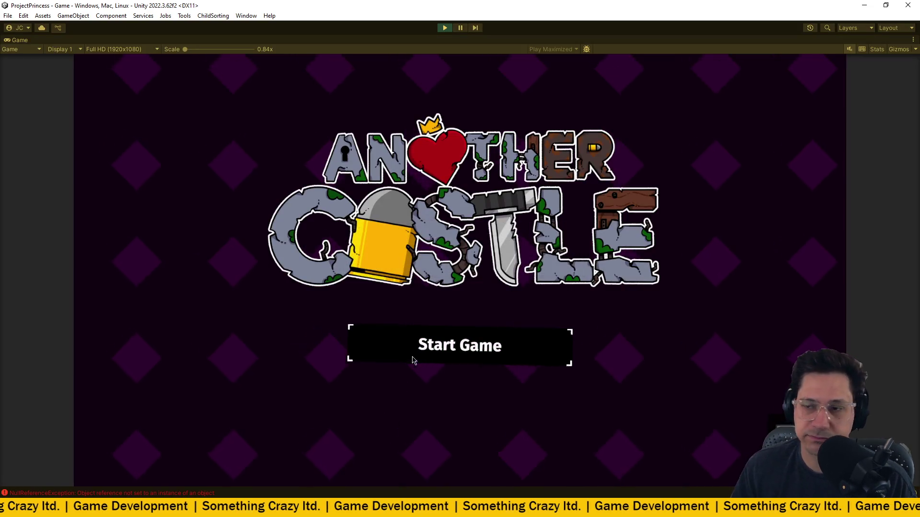
- Start a new game, enter the arena room, and defeat both enemy waves
left_click(441, 349)
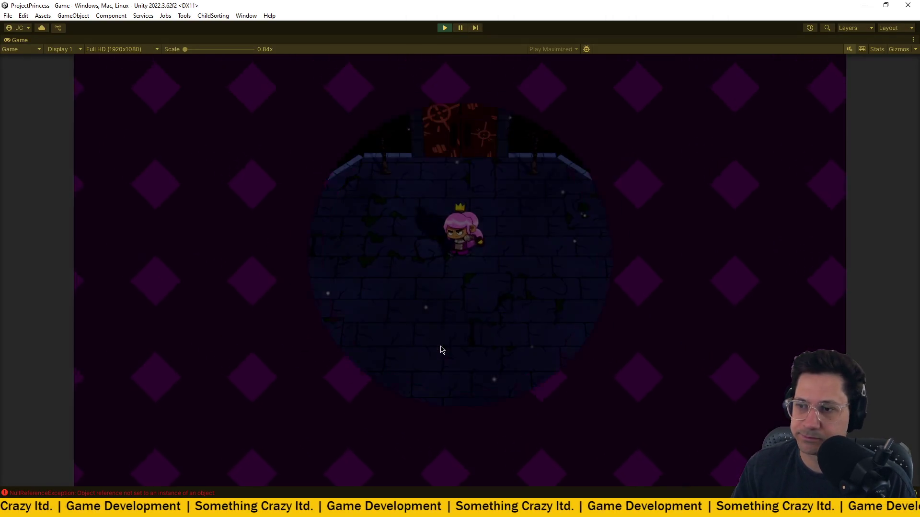
key("w")
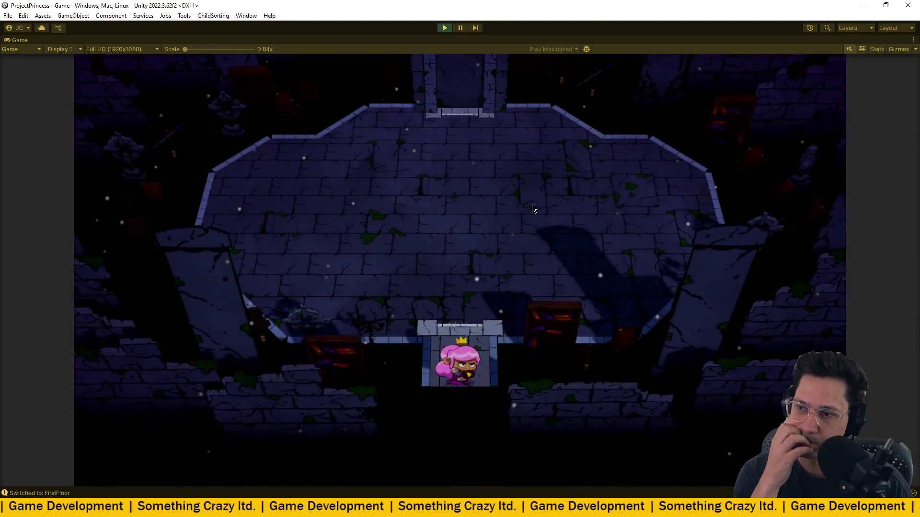
key("w")
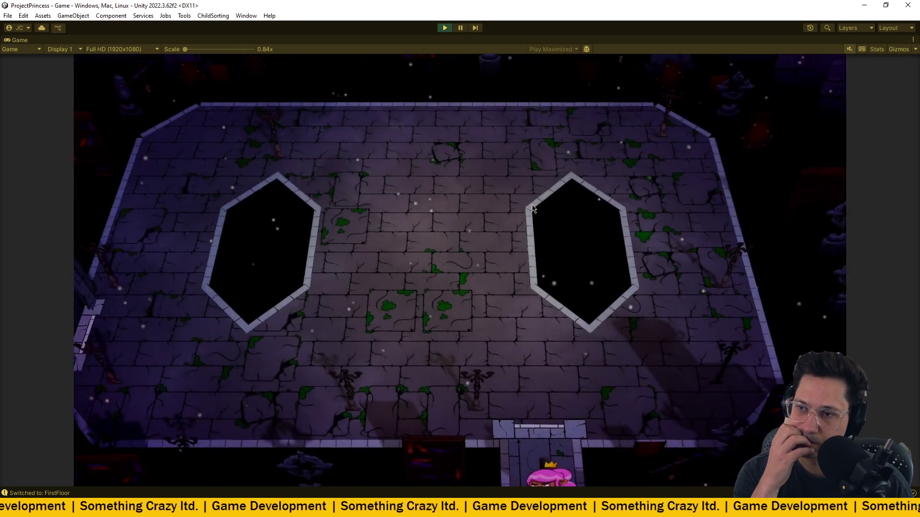
key("w")
key("a")
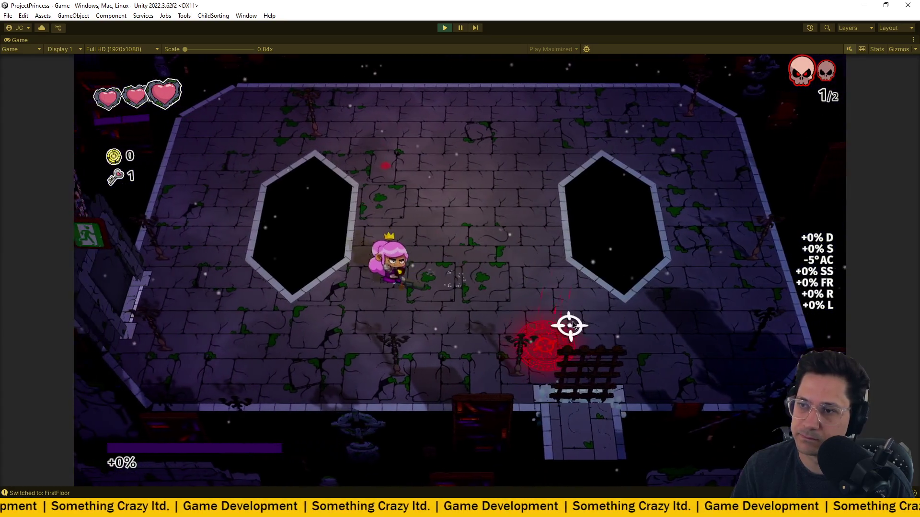
left_click(646, 325)
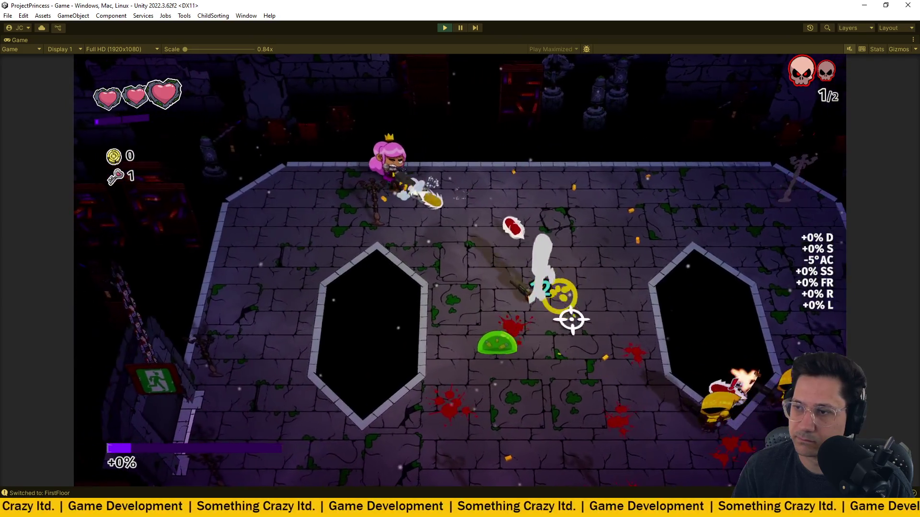
key("s")
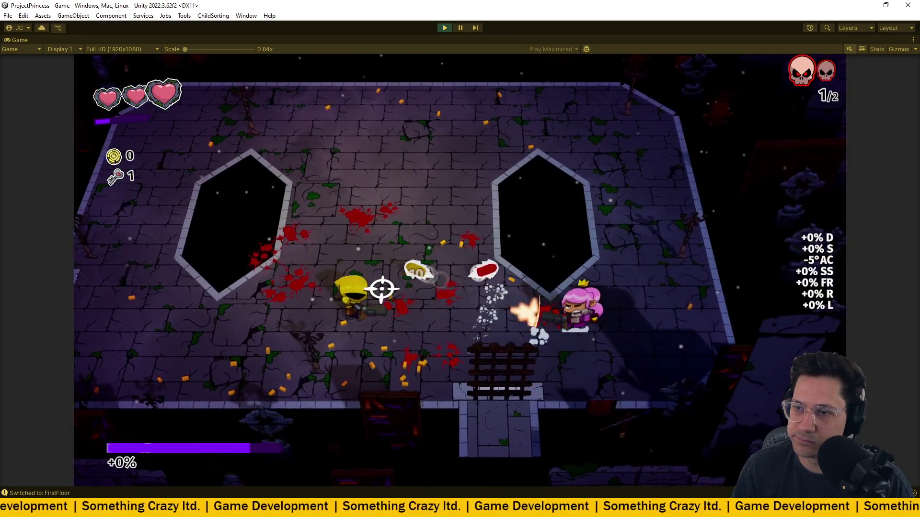
key("a")
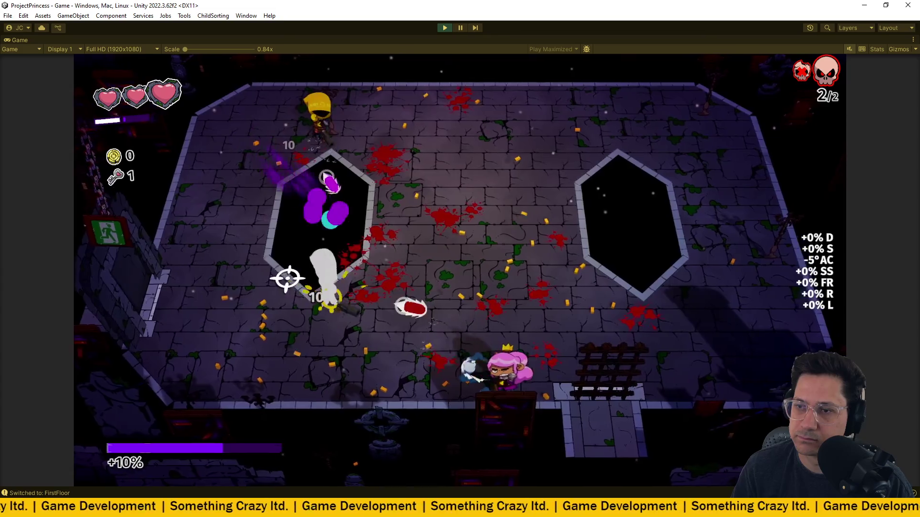
key("w")
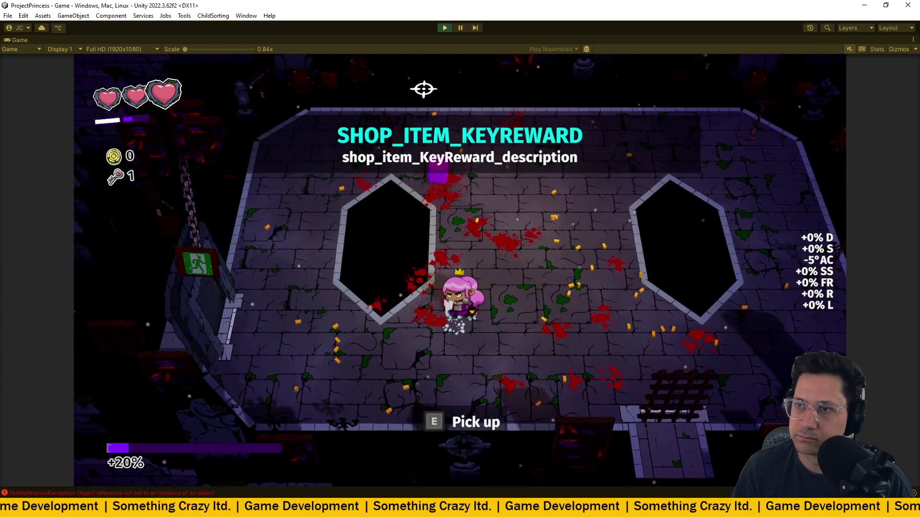
key("w")
- Walk to the spawned KEYREWARD pickup, check its Pick up prompt, and pause
key("s")
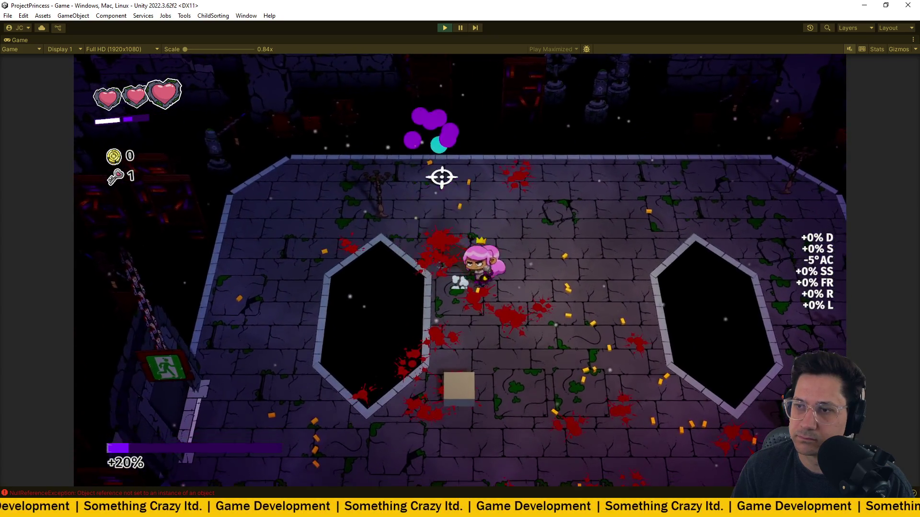
key("d")
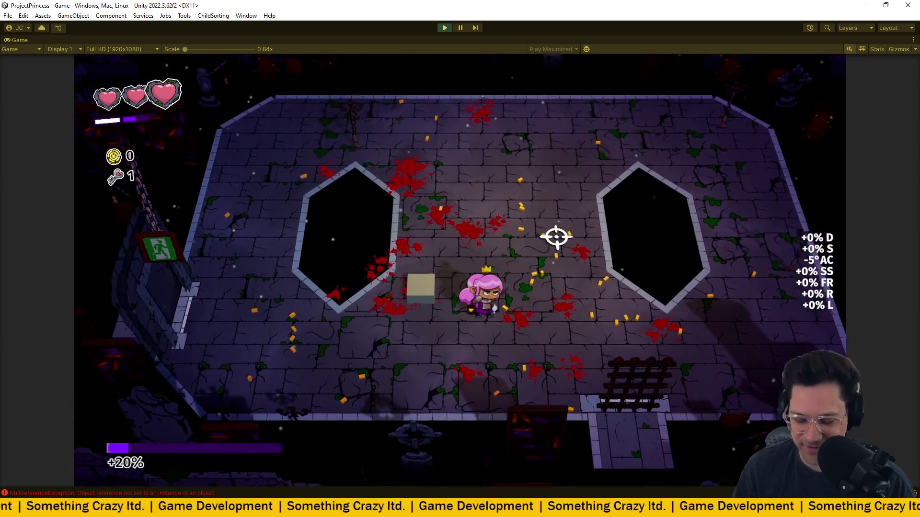
key("a")
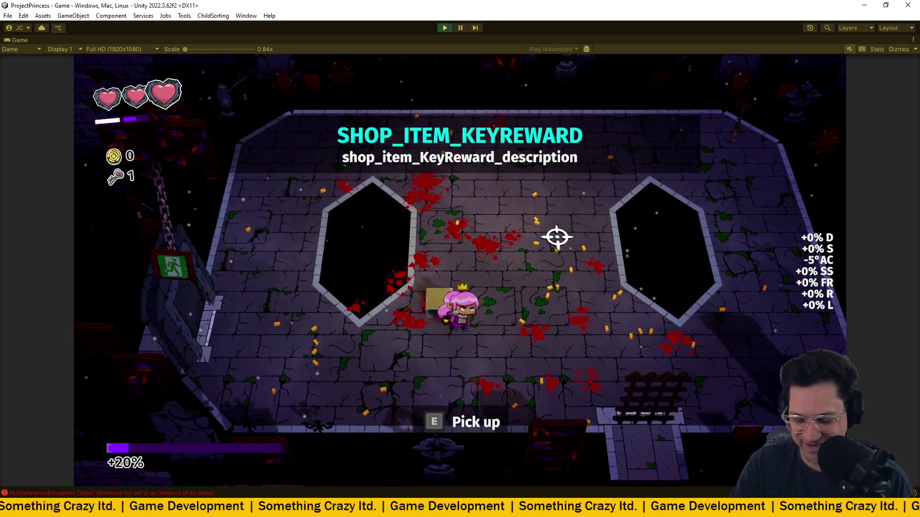
key("e")
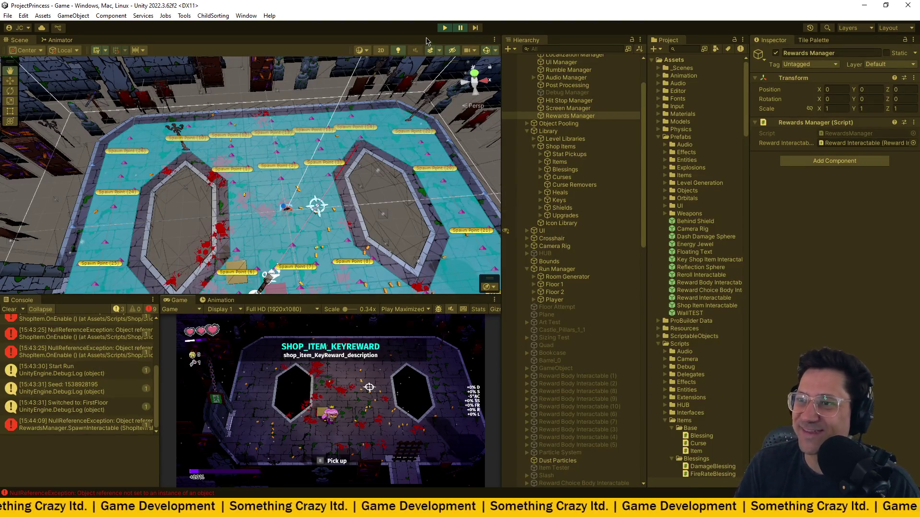
- Stop play, assign Reward Body Interactable to the Rewards Manager, save, and replay
left_click(445, 30)
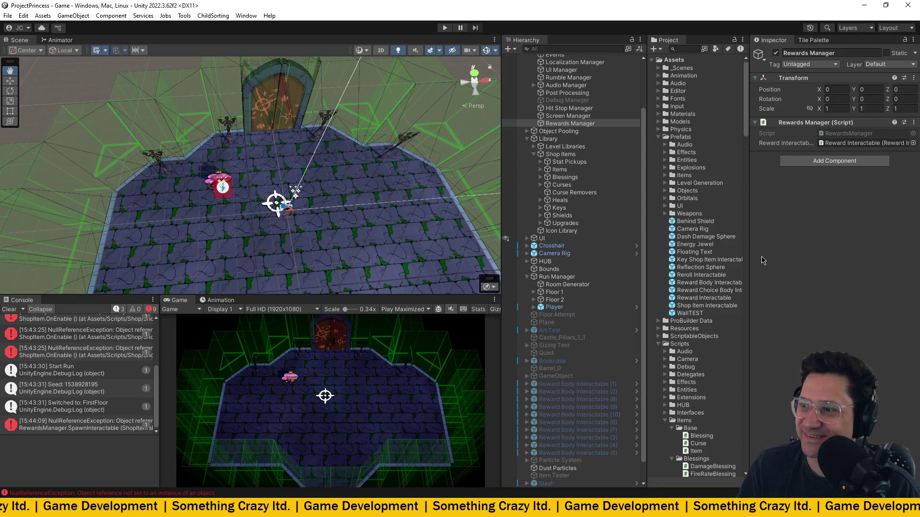
left_click_drag(708, 286, 848, 148)
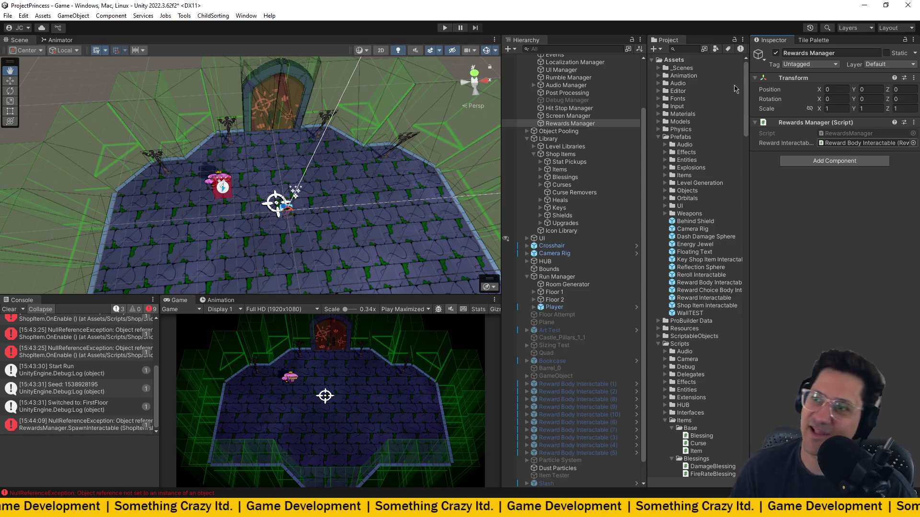
key("ctrl+s")
left_click(445, 28)
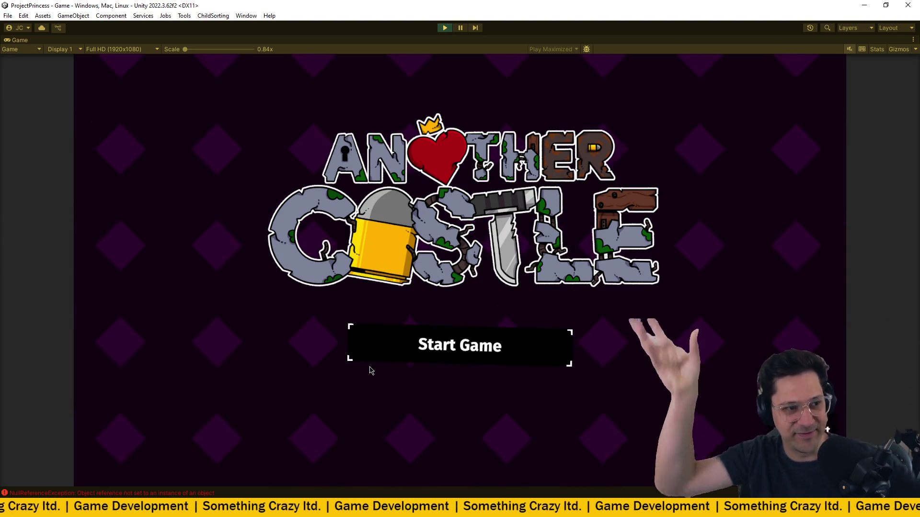
- Start a new game, walk into the arena, and begin shooting the enemies
key("Return")
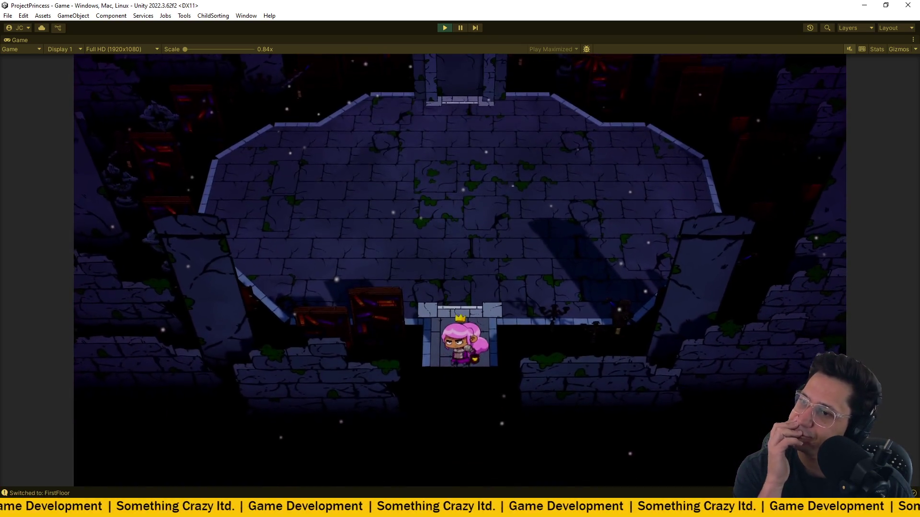
key("w")
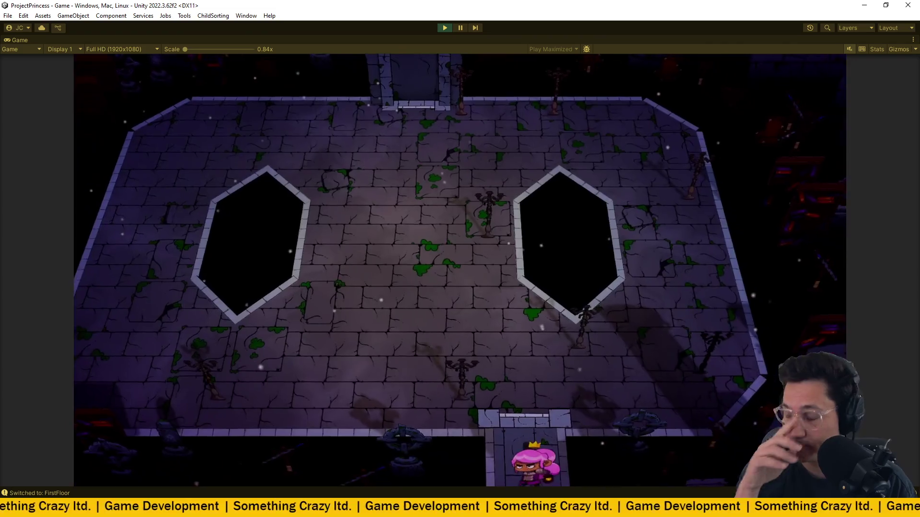
key("w")
left_click(495, 166)
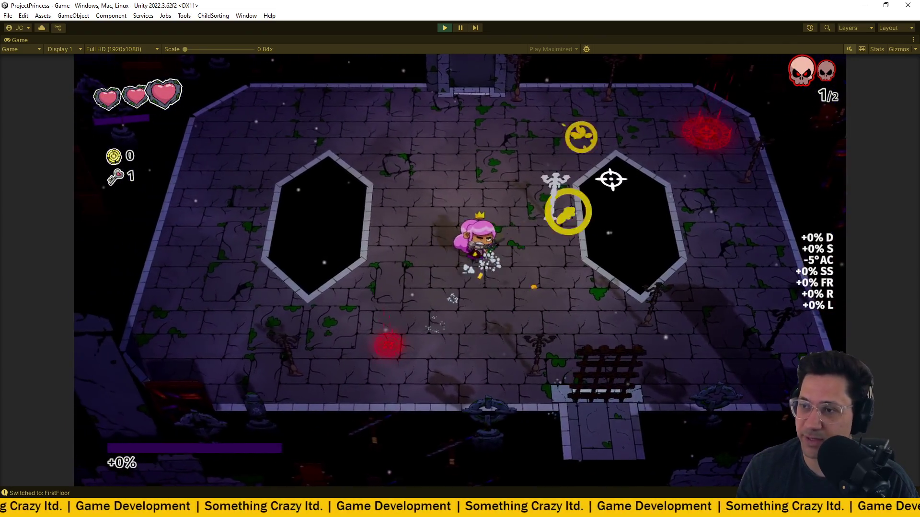
key("a")
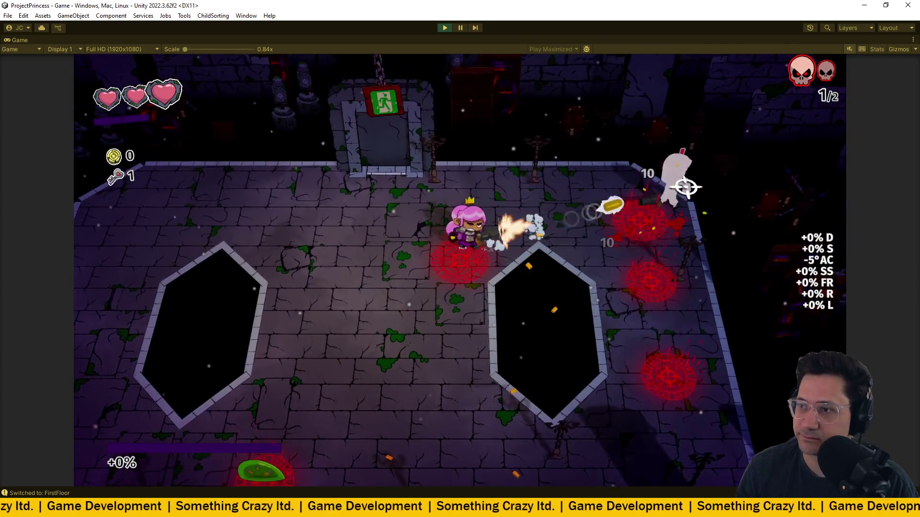
key("s")
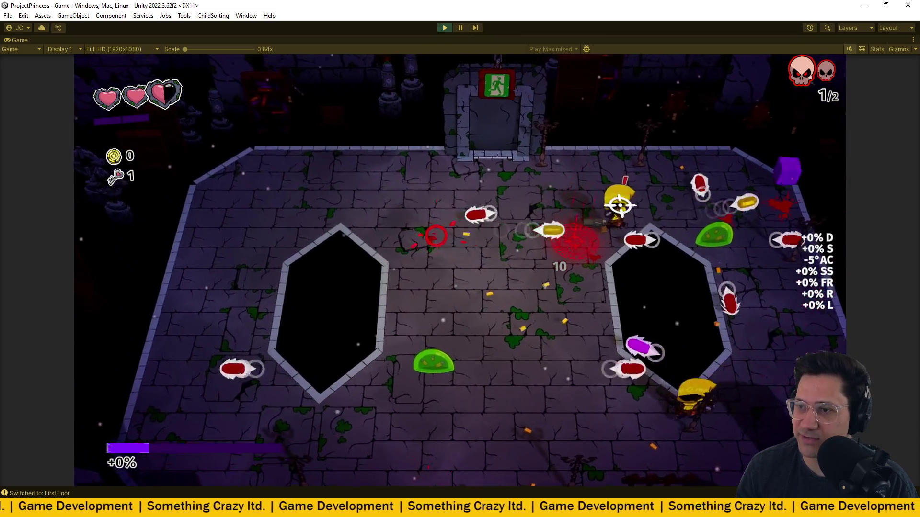
key("d")
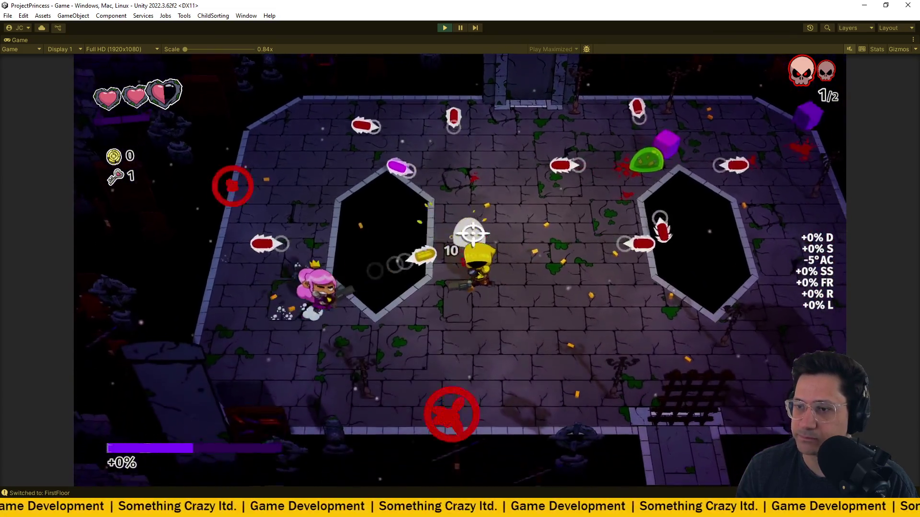
- Keep dodging and shooting until the skull counter reaches 2/2 and the shield reward spawns
key("d")
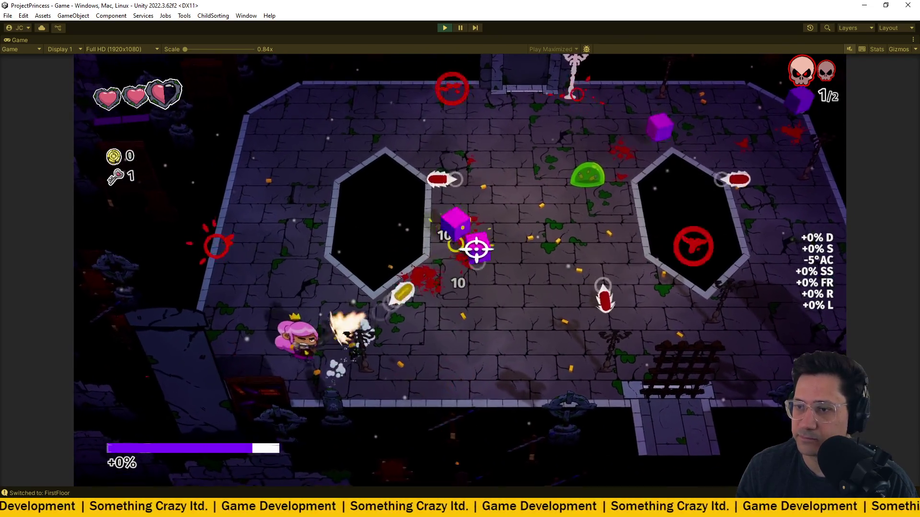
key("w")
key("d")
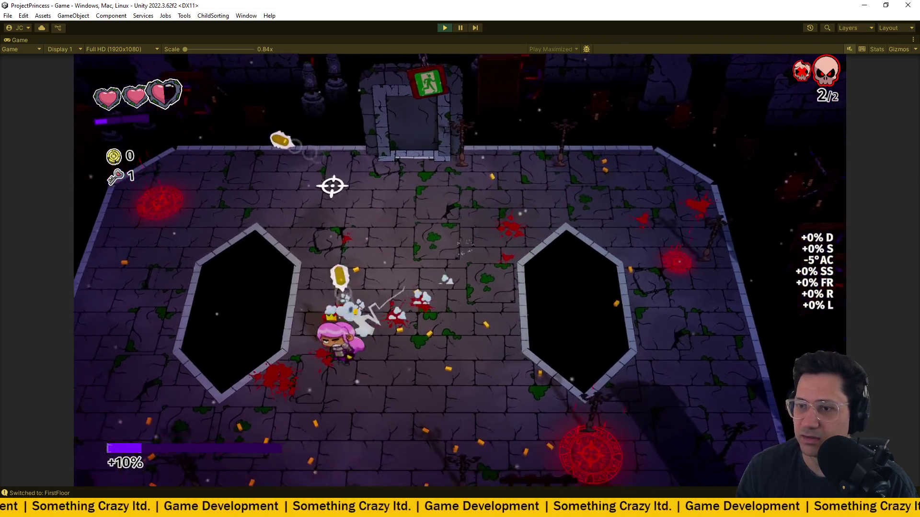
key("s")
key("a")
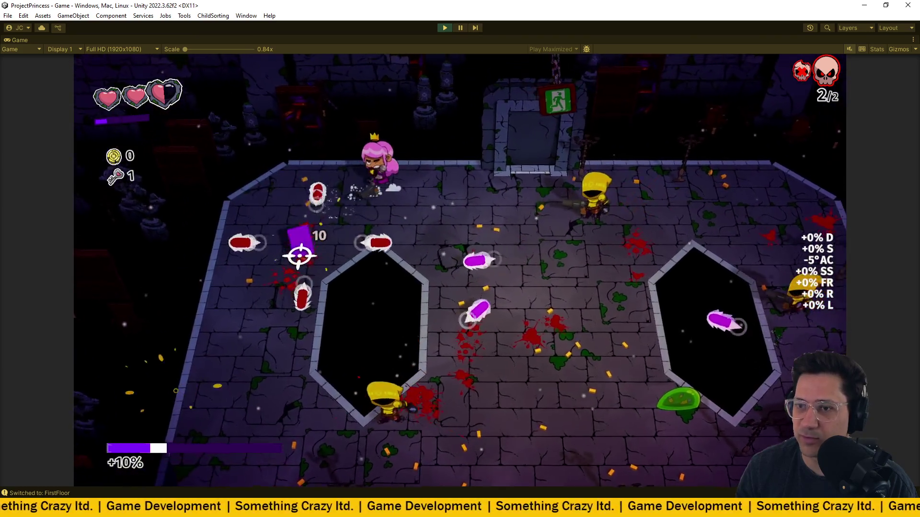
key("s")
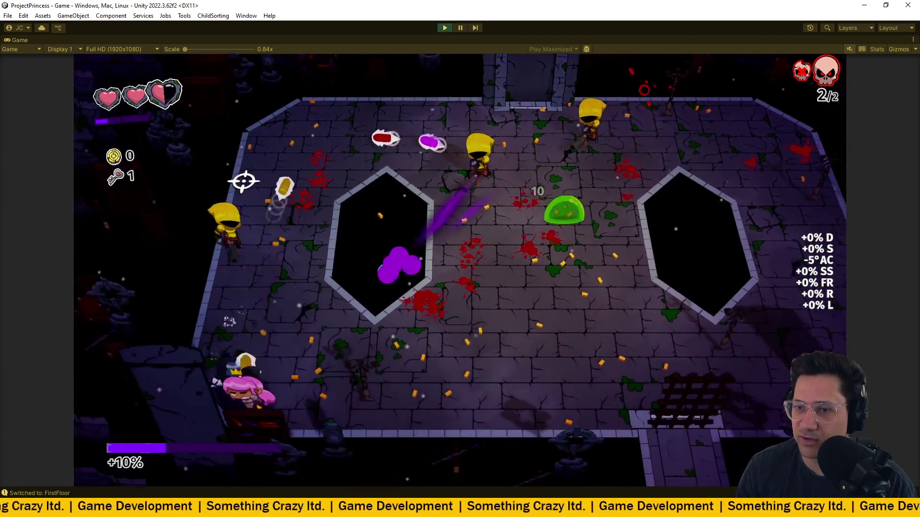
key("d")
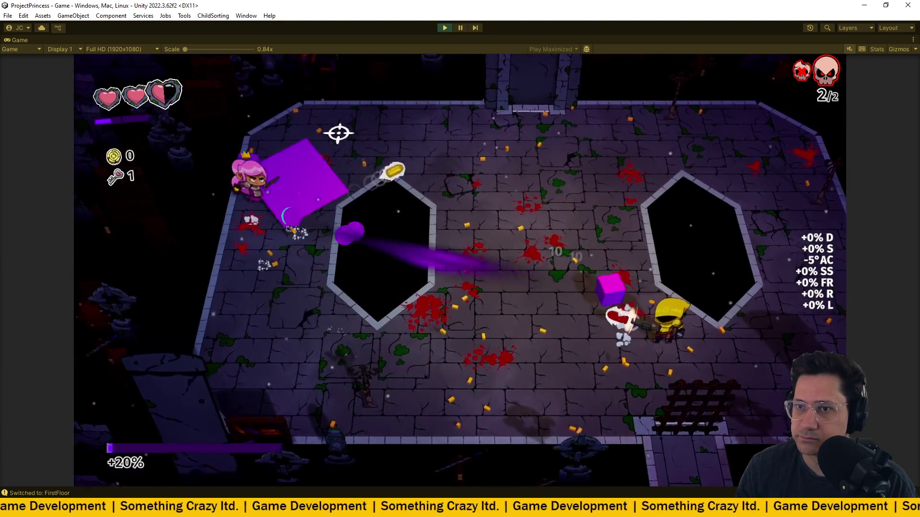
key("w")
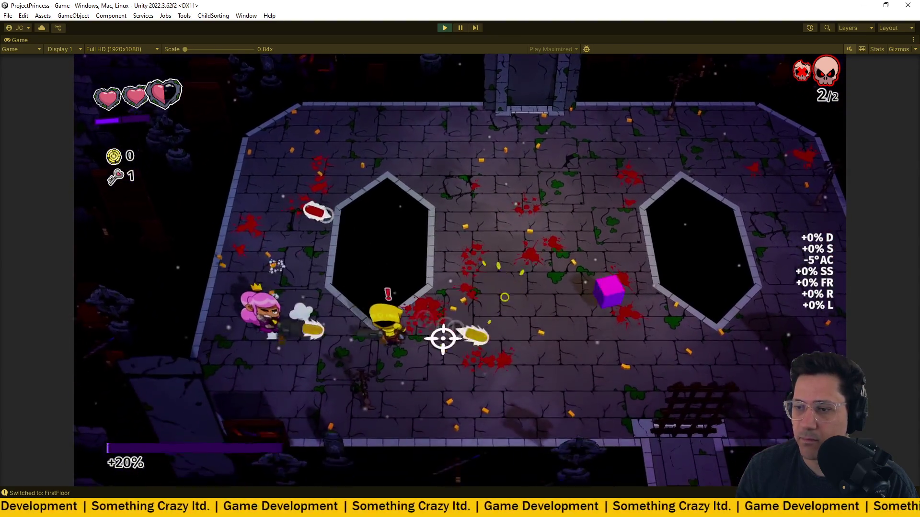
- Walk onto the ShieldReward crate and pick it up
key("d")
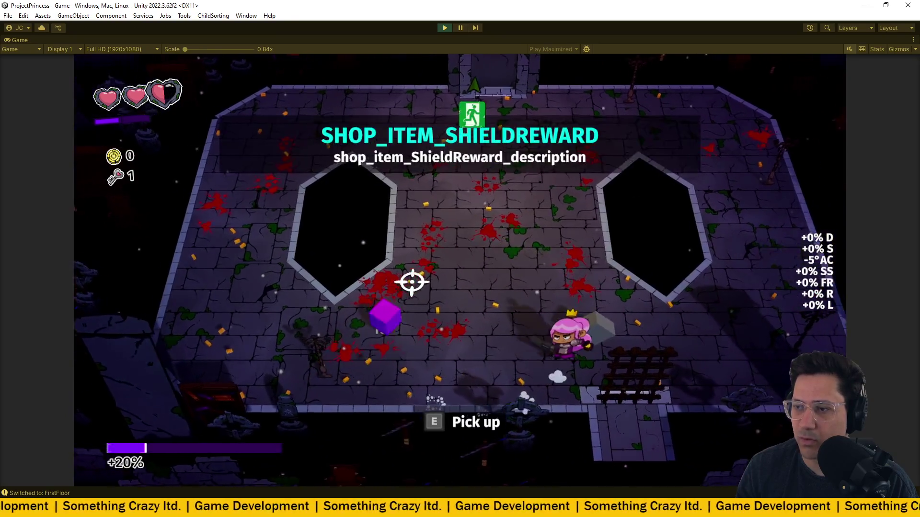
key("d")
key("s")
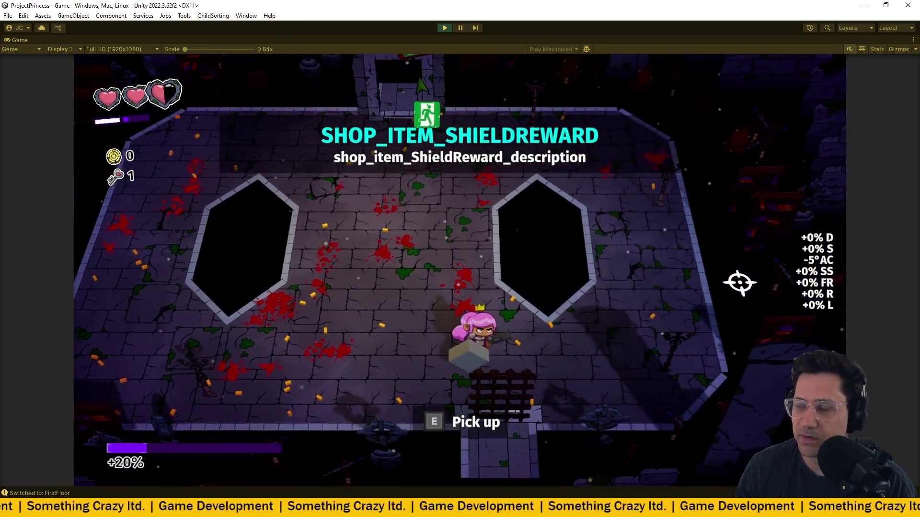
key("e")
key("w")
key("a")
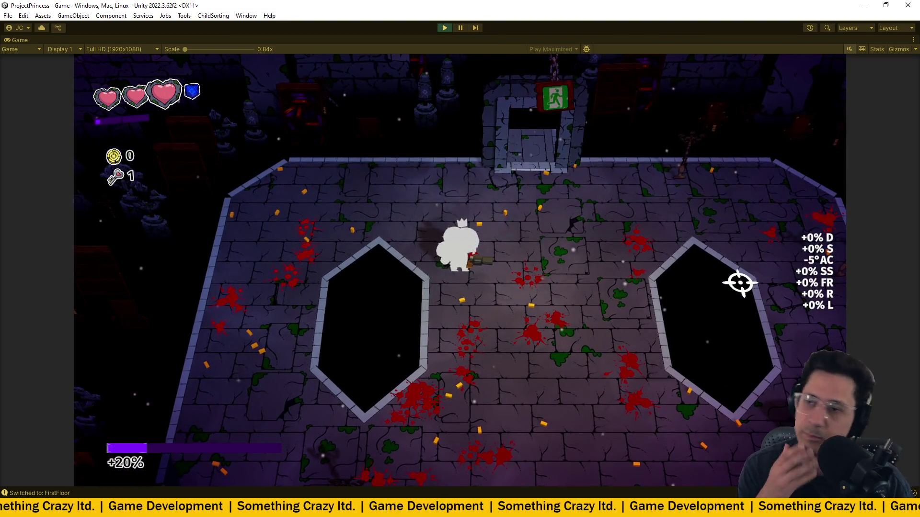
- Exit into the next arena and fight the first wave while moving between the pits
key("w")
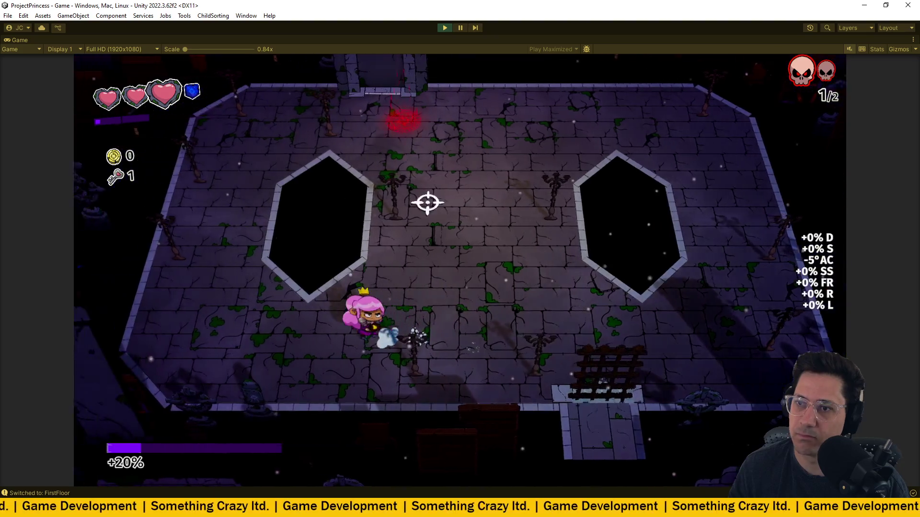
key("d")
key("w")
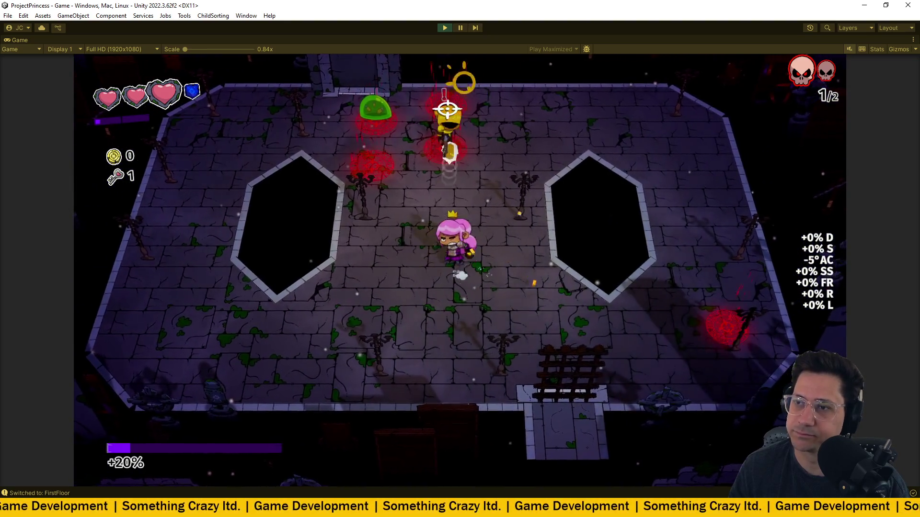
key("a")
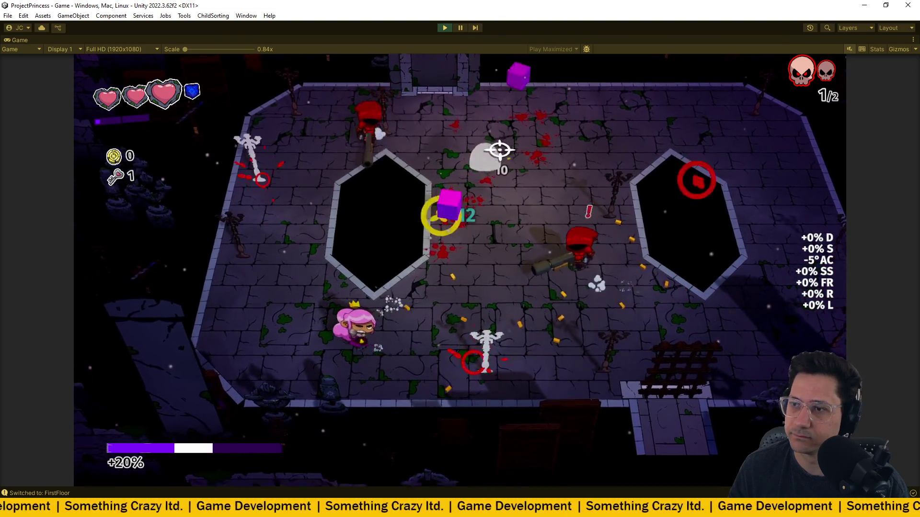
key("d")
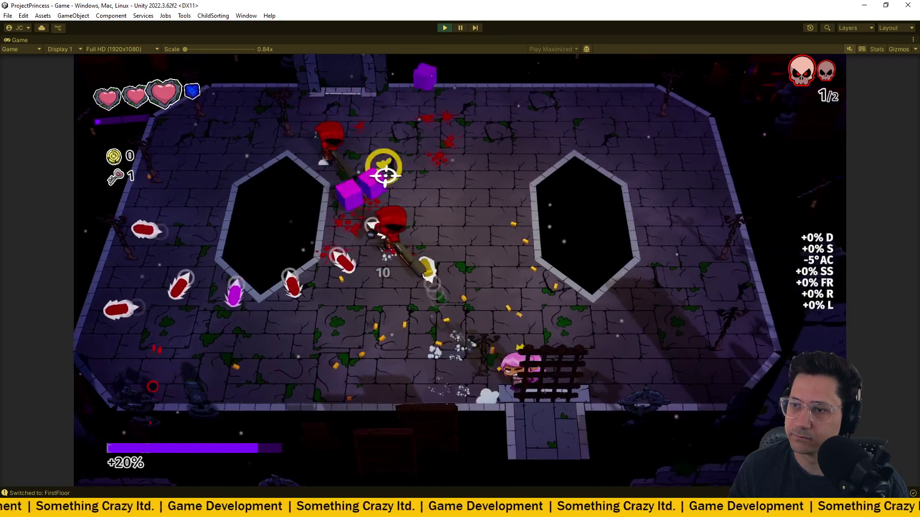
key("a")
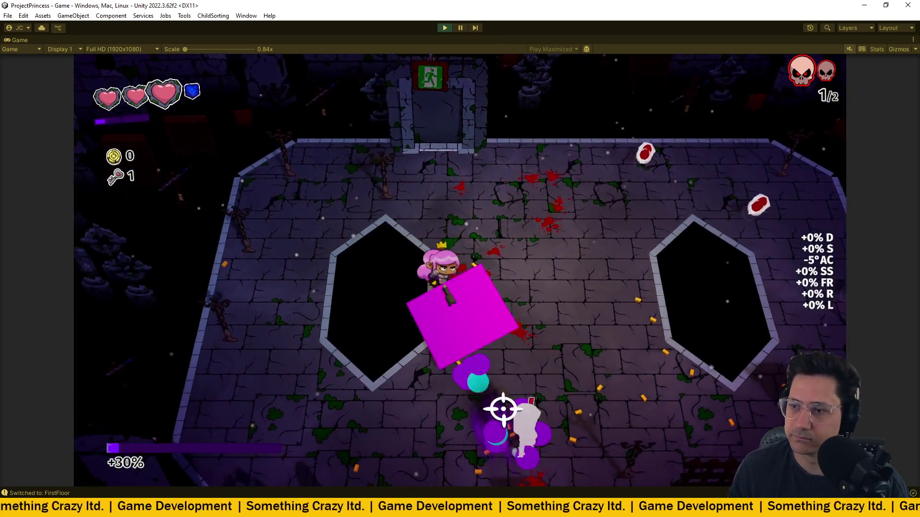
key("d")
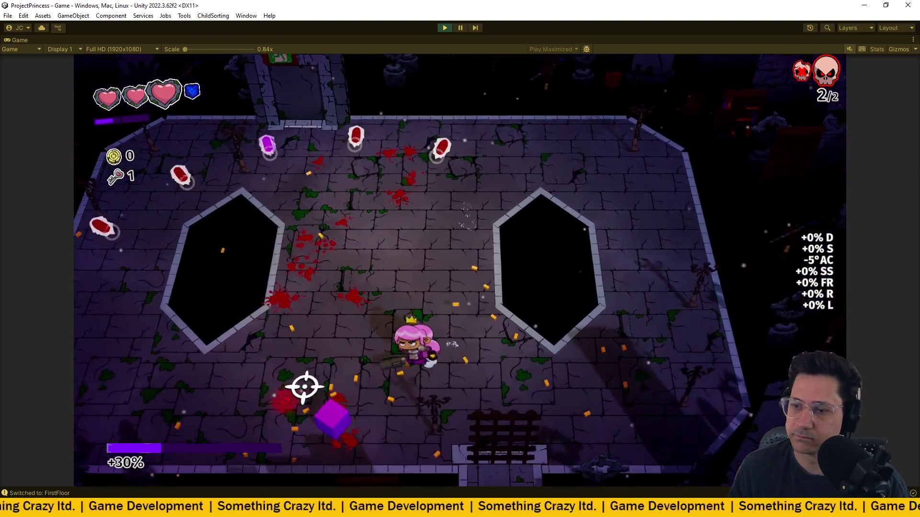
key("a")
key("s")
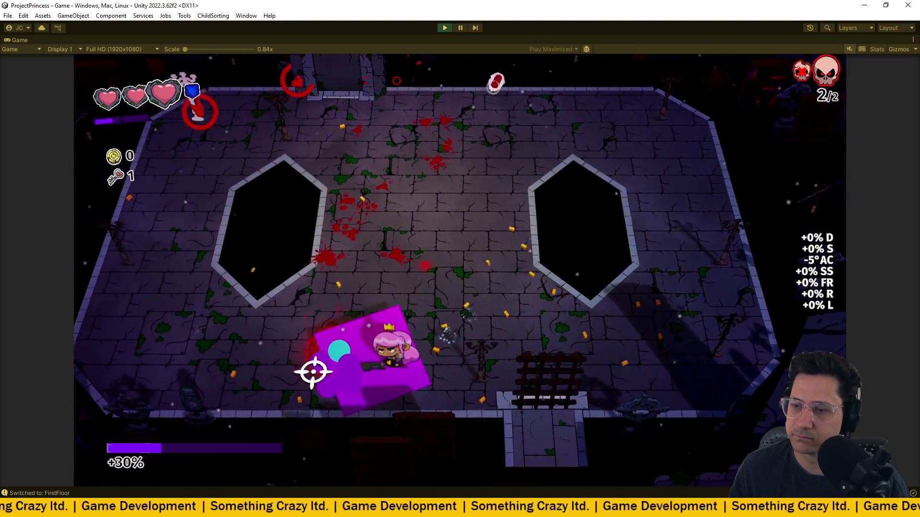
key("a")
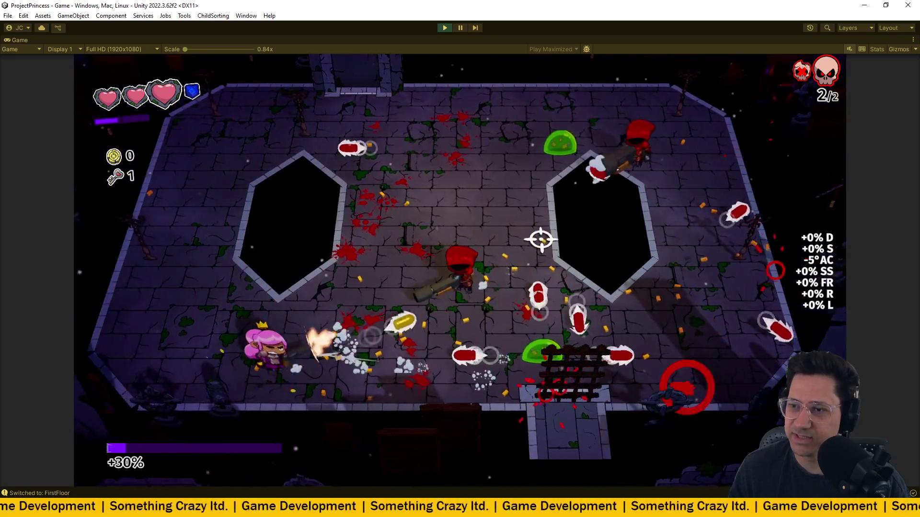
- Keep dodging across the room until the remaining enemies are destroyed
key("w")
key("a")
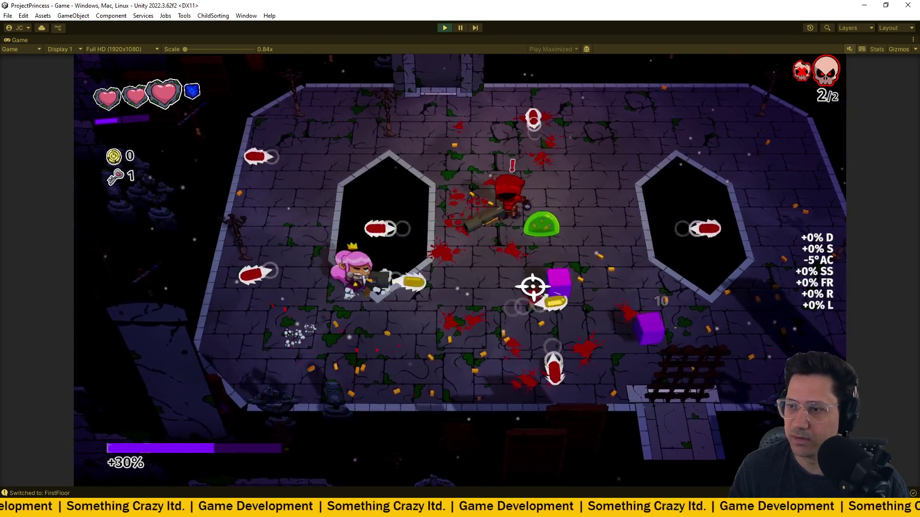
key("d")
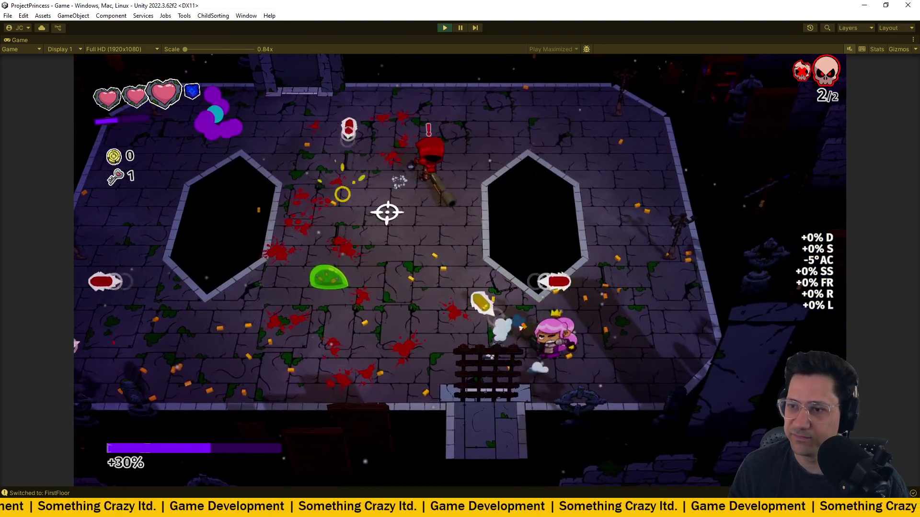
key("a")
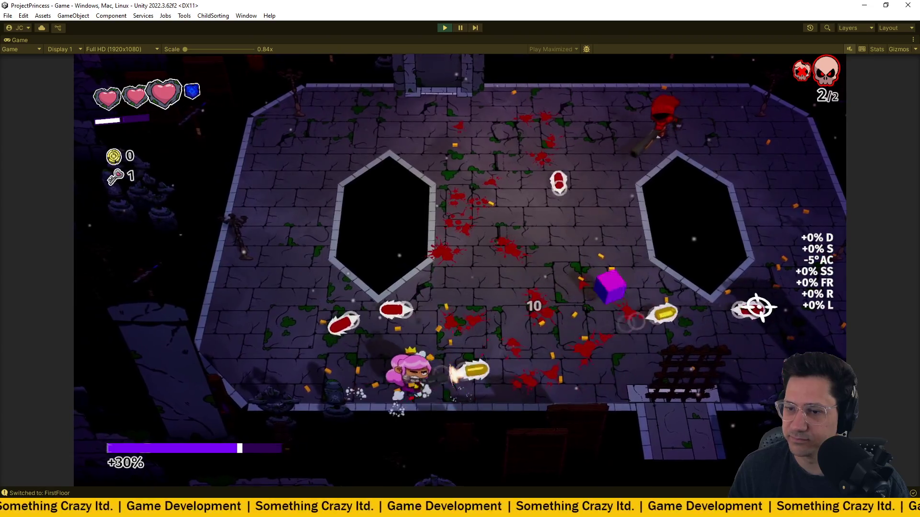
key("d")
key("w")
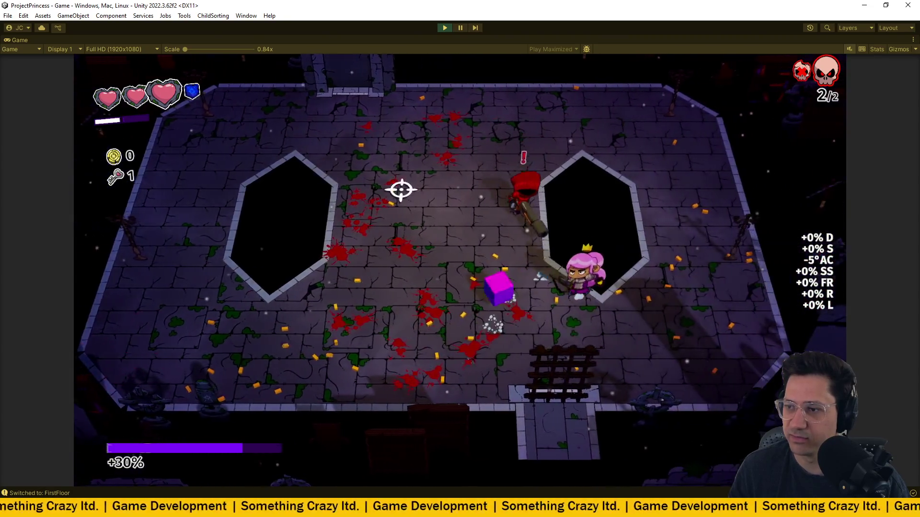
key("a")
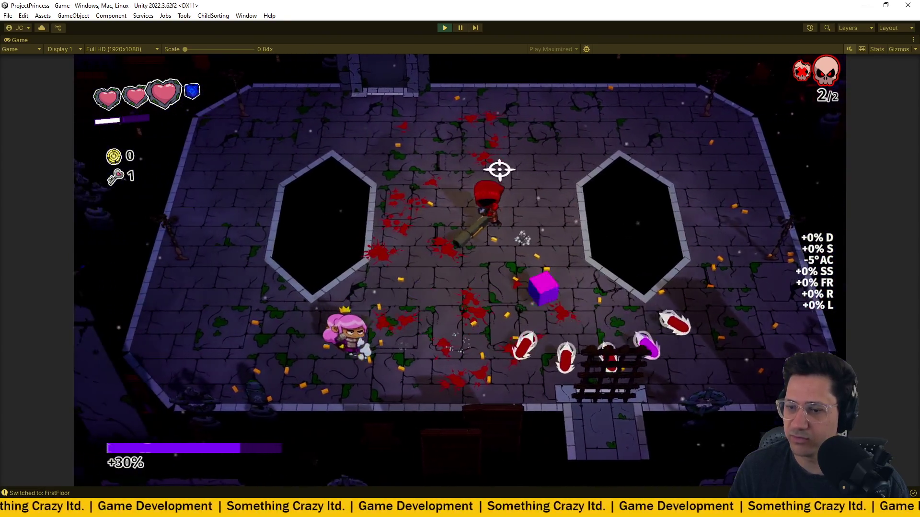
key("d")
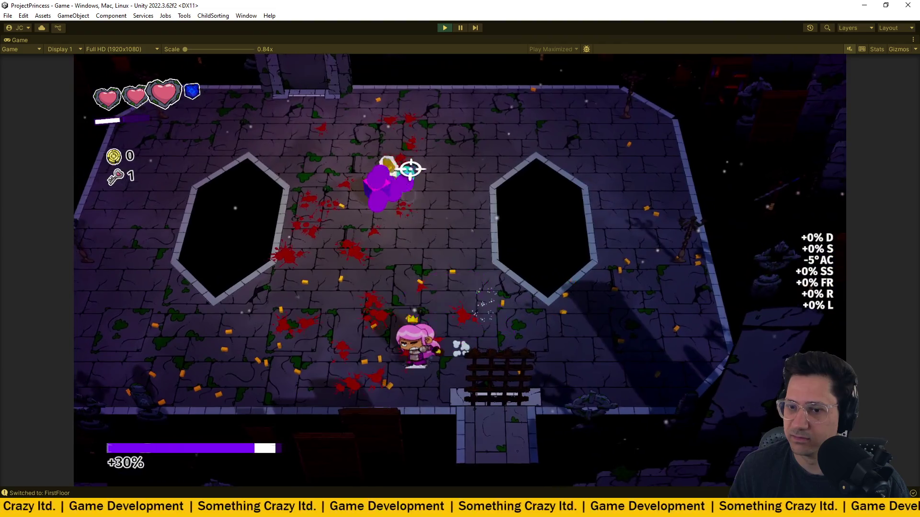
key("a")
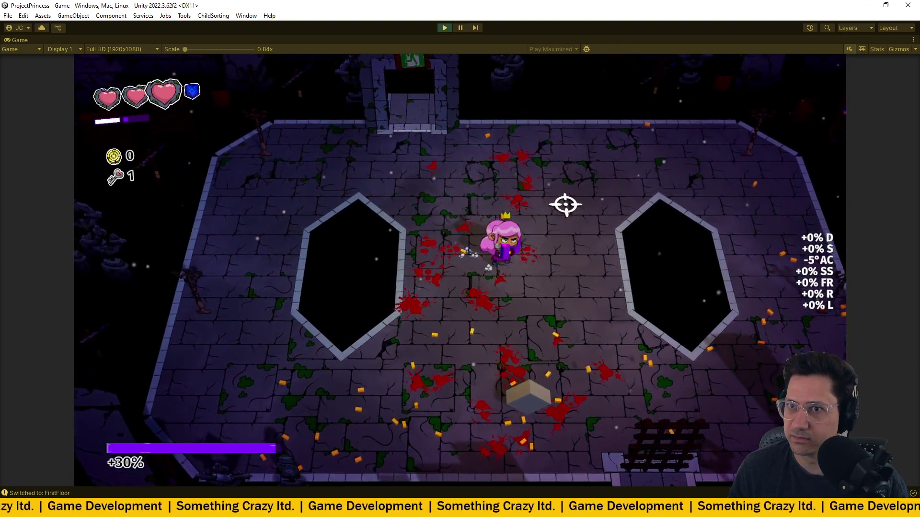
key("d")
- Walk to the HealReward crate, then head through the exit door
key("a")
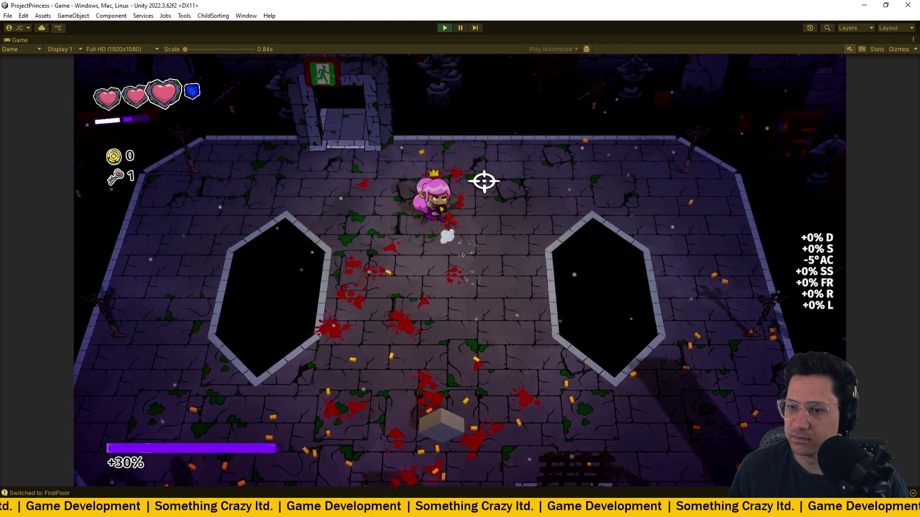
key("s")
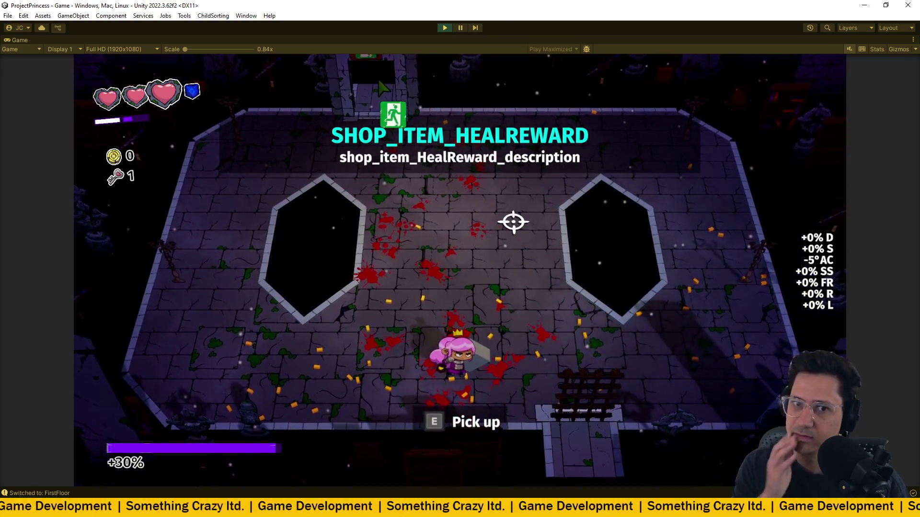
key("w")
key("a")
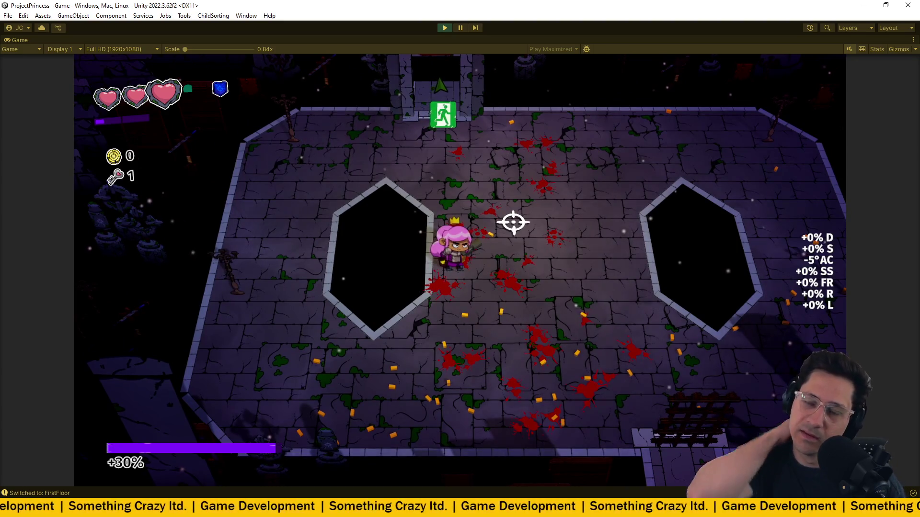
key("w")
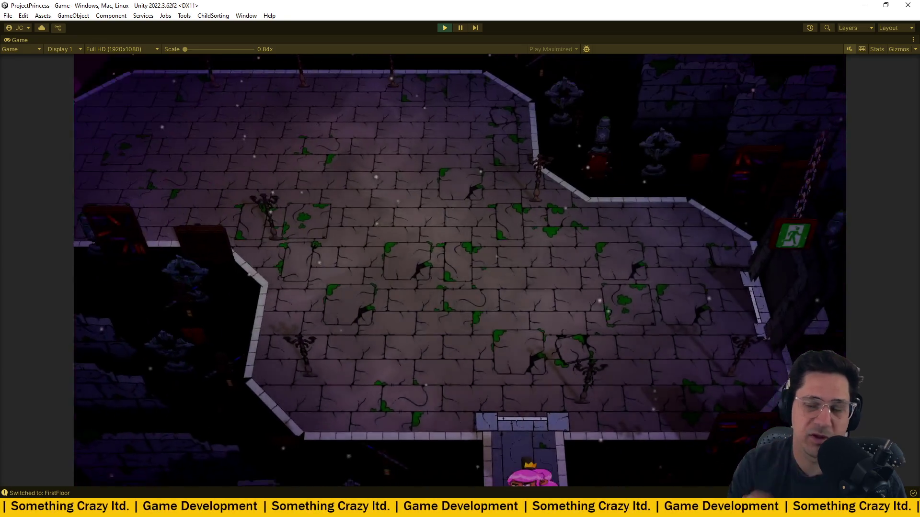
- Clear the new arena, step onto its HealReward crate to restore a heart, and exit
left_click(582, 229)
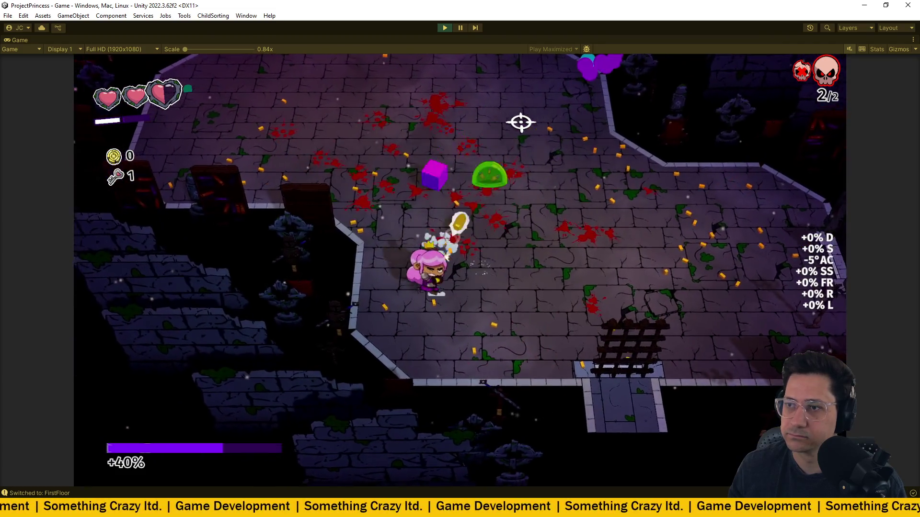
key("s")
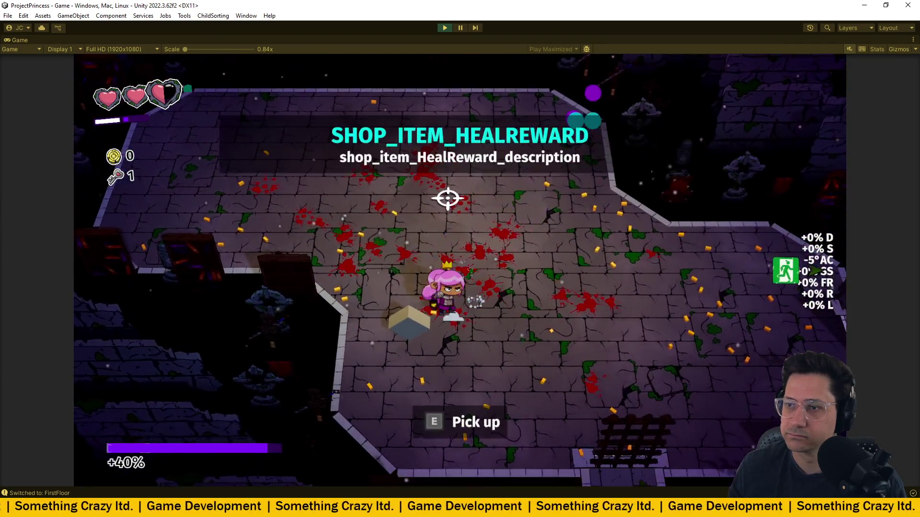
key("d")
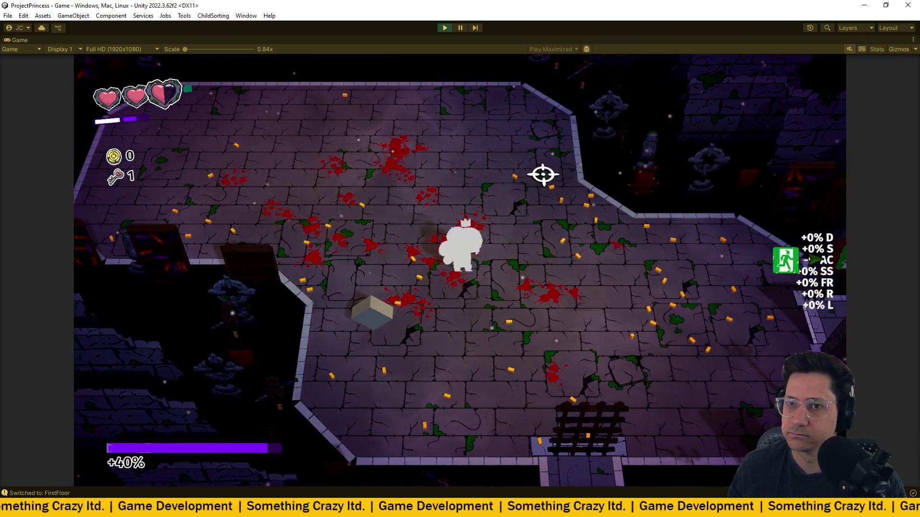
key("a")
key("s")
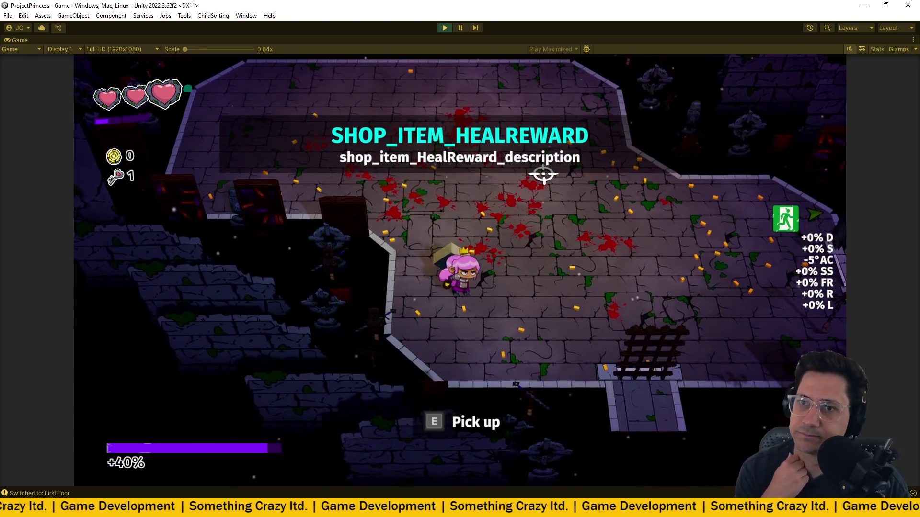
key("d")
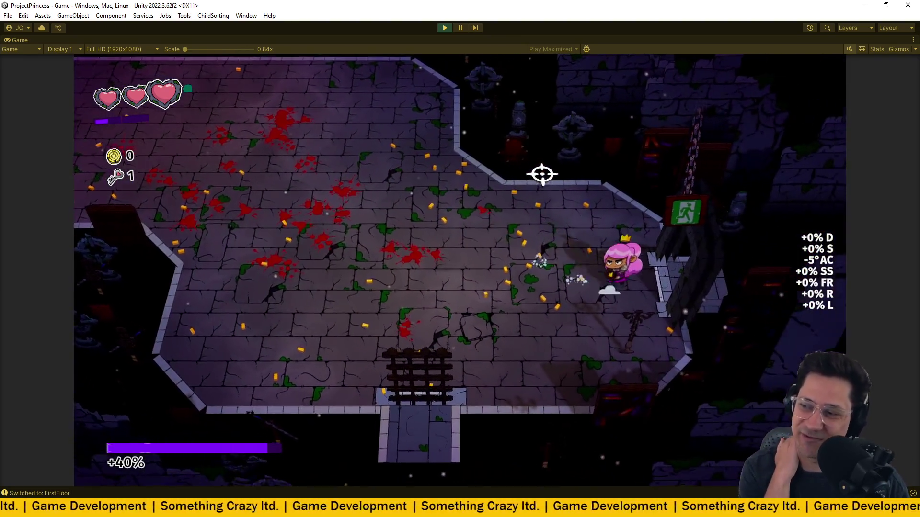
key("d")
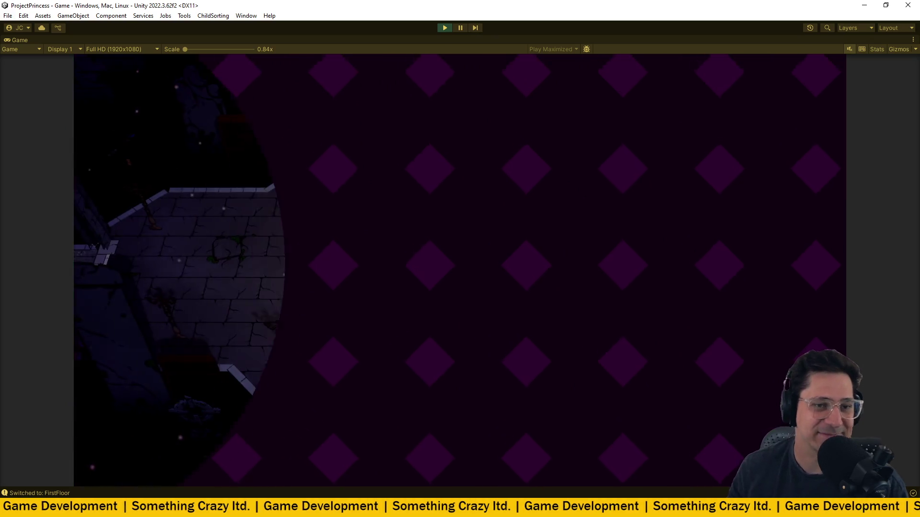
- Dash into the arena and start shooting the first wave of spawning enemies
key("d")
key("space")
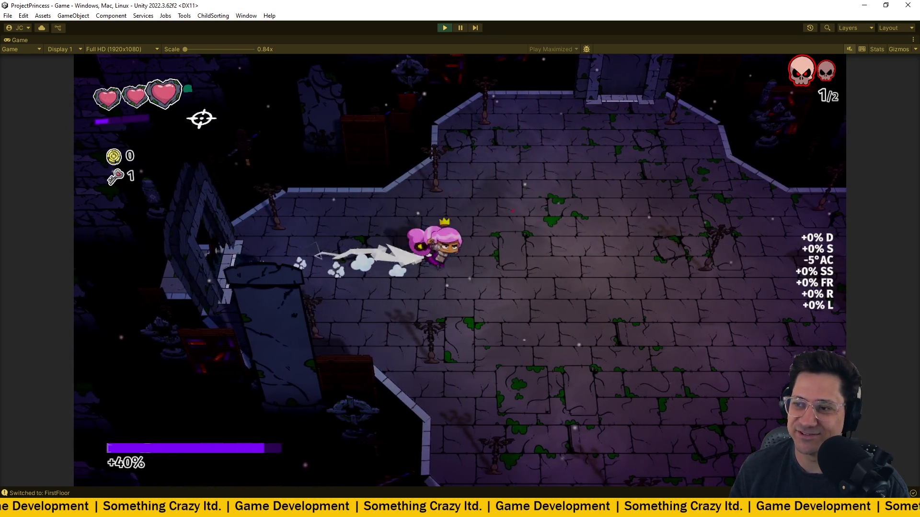
key("w")
left_click(456, 129)
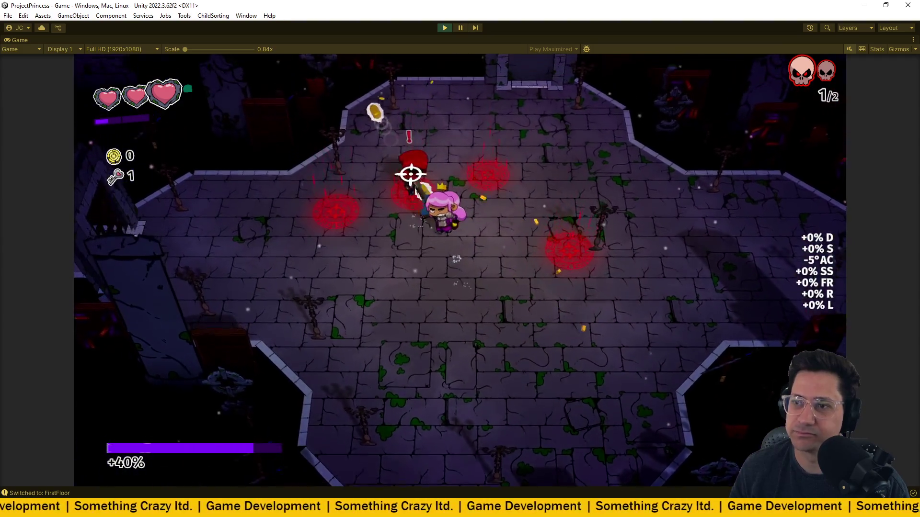
key("s")
left_click(341, 150)
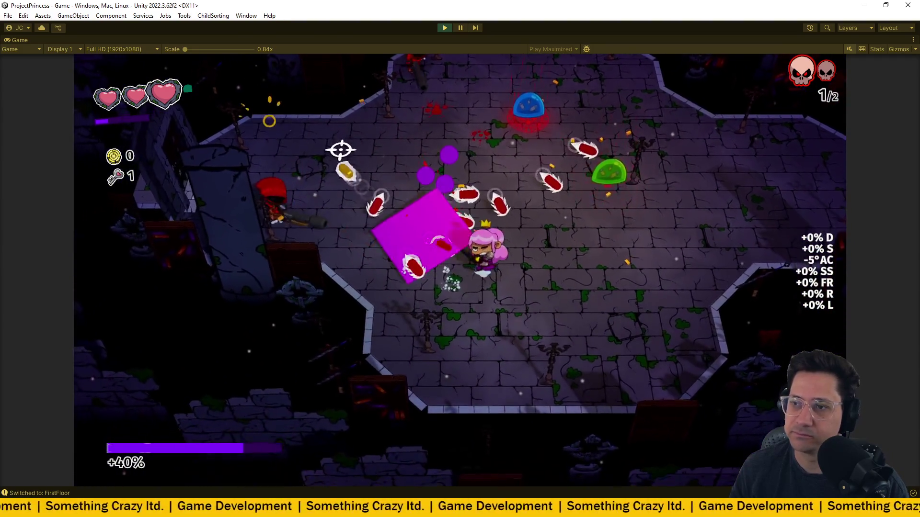
key("s")
left_click(529, 166)
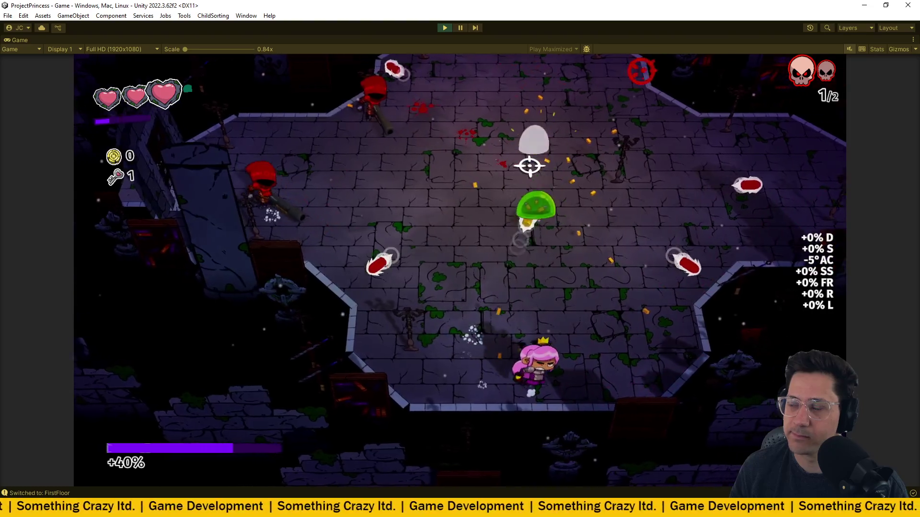
left_click(530, 167)
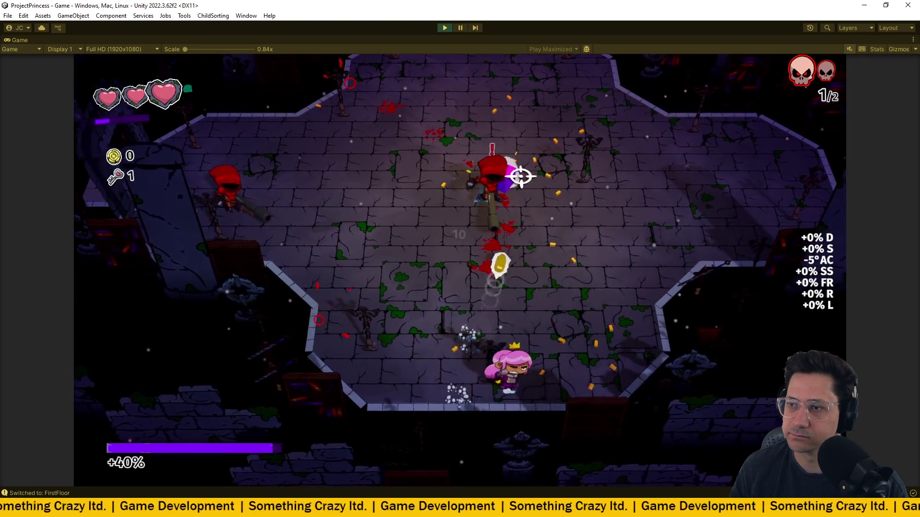
left_click(520, 176)
key("w")
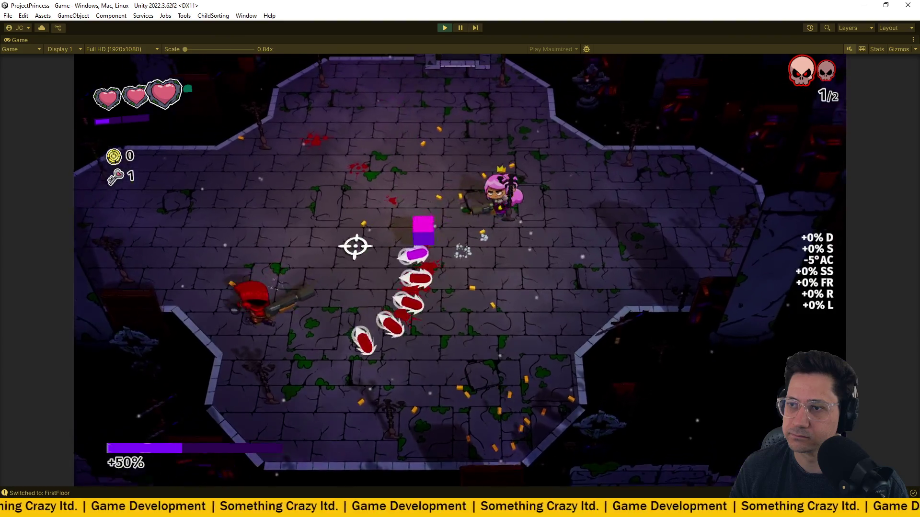
key("s")
- Finish the first wave by chasing down and killing the red enemy on the left
left_click(325, 380)
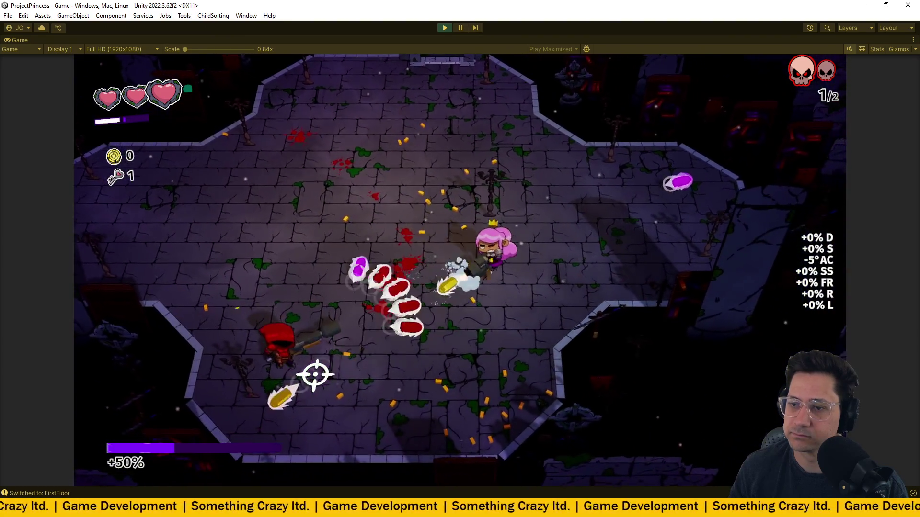
key("w")
left_click(315, 375)
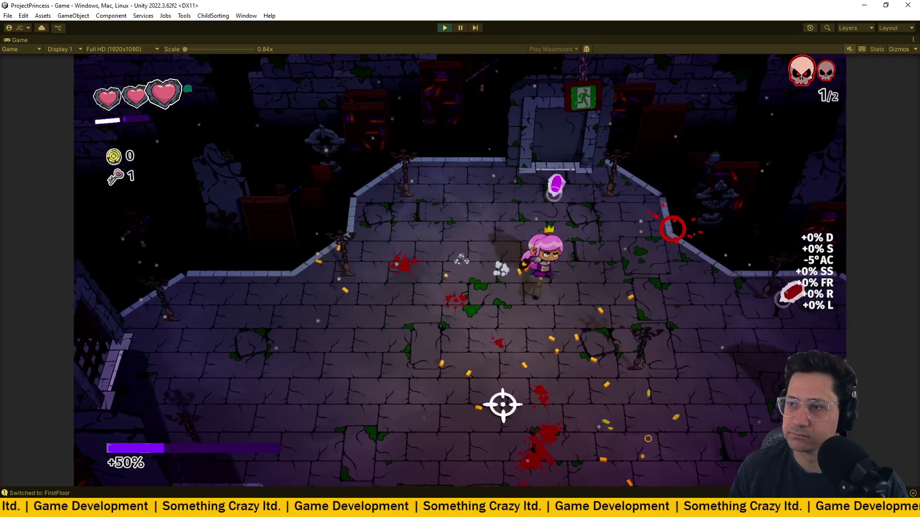
key("a")
left_click(154, 328)
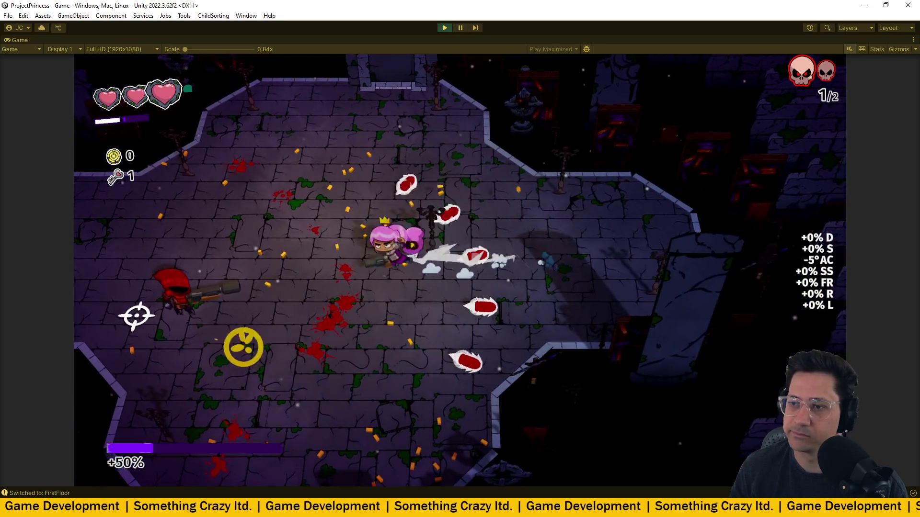
key("a")
left_click(102, 278)
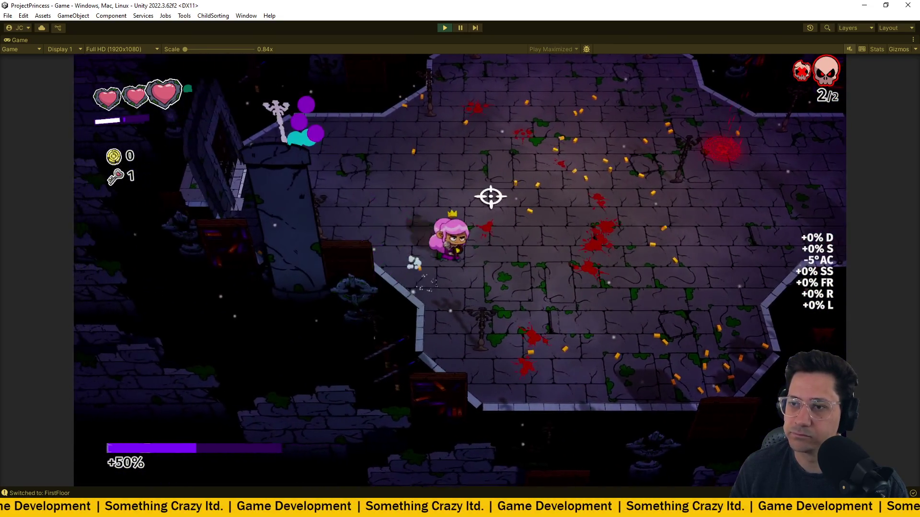
- Clear the second enemy wave so the waves counter reads 2/2
key("d")
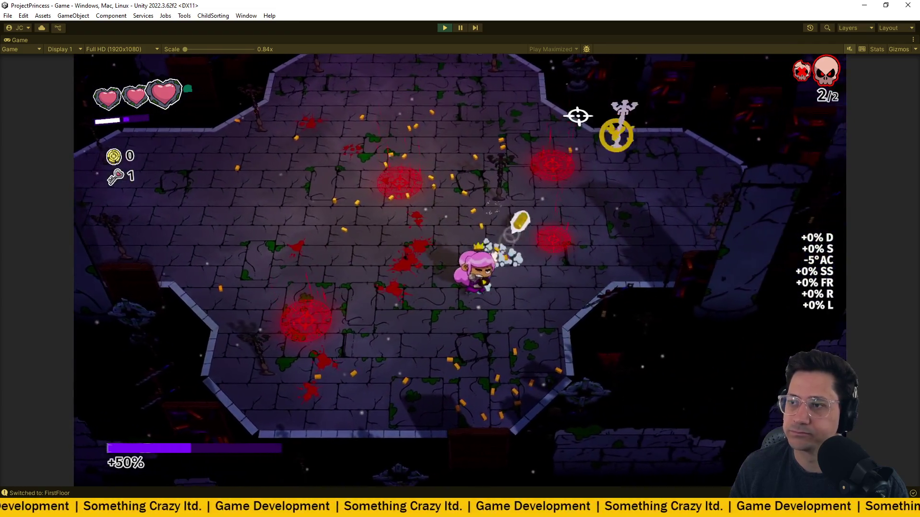
left_click(572, 116)
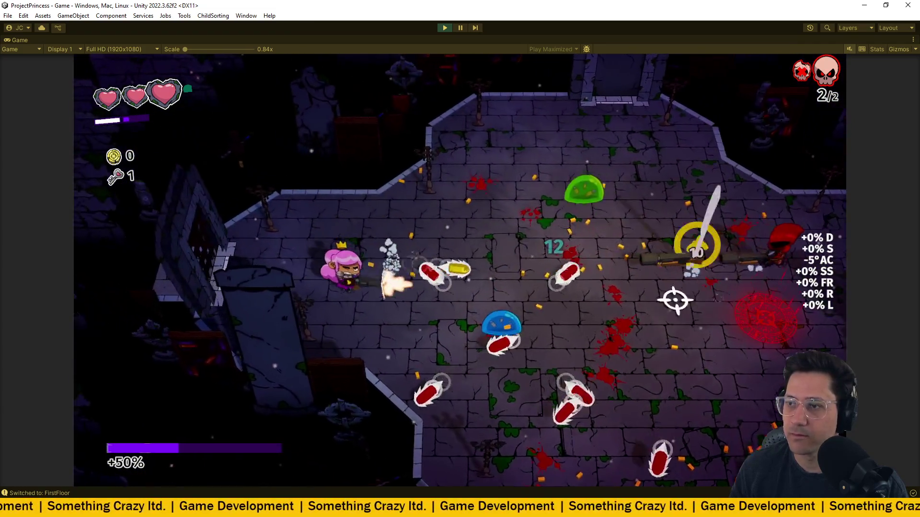
key("s")
left_click(587, 266)
key("a")
left_click(582, 246)
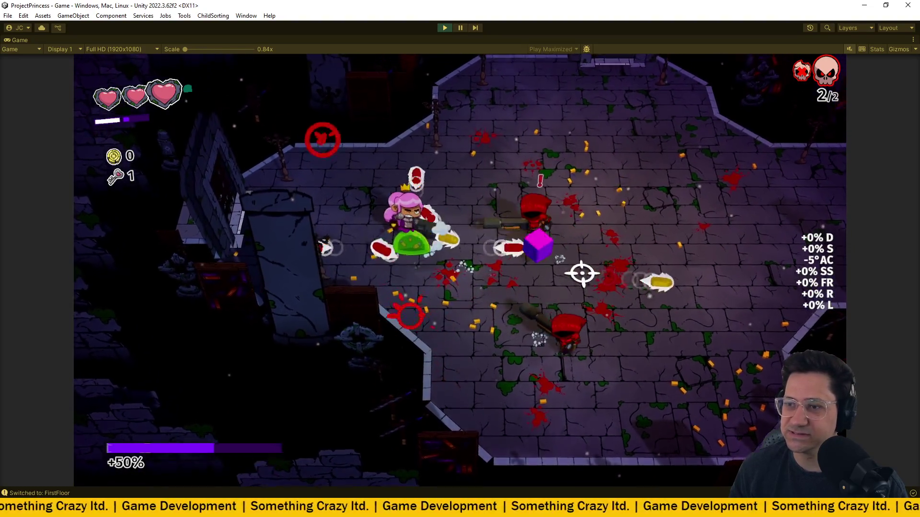
key("w")
left_click(594, 288)
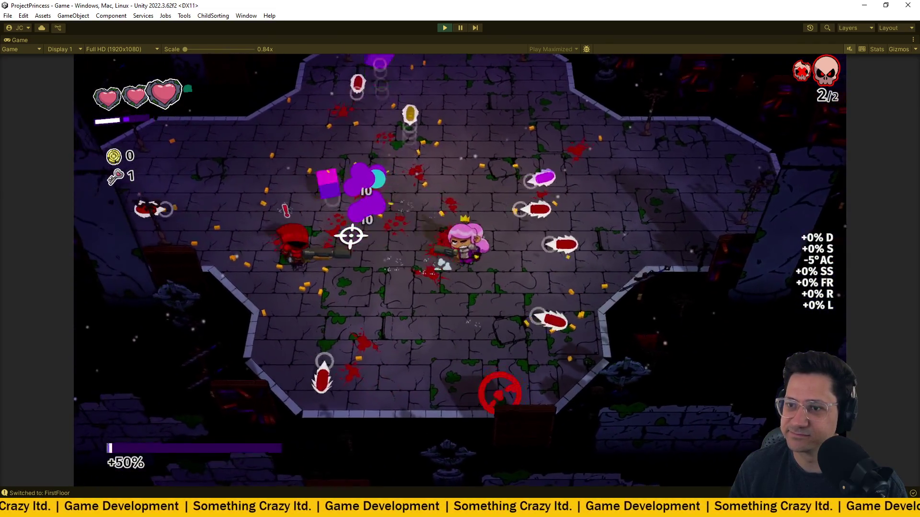
key("d")
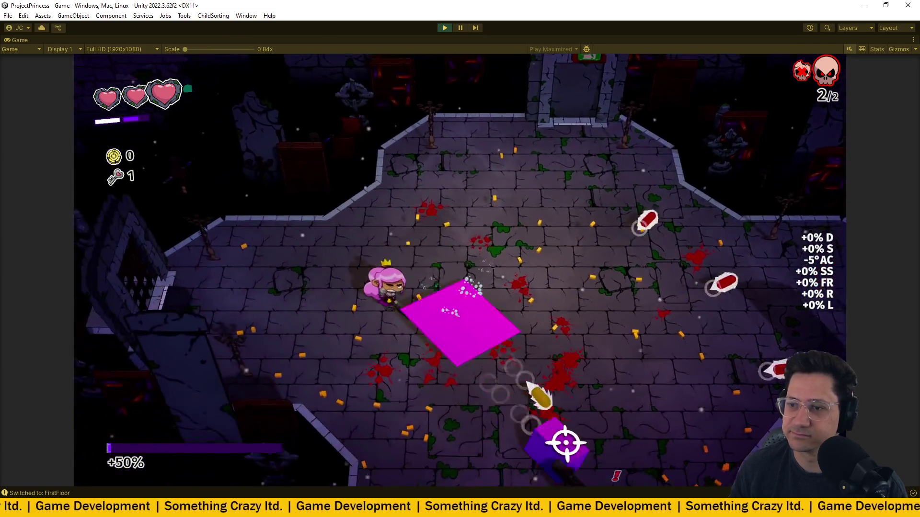
- Collect the double key reward, raising keys from 1 to 3, and exit through the door
key("w")
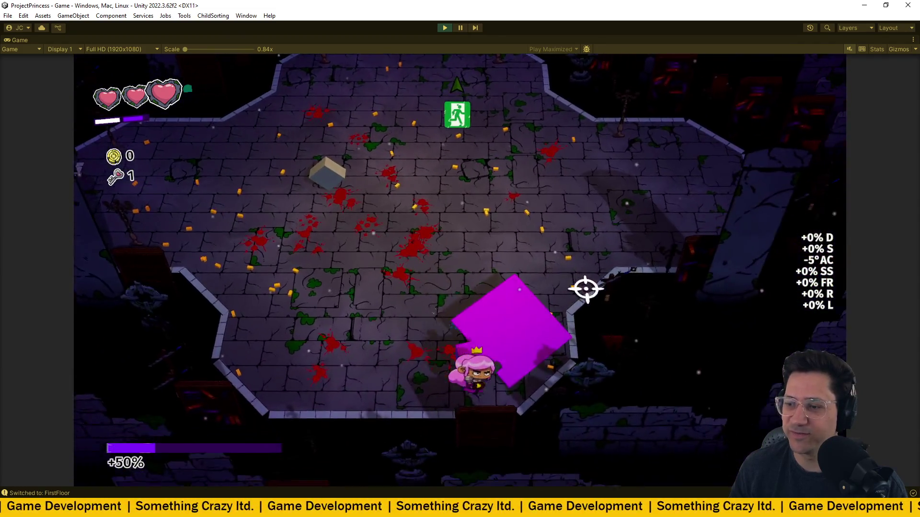
key("w")
key("a")
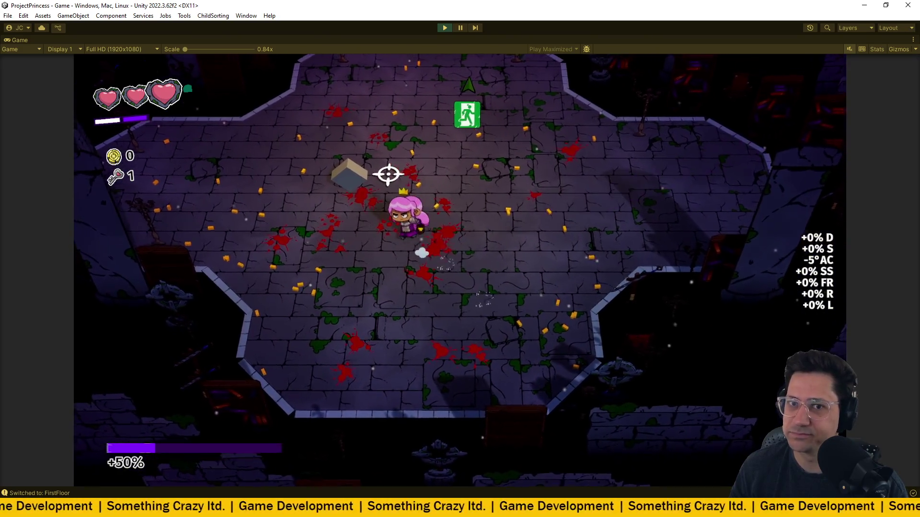
key("e")
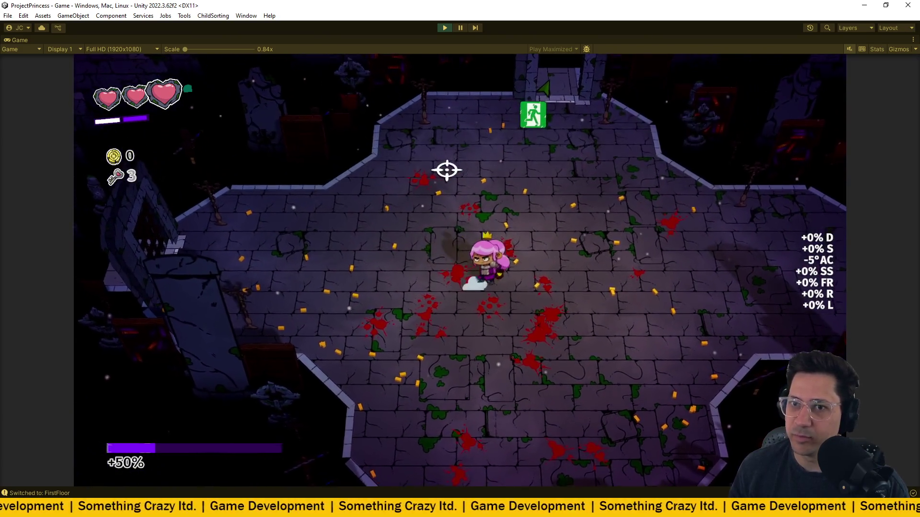
key("d")
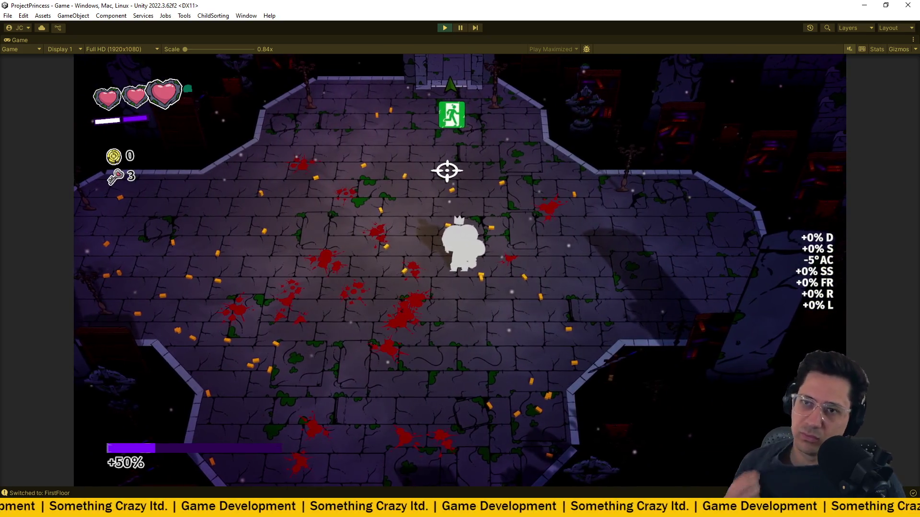
key("w")
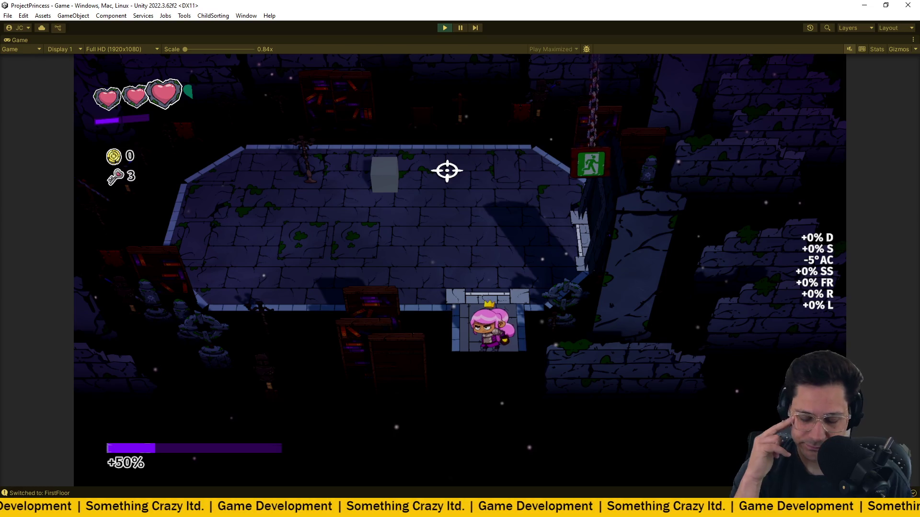
- Accept the altar's trade of one heart for +10% damage, then dash to the exit doorway
key("w")
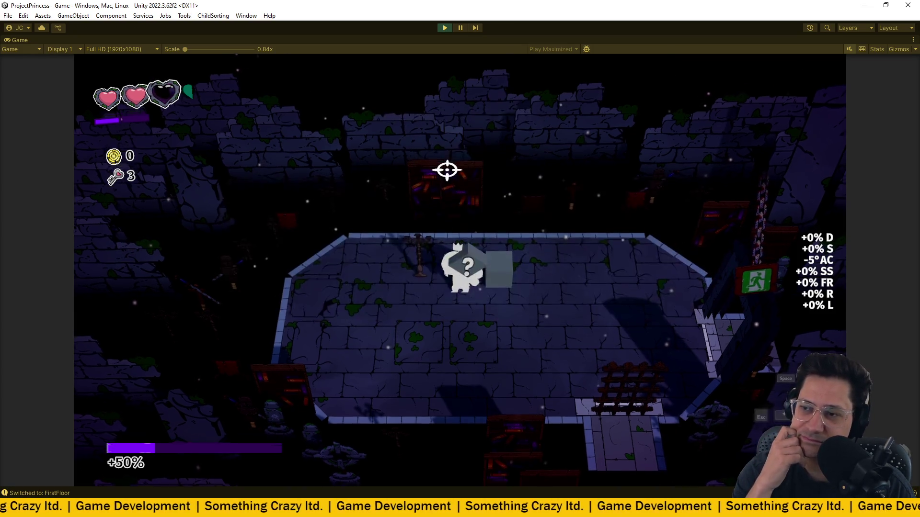
key("e")
key("w")
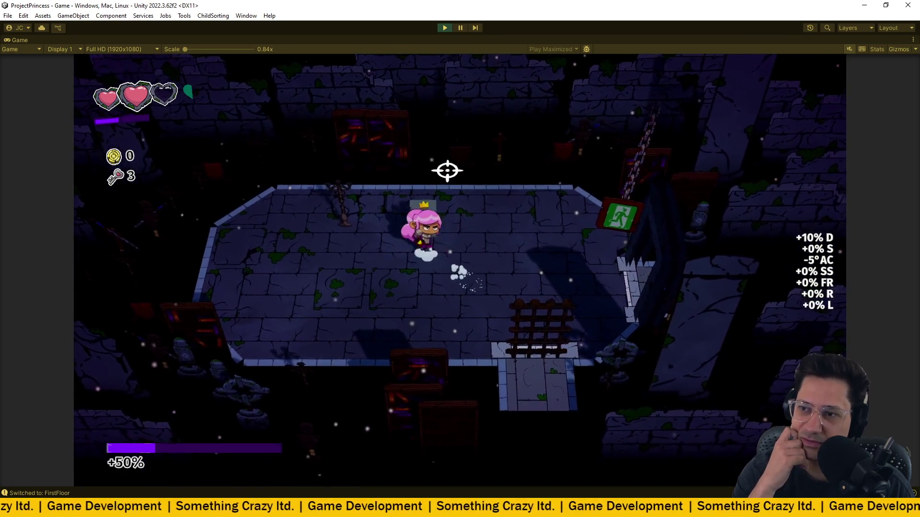
key("d")
key("space")
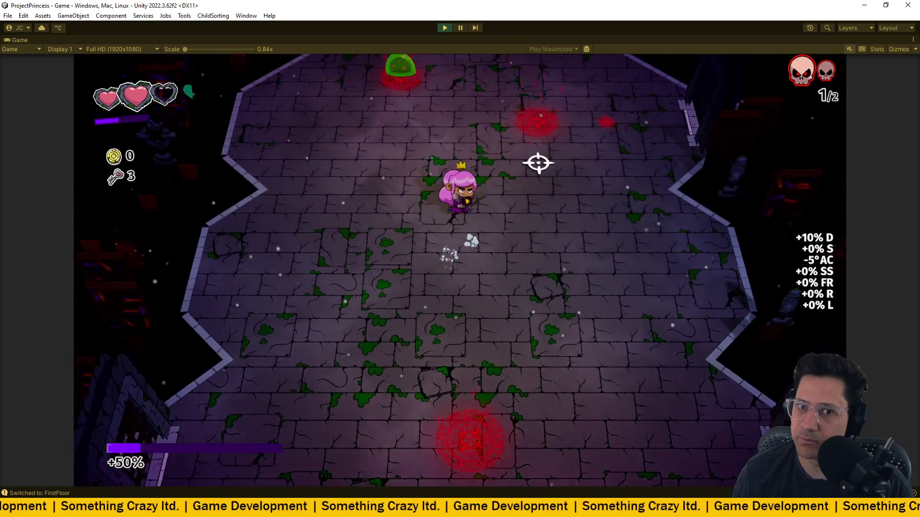
- Aim and fire across the arena until the last enemy of both waves is dead
mouse_move(492, 123)
left_mouse_down()
mouse_move(562, 129)
mouse_move(574, 203)
mouse_move(563, 216)
mouse_move(567, 250)
mouse_move(550, 292)
mouse_move(572, 300)
mouse_move(466, 294)
mouse_move(363, 208)
mouse_move(527, 61)
mouse_move(520, 96)
mouse_move(268, 150)
mouse_move(199, 232)
mouse_move(251, 321)
mouse_move(423, 361)
mouse_move(443, 396)
mouse_move(494, 403)
mouse_move(361, 378)
mouse_move(370, 244)
mouse_move(392, 152)
mouse_move(540, 97)
mouse_move(393, 193)
mouse_move(352, 293)
mouse_move(316, 225)
mouse_move(329, 150)
mouse_move(321, 128)
mouse_move(462, 172)
mouse_move(366, 228)
mouse_move(509, 178)
mouse_move(538, 228)
mouse_move(511, 380)
mouse_move(532, 427)
mouse_move(539, 425)
mouse_move(574, 384)
mouse_move(544, 372)
mouse_move(596, 339)
mouse_move(555, 284)
mouse_move(540, 215)
mouse_move(524, 404)
mouse_move(446, 398)
mouse_move(277, 343)
mouse_move(239, 278)
left_mouse_up()
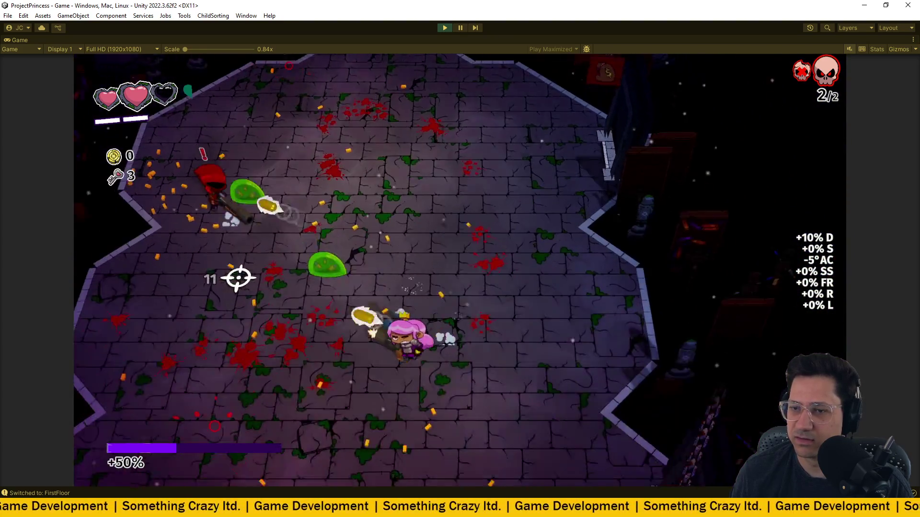
left_click_drag(329, 147, 327, 147)
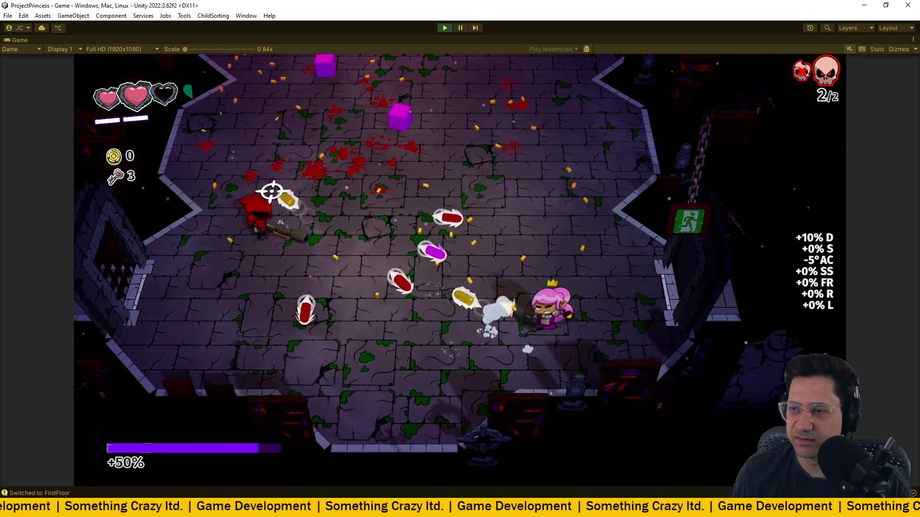
mouse_move(276, 195)
left_mouse_down()
mouse_move(326, 180)
mouse_move(333, 146)
mouse_move(412, 94)
mouse_move(488, 95)
mouse_move(468, 148)
left_mouse_up()
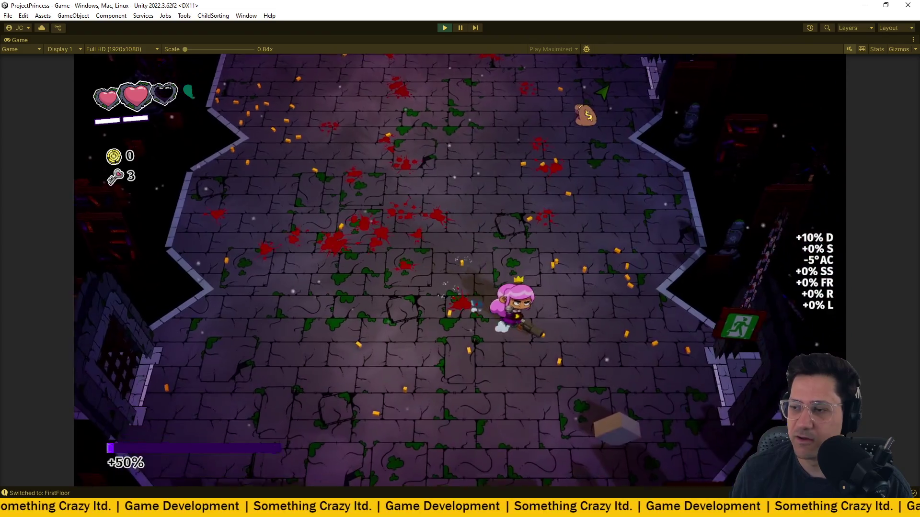
- Pick up the UpgradeChoiceReward, dismiss the Blocking Bullets card, and collect it again
key("s")
key("d")
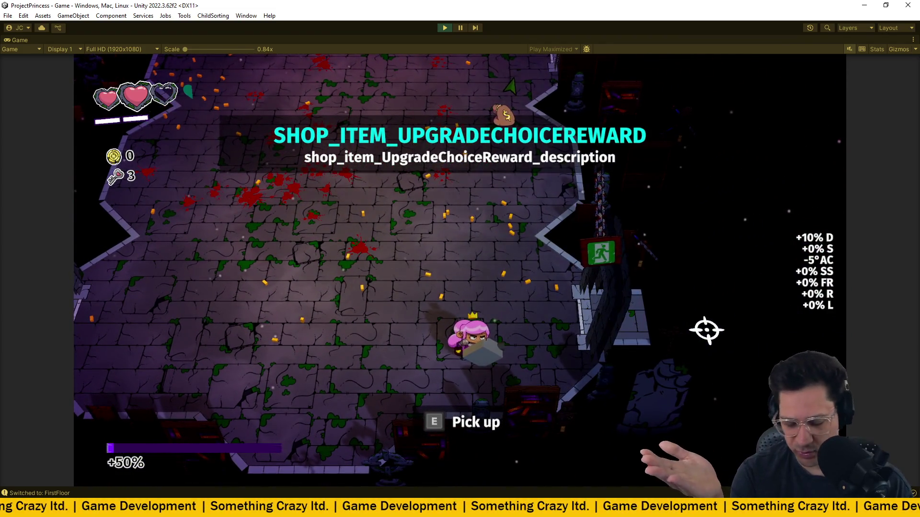
key("e")
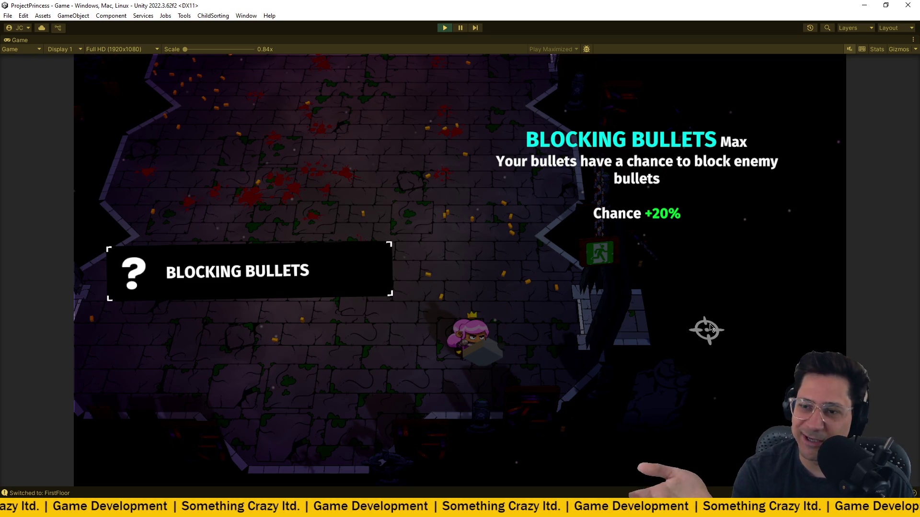
key("Escape")
key("Escape")
key("d")
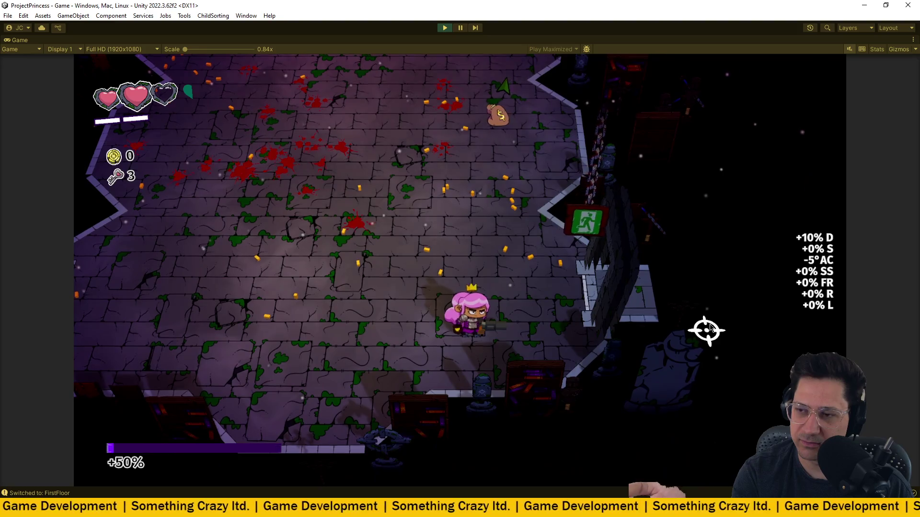
key("e")
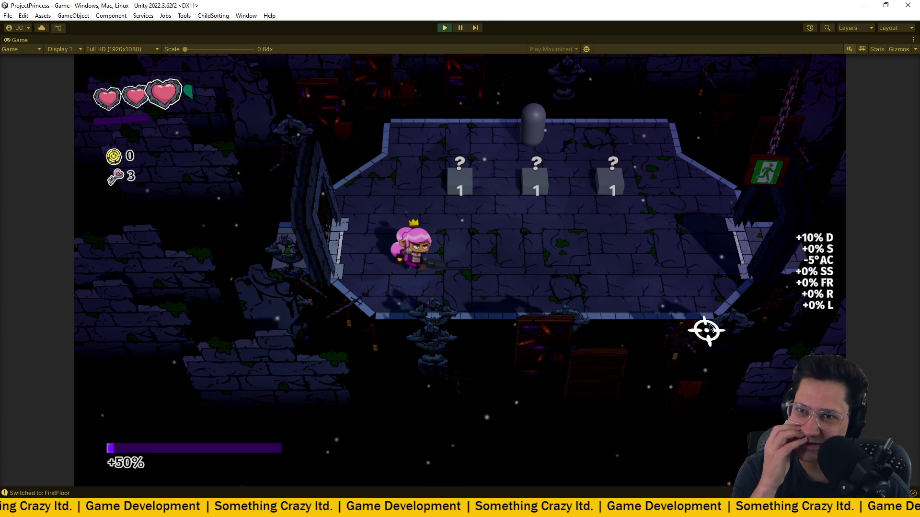
- Walk across the pedestals previewing Armour Printer, Dynamo and Vampire Teeth, then refocus the game
key("w+d")
key("d")
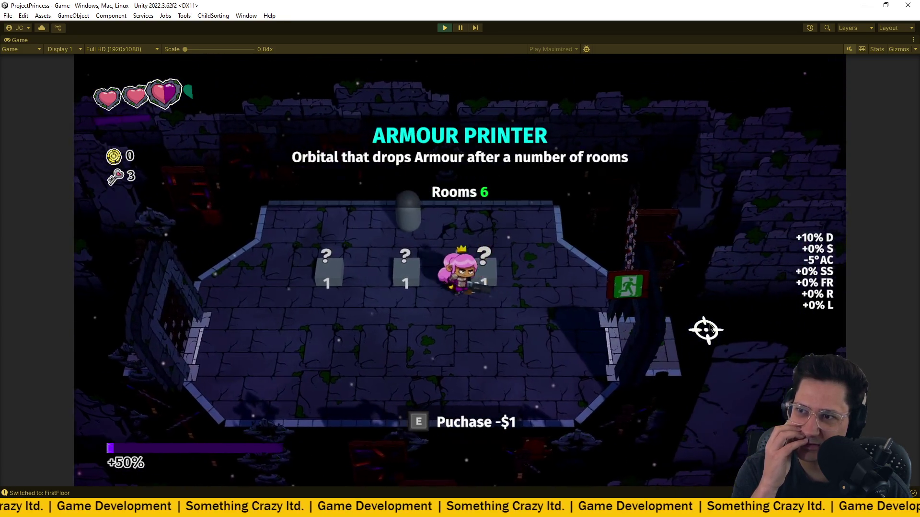
key("a")
key("d")
key("a")
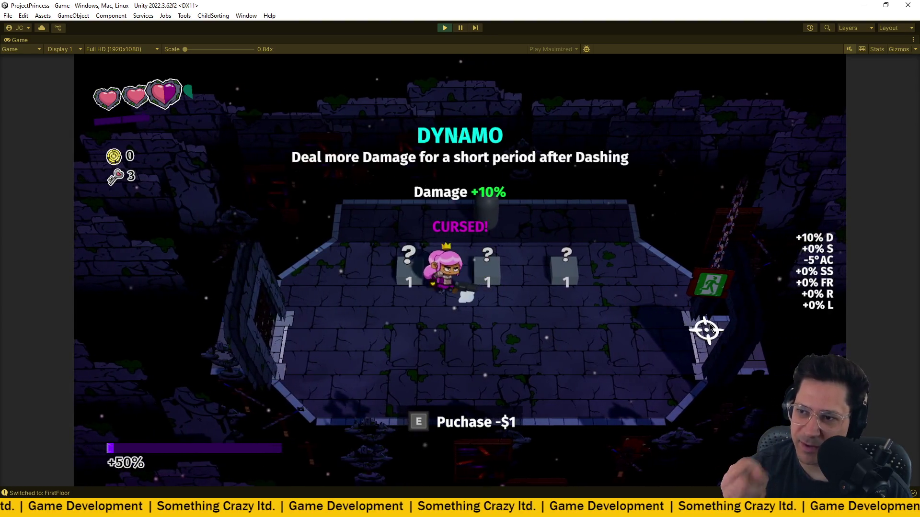
key("d")
key("d")
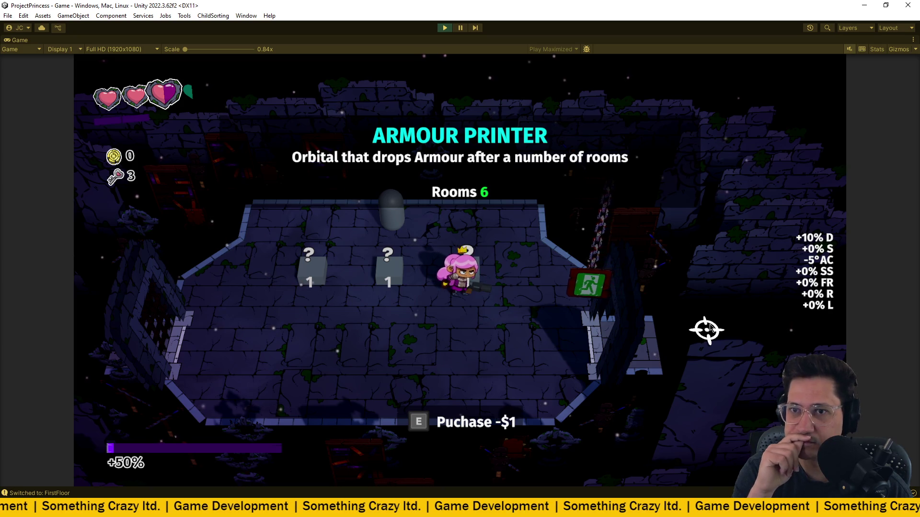
left_click(10, 508)
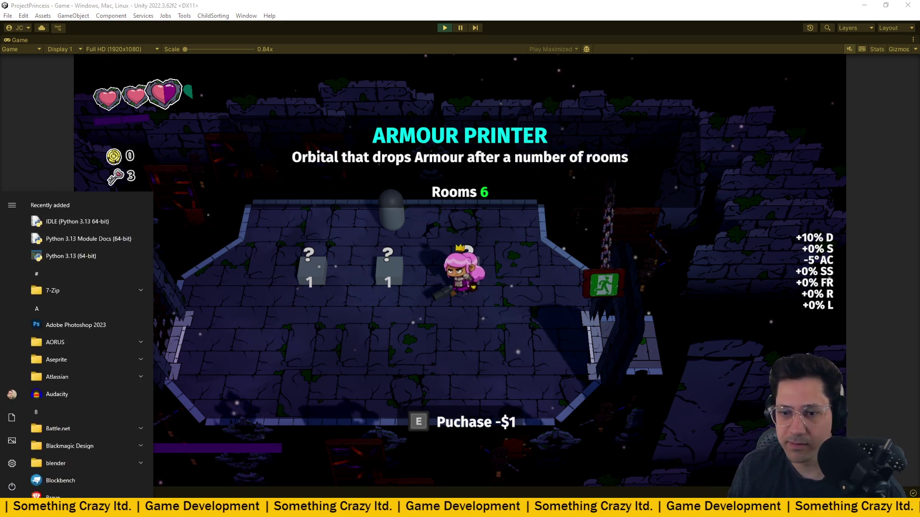
left_click(9, 509)
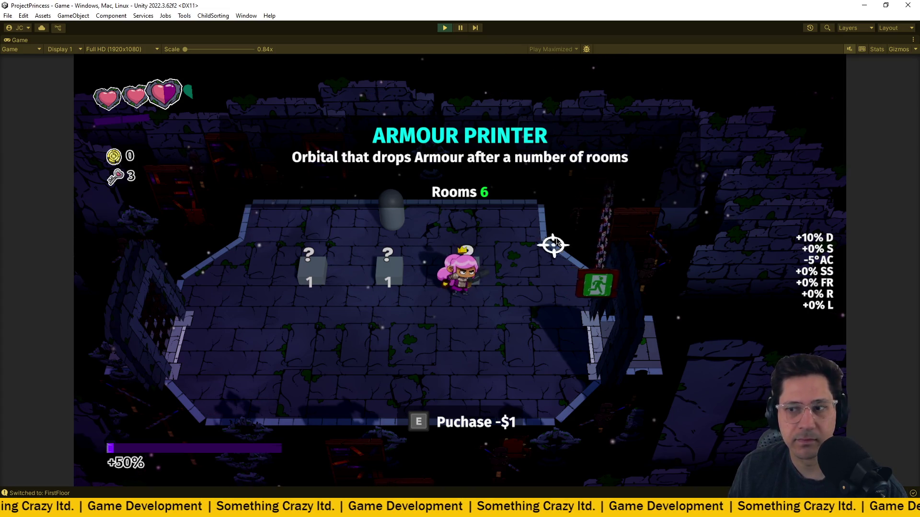
- Step back and forth between the Dynamo and Vampire Teeth pedestals to compare their cards
key("a")
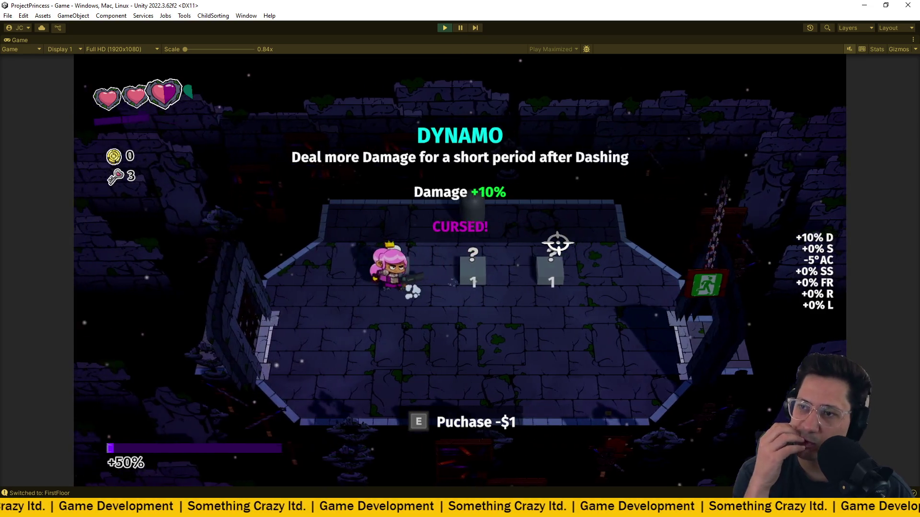
key("d")
key("a")
key("d")
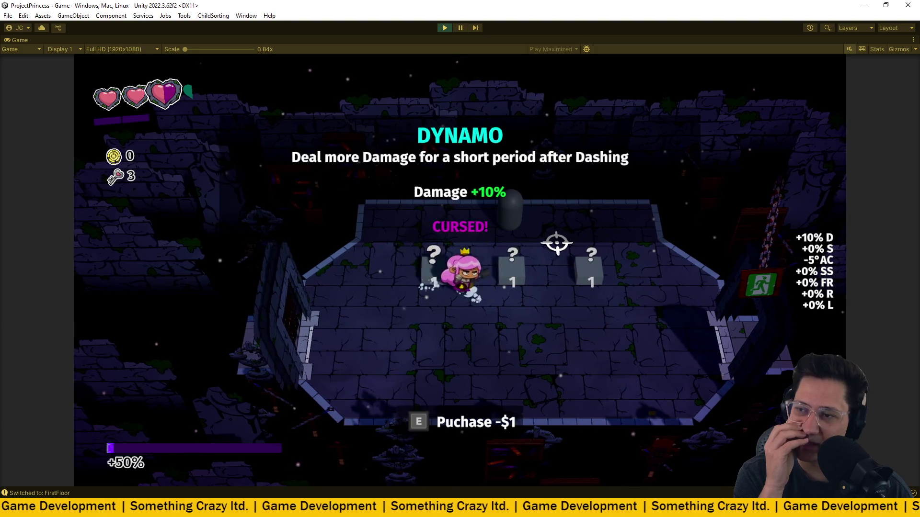
key("a")
key("d")
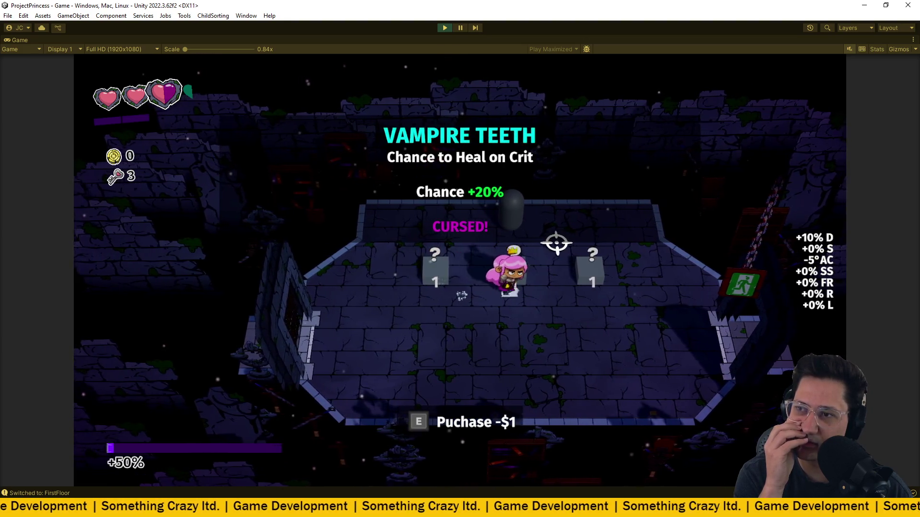
key("a")
key("d")
key("a")
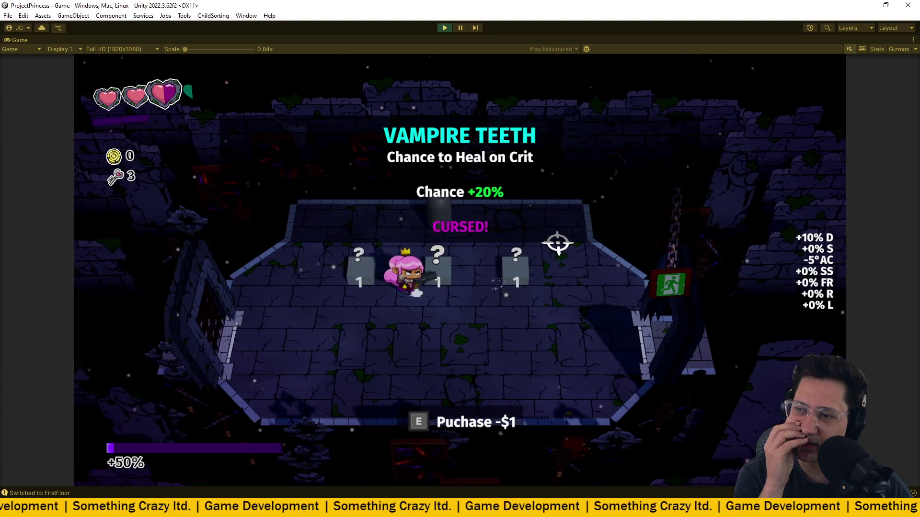
key("d")
key("a")
key("a")
key("d")
key("a")
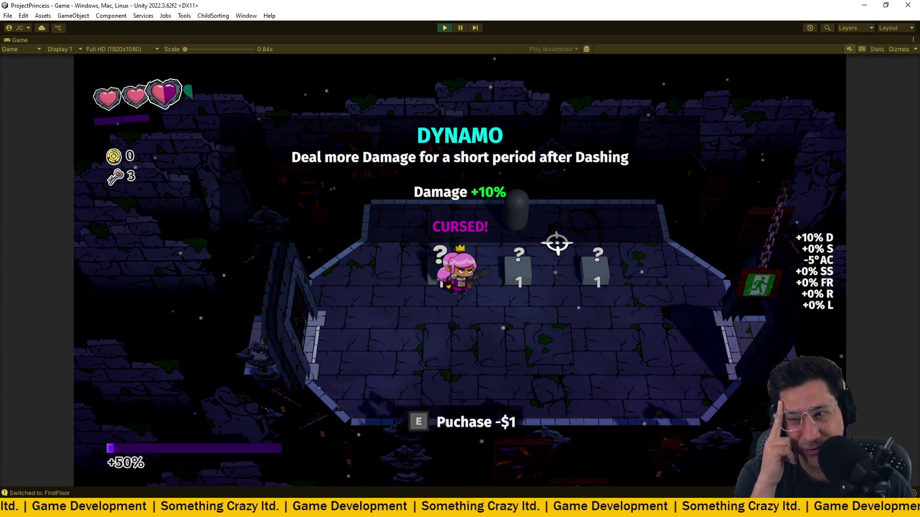
key("d")
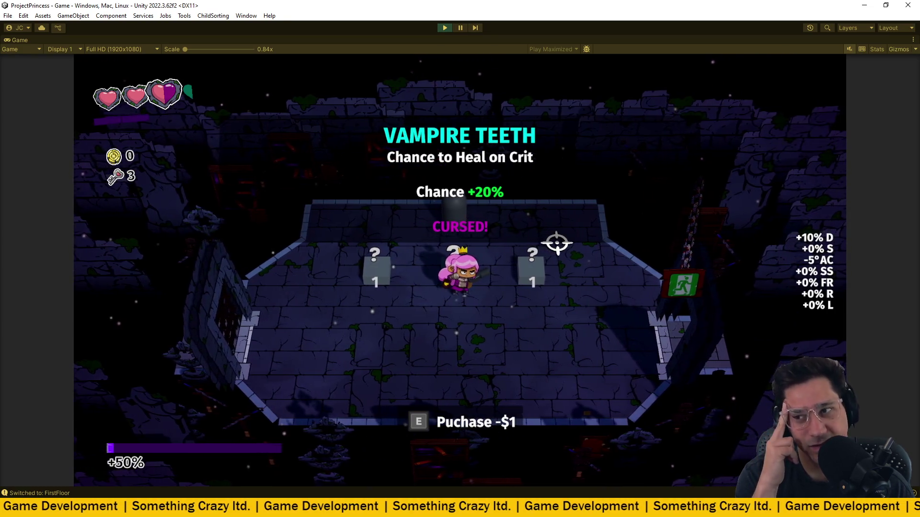
- Revisit the Armour Printer and Dynamo pedestals, then leave through the exit door
key("d")
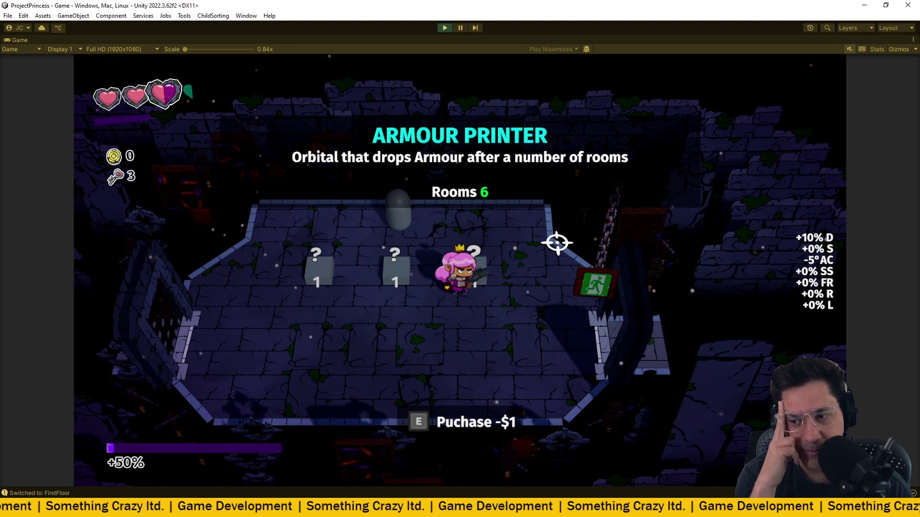
key("a")
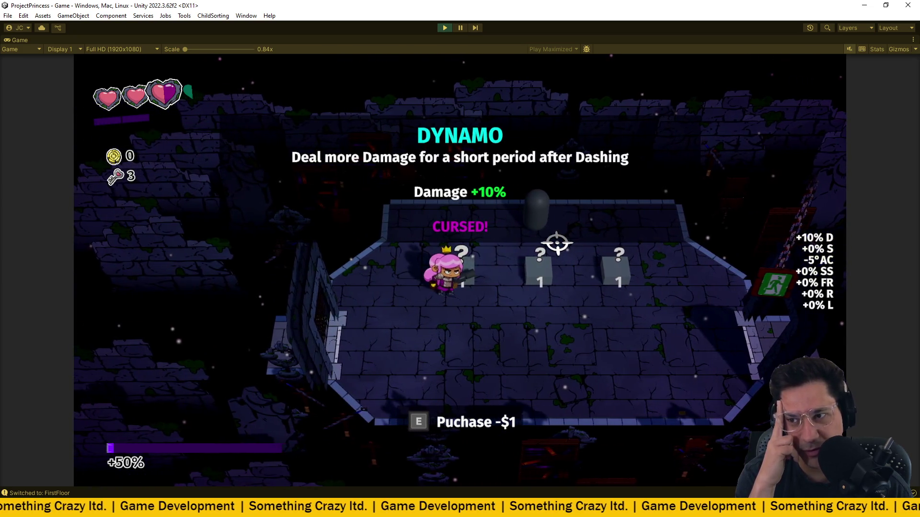
key("d")
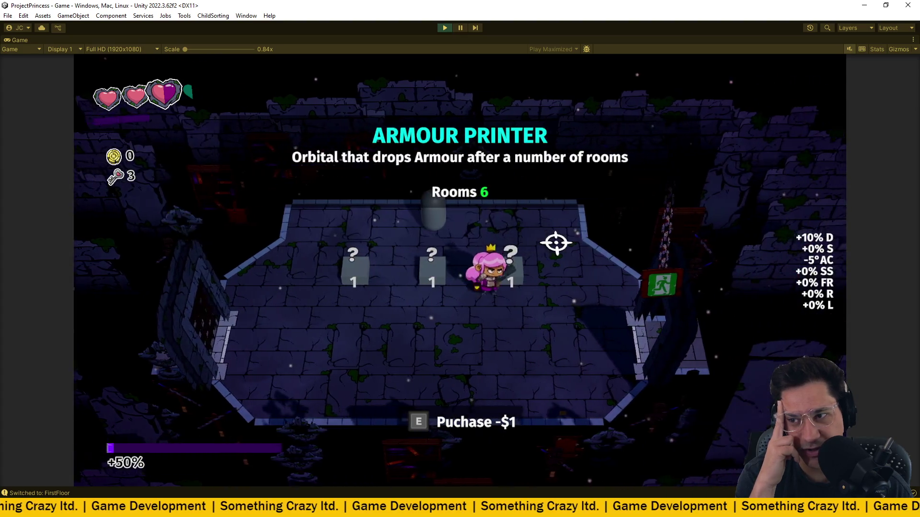
key("s")
key("d")
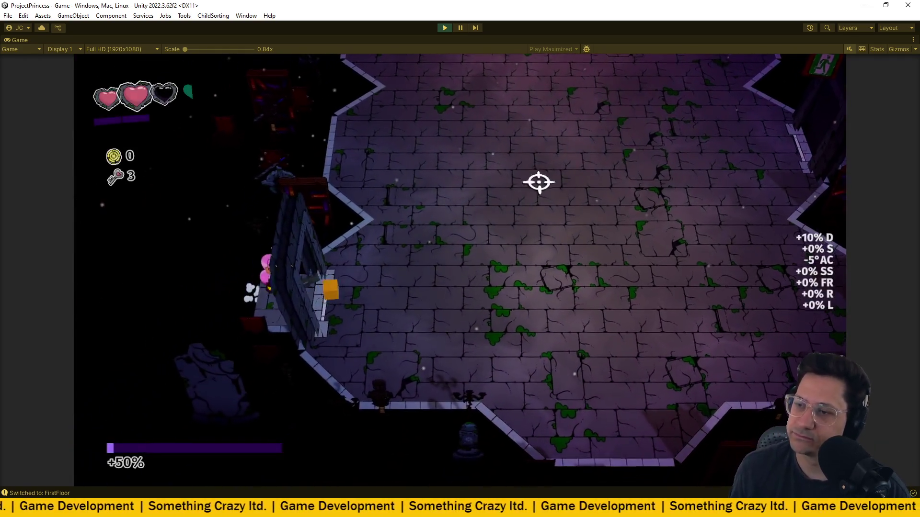
- Enter the new arena and fight off the first enemy wave while dodging
key("d")
left_click(537, 103)
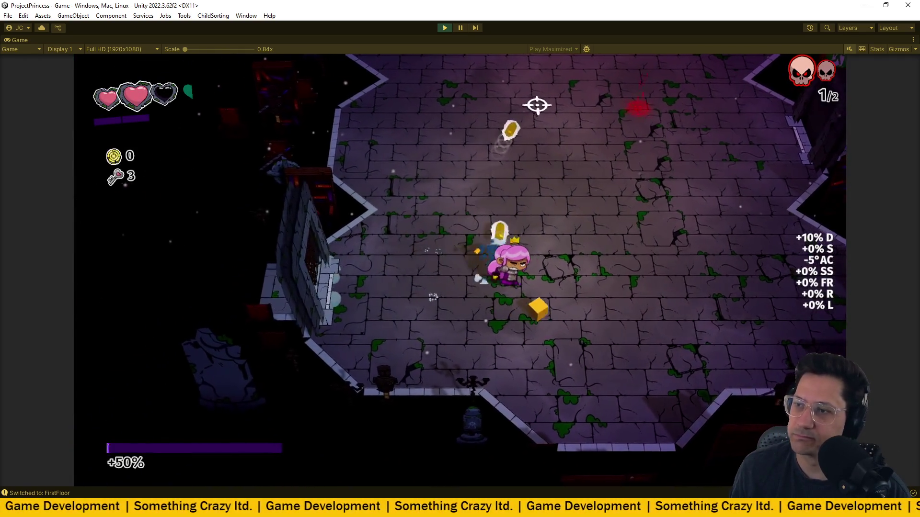
key("w")
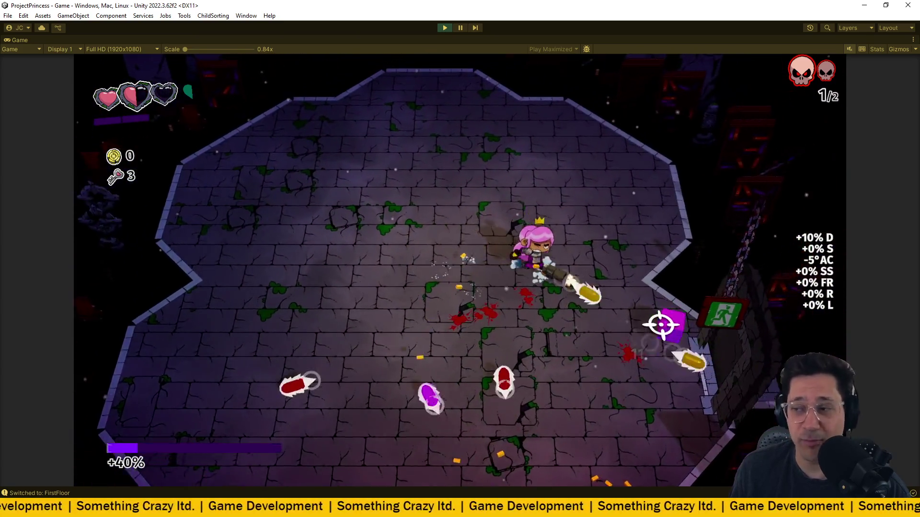
key("s")
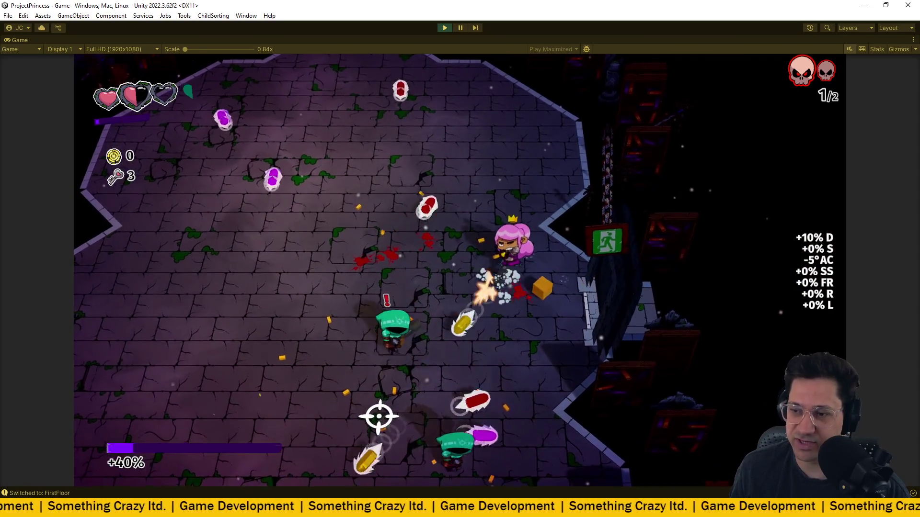
key("d")
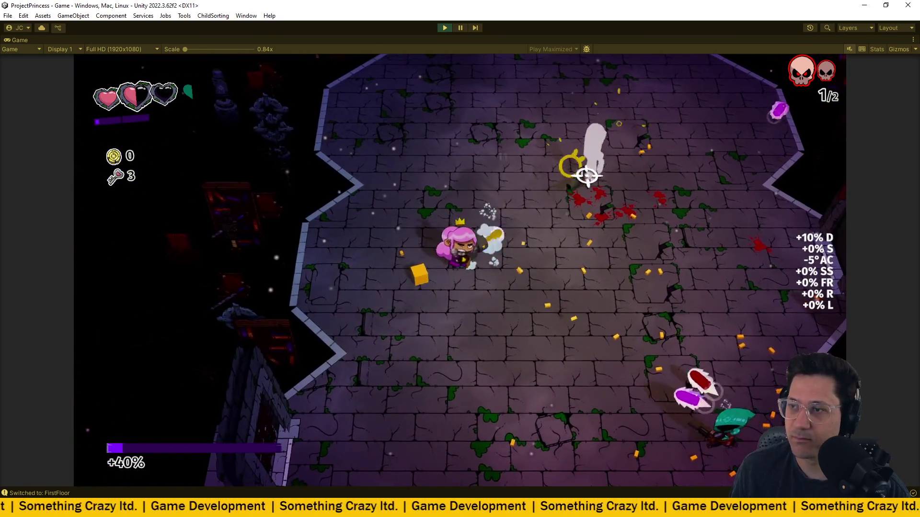
key("w")
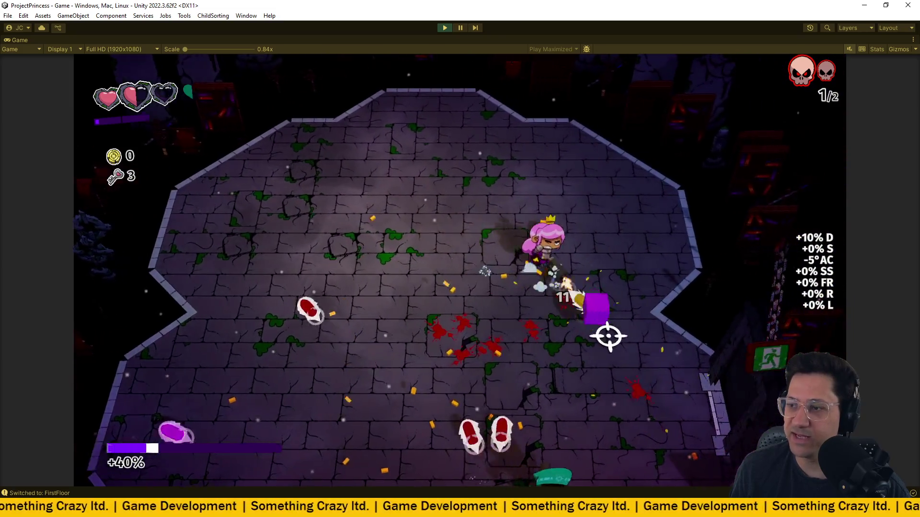
key("s")
key("d")
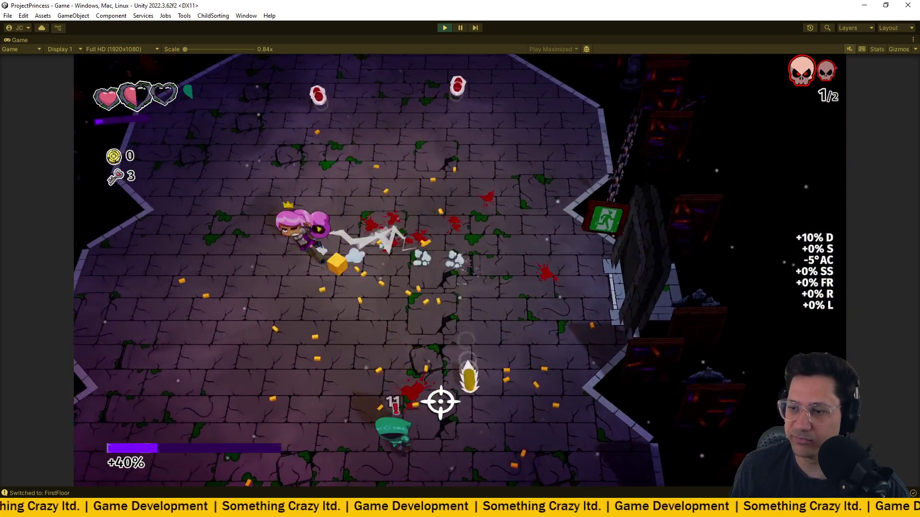
key("s")
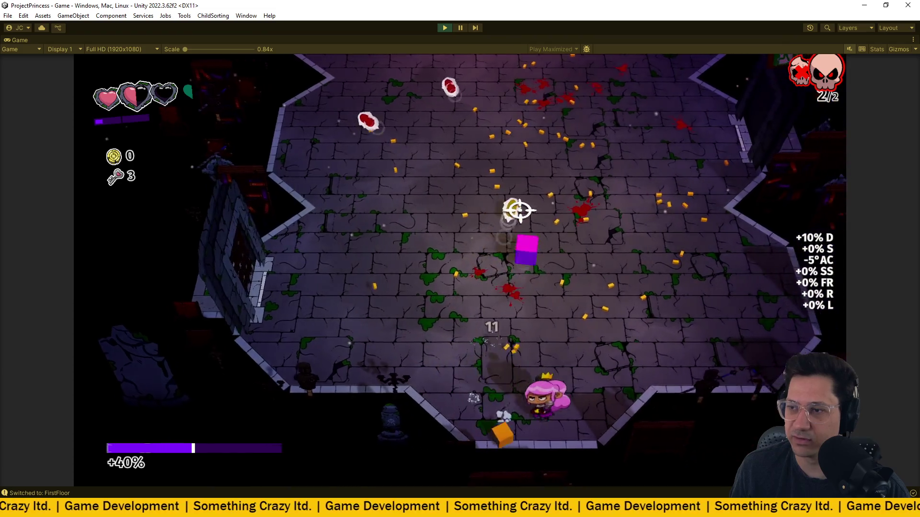
- Clear the second wave, strafing to avoid the enemy group's bullets
key("w")
key("w")
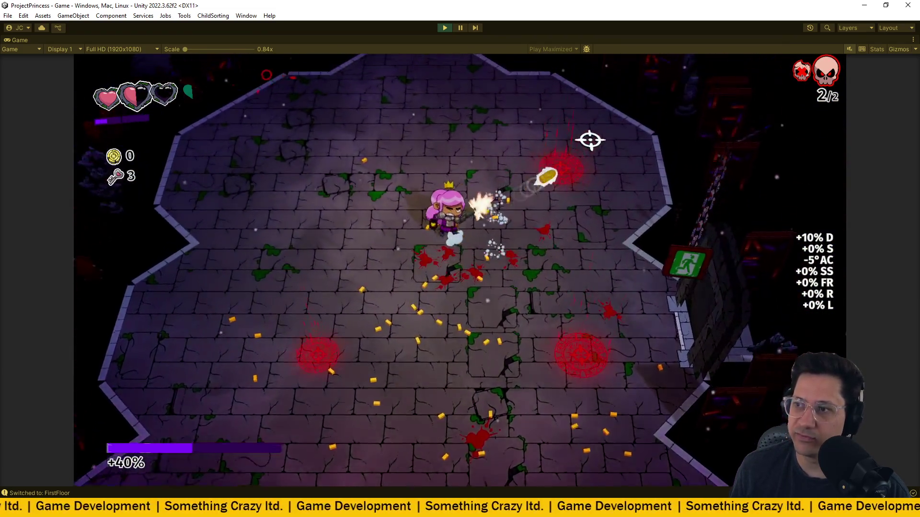
key("w")
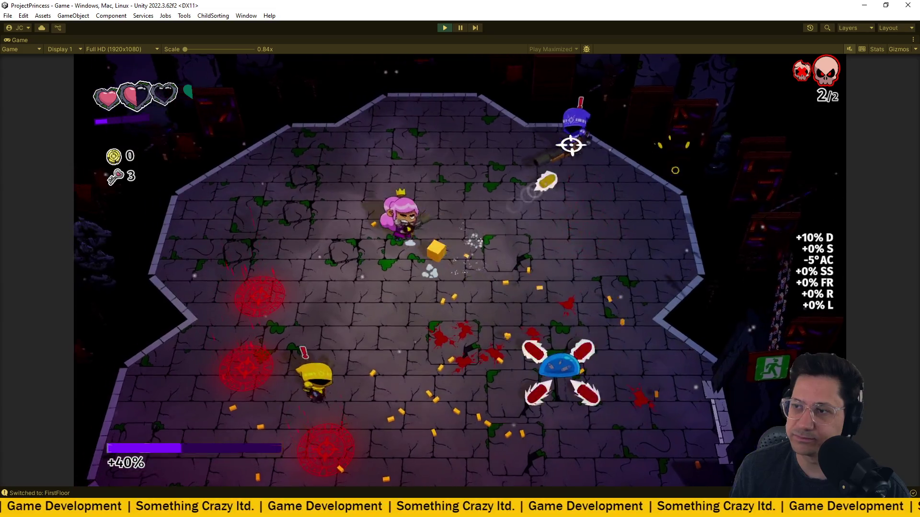
key("w")
key("d")
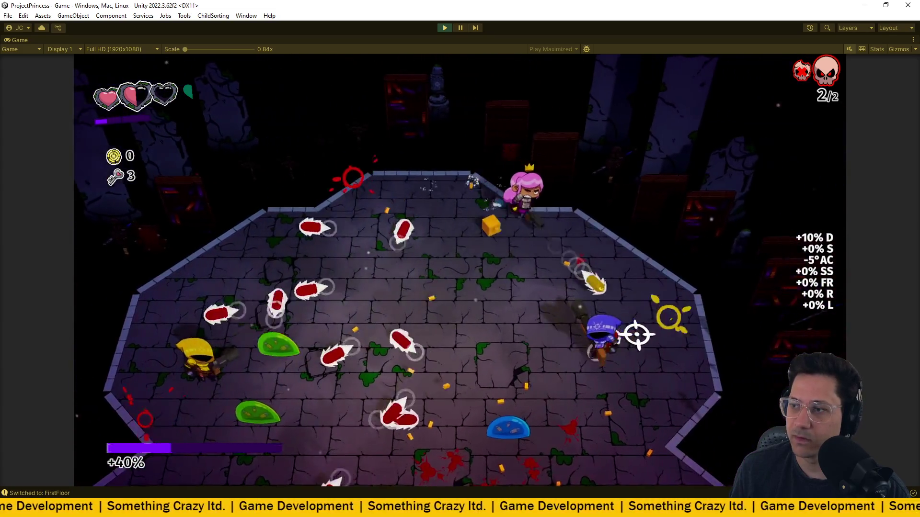
key("w")
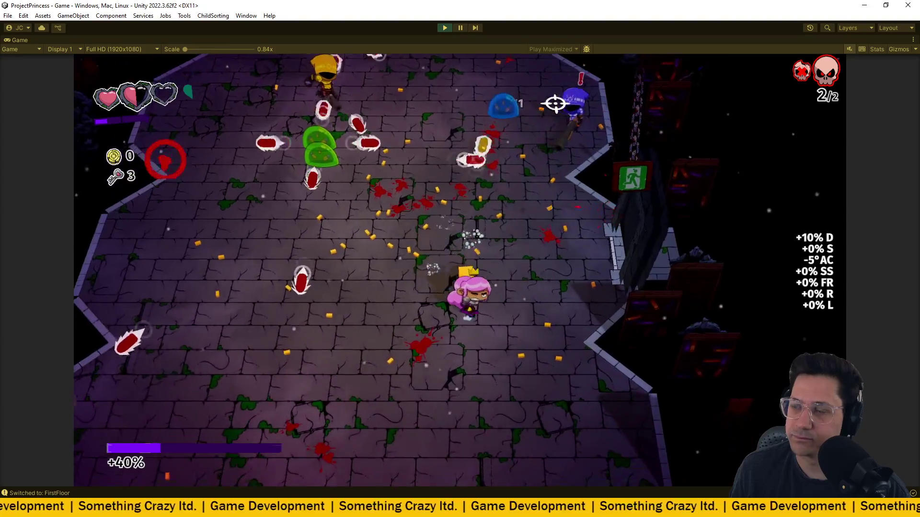
key("s")
key("d")
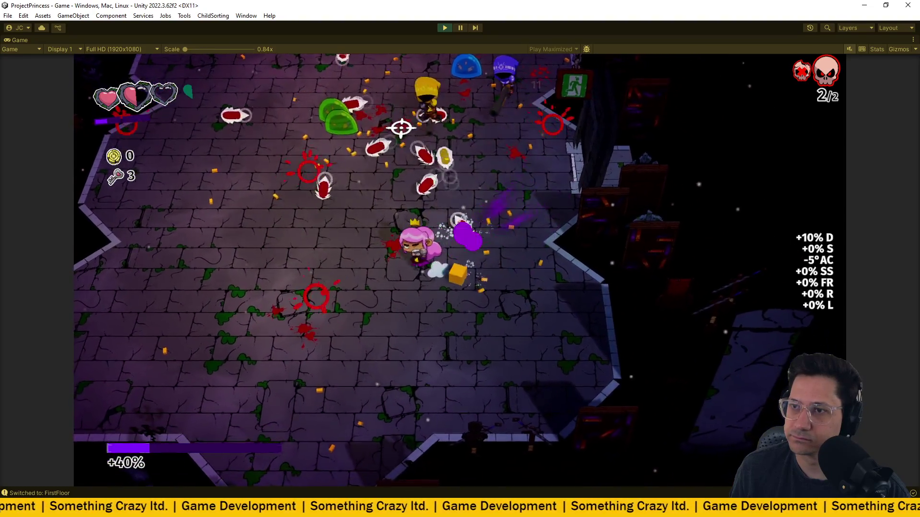
key("d")
key("a")
key("a")
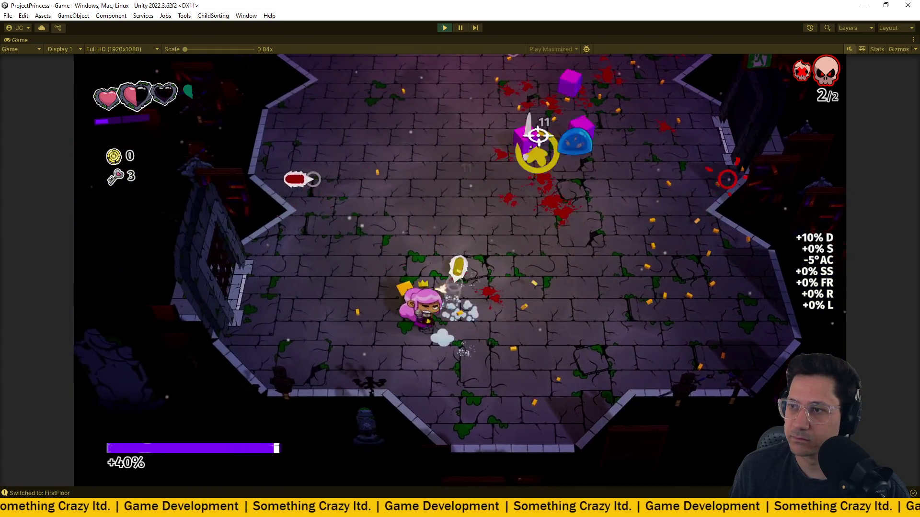
- Collect the key reward, raising keys from 3 to 5, and walk out the exit door
key("w")
key("d")
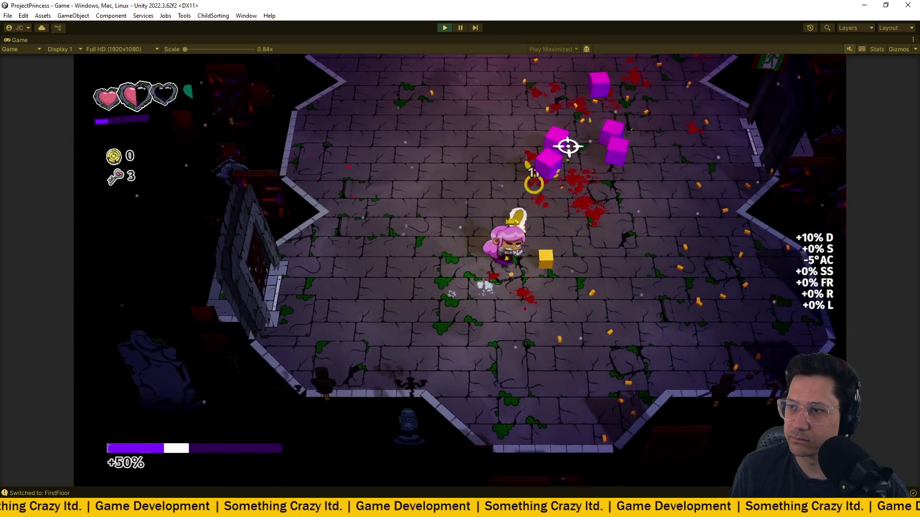
key("s")
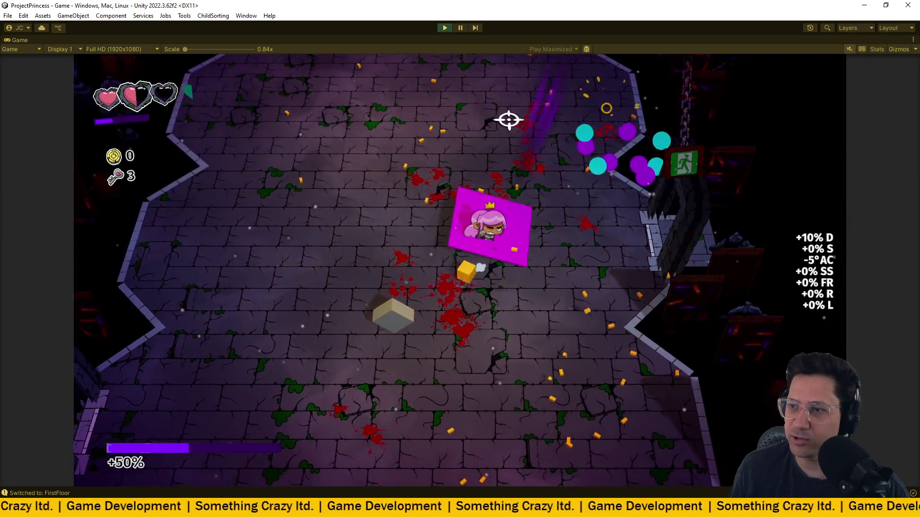
key("a")
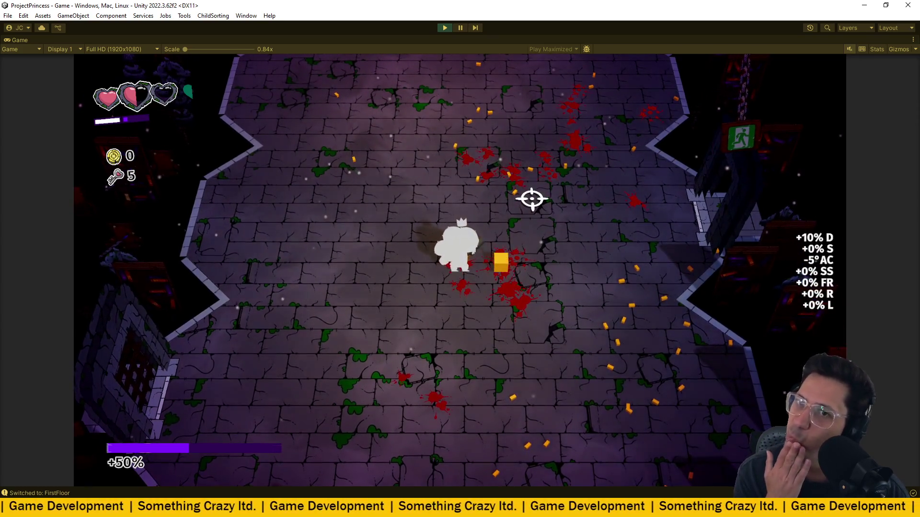
key("w")
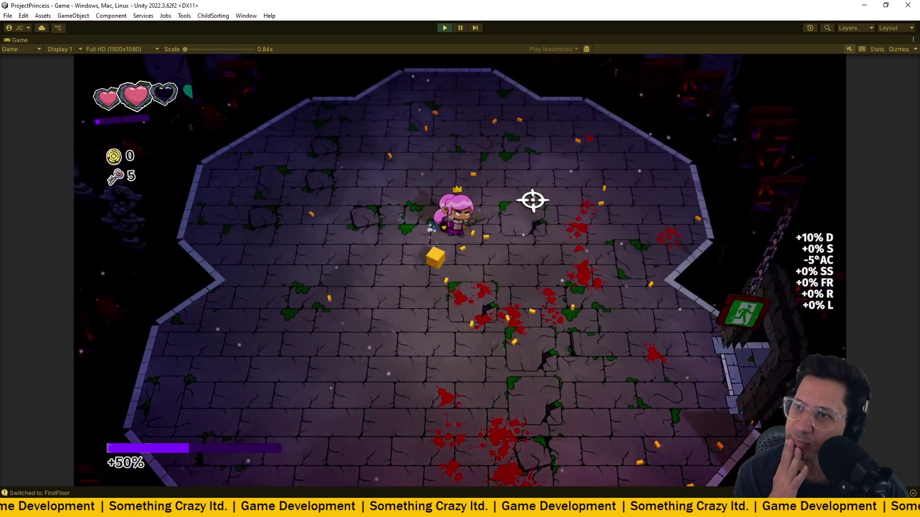
key("s")
key("d")
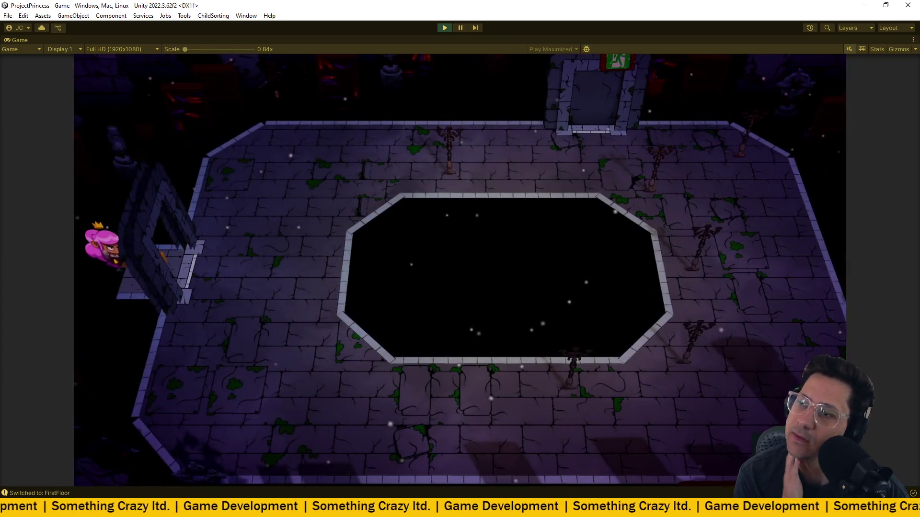
- Enter the arena and open fire on the first enemies, including the upper-left one
key("d")
key("s")
left_click(701, 123)
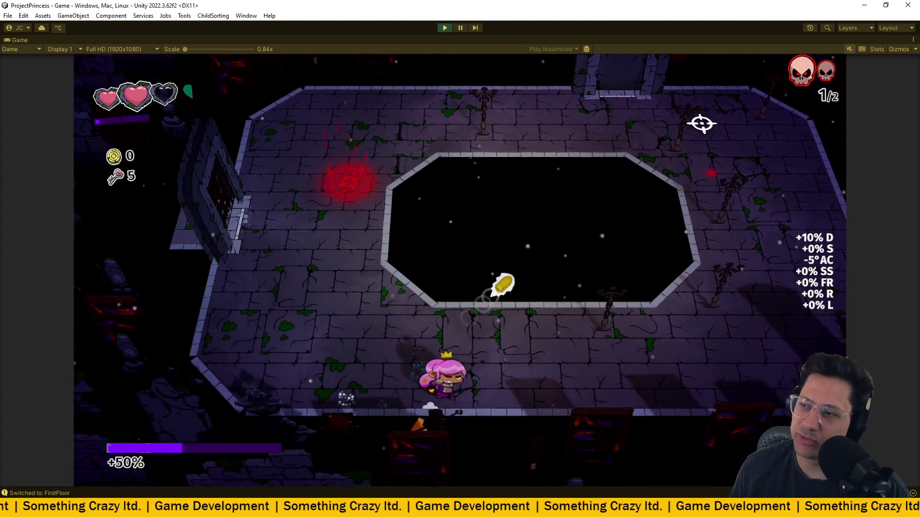
key("a")
left_click(283, 98)
key("w")
left_click(378, 112)
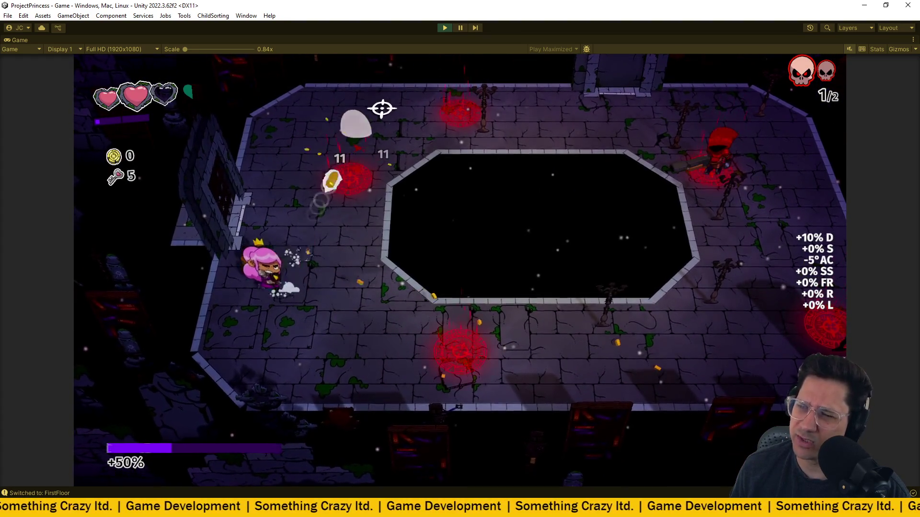
key("d")
left_click(382, 109)
- Keep fighting across the arena, dodging the bullet spreads, until the enemies are down
key("w")
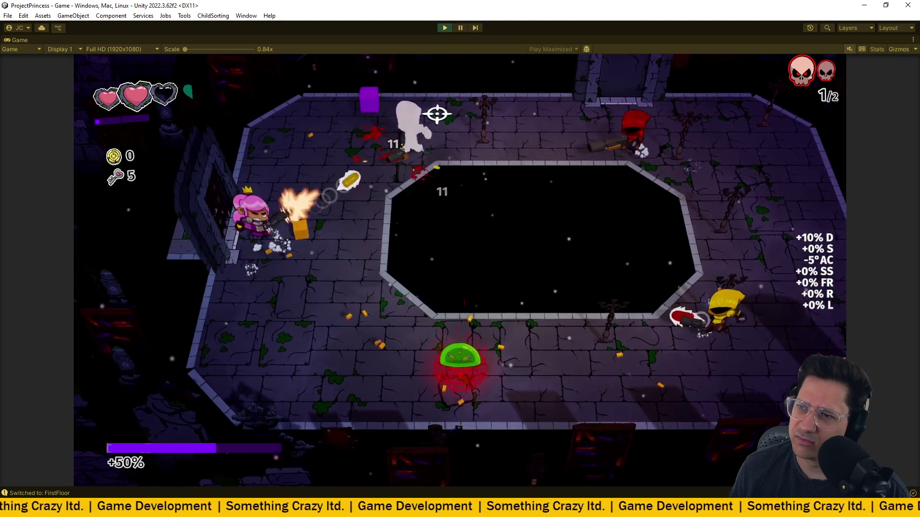
key("d")
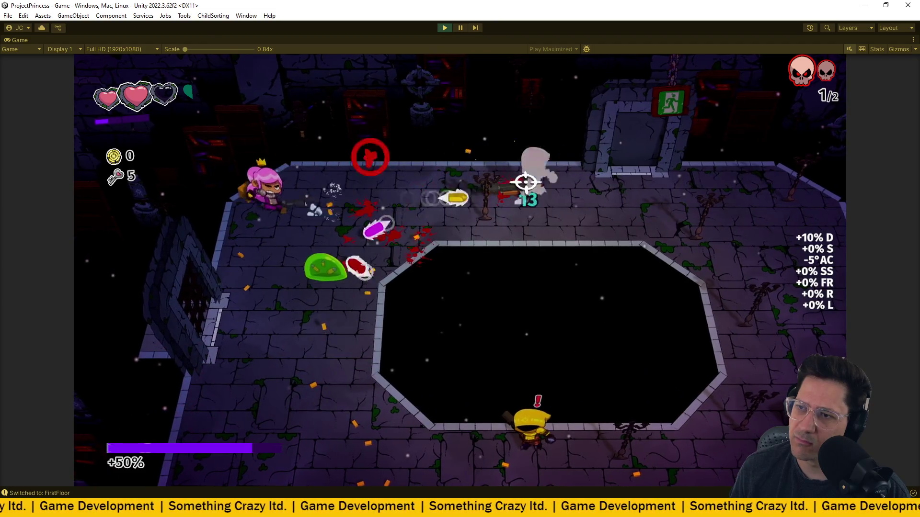
key("d")
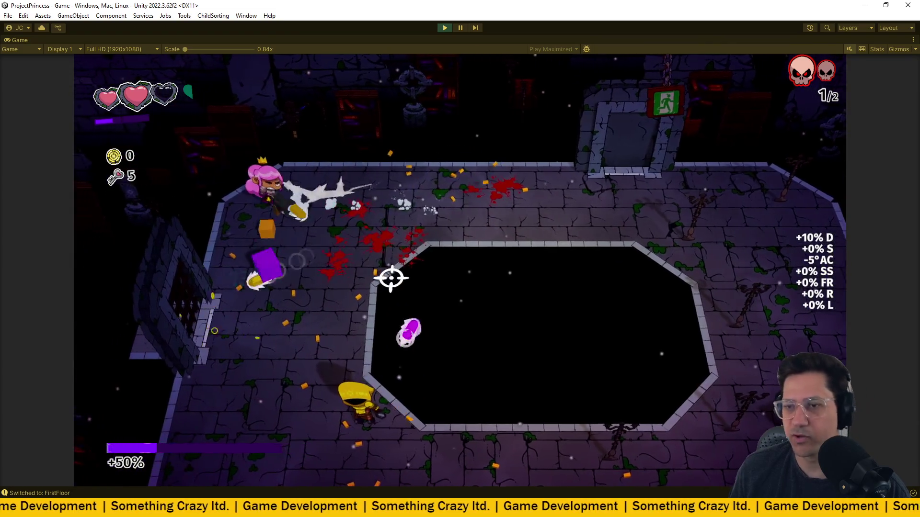
key("s")
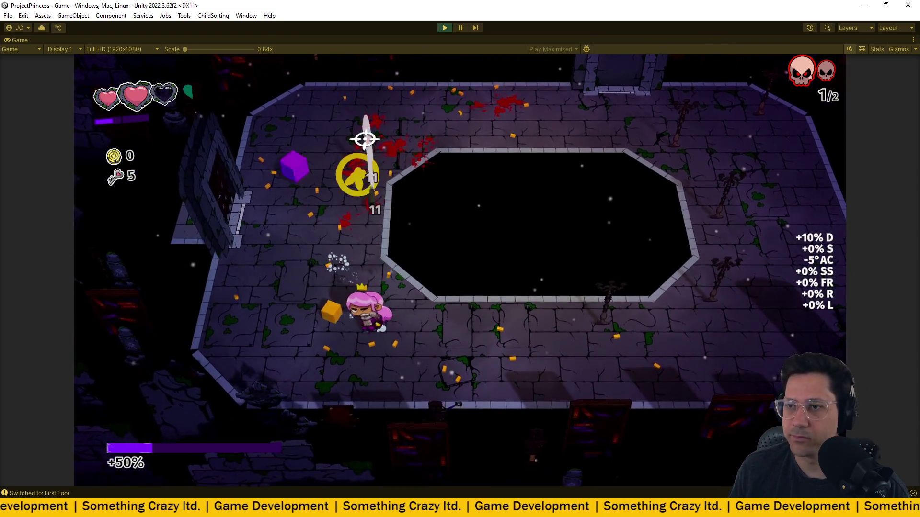
key("w")
key("d")
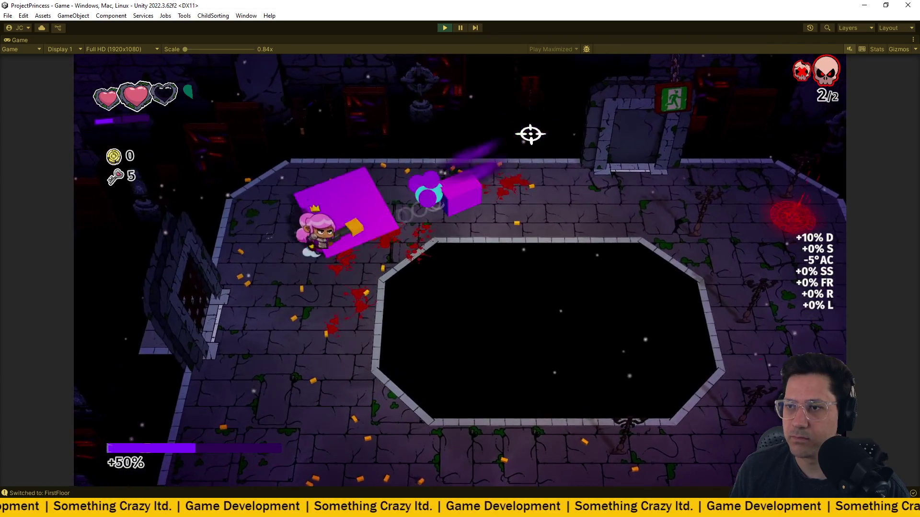
key("s")
key("d")
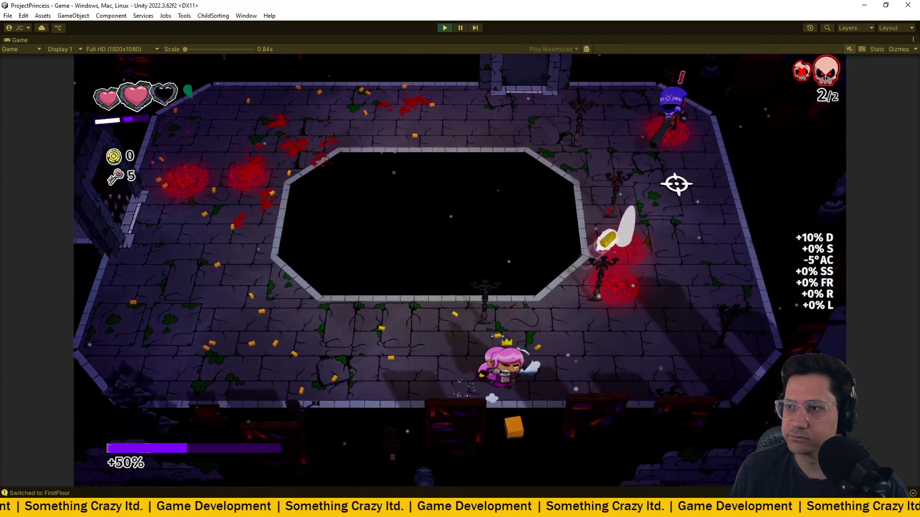
key("d")
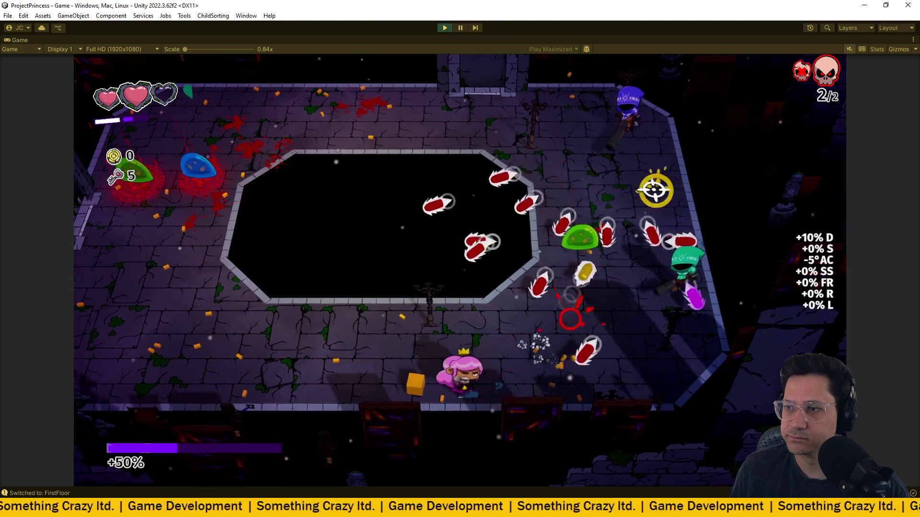
key("a")
key("d")
key("w")
key("s")
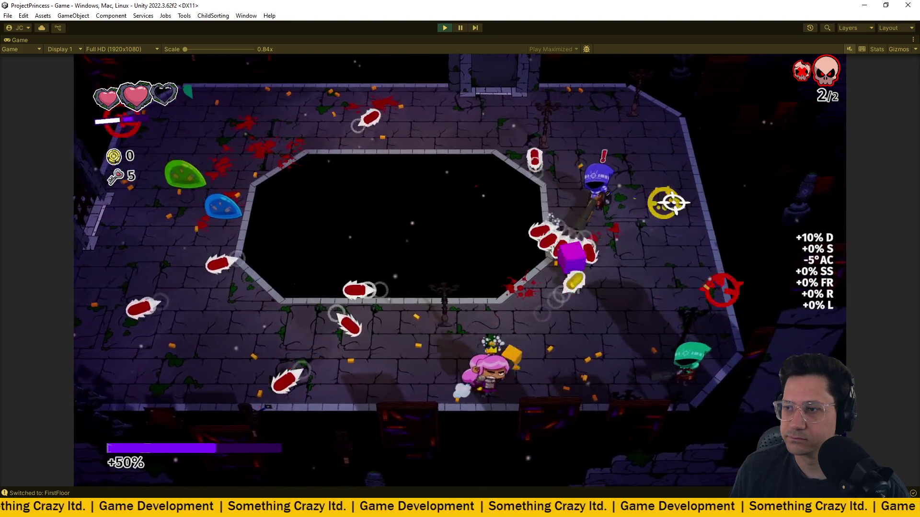
- Run around the pit and walk onto the SHOP_ITEM_UPGRADEREWARD pickup below it
key("d")
key("w")
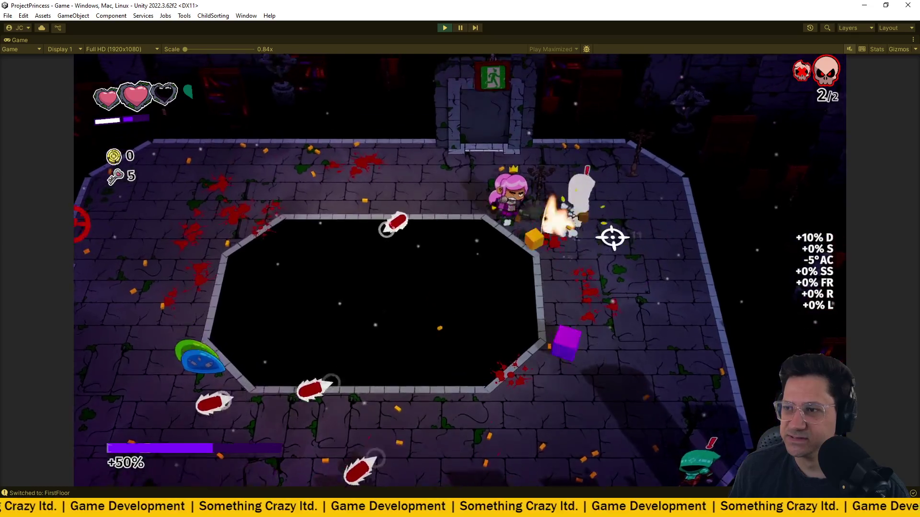
key("a")
key("w")
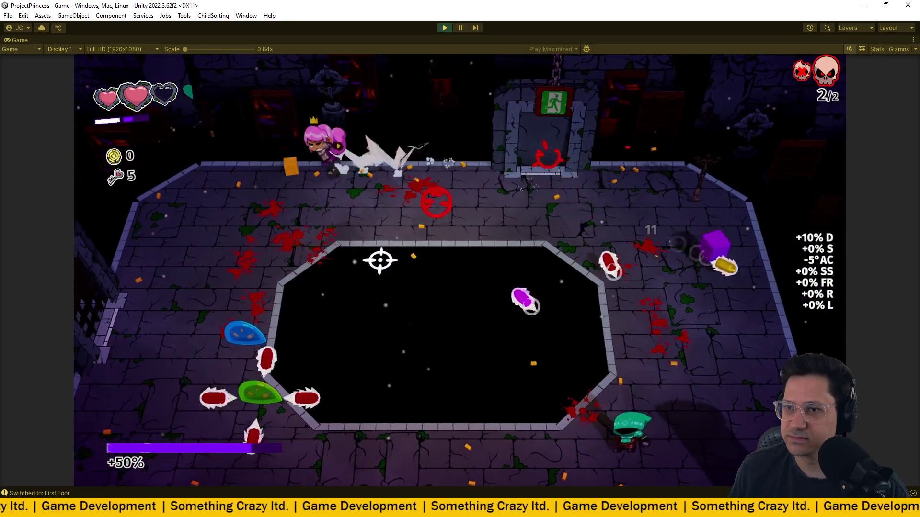
key("a")
key("s")
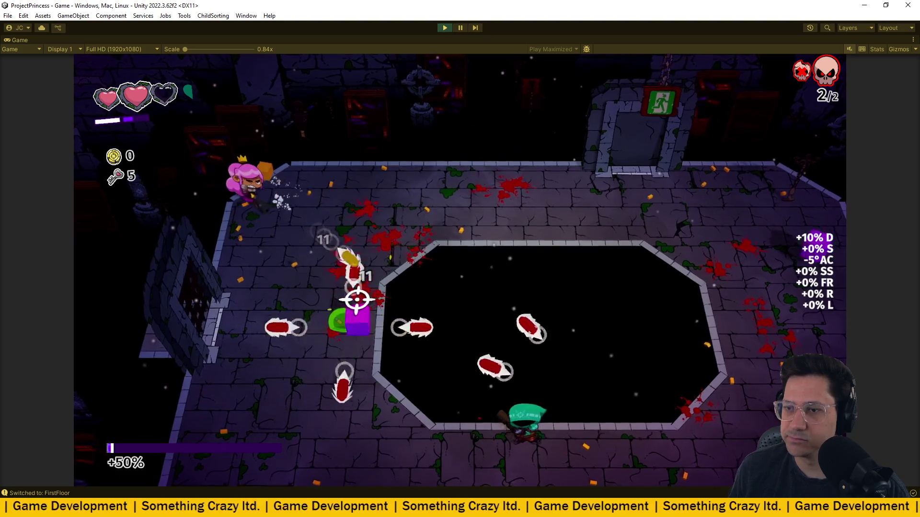
key("s")
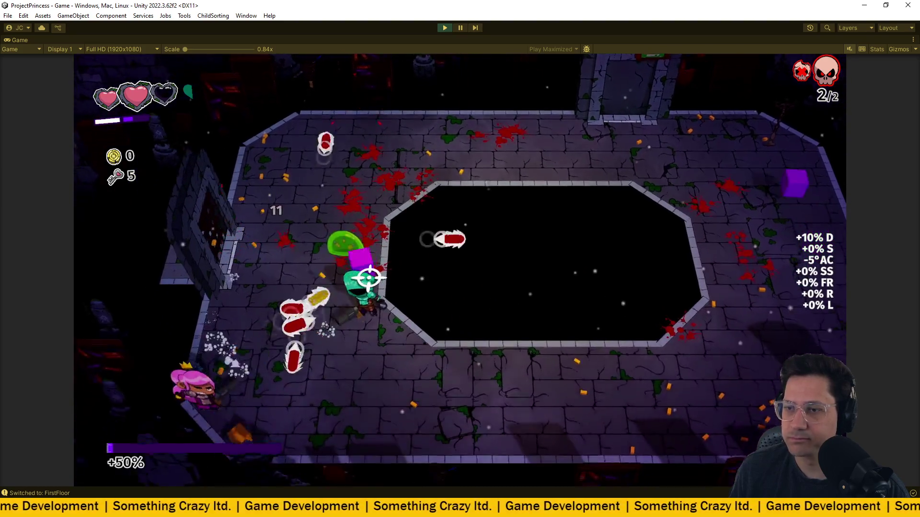
key("d")
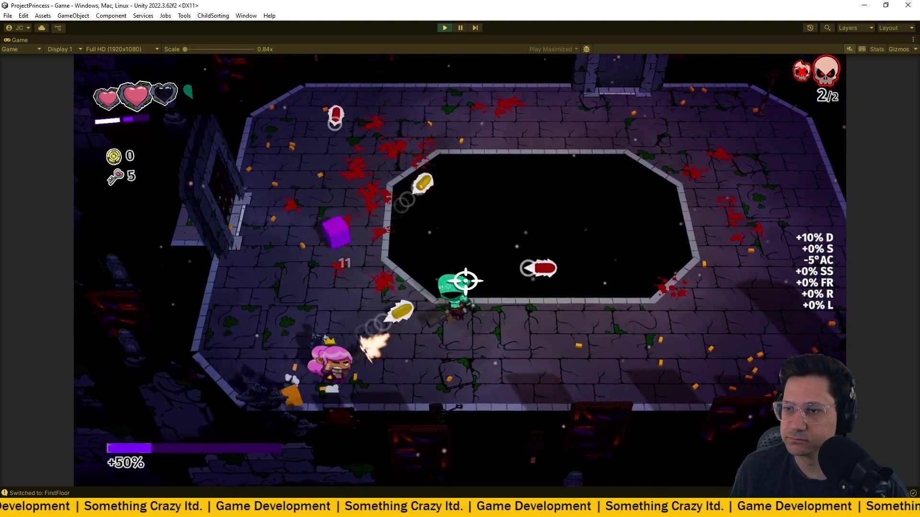
key("a")
key("w")
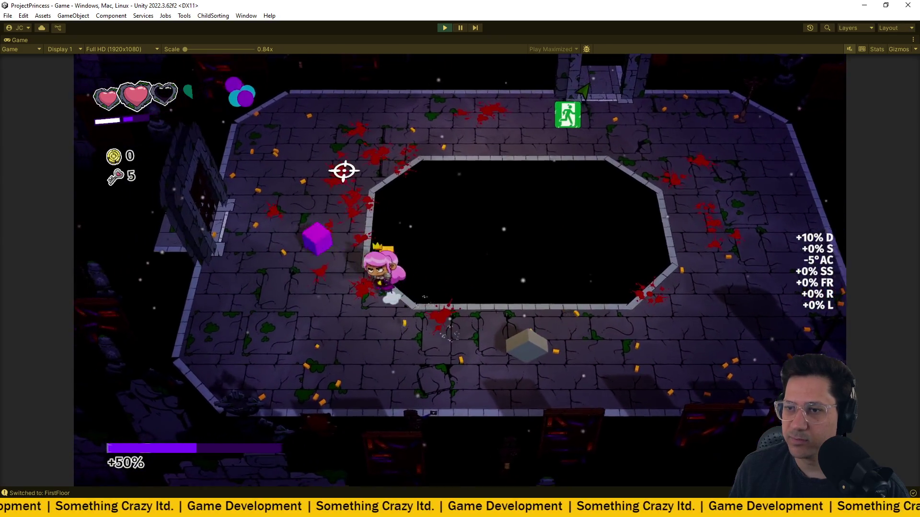
key("s")
key("d")
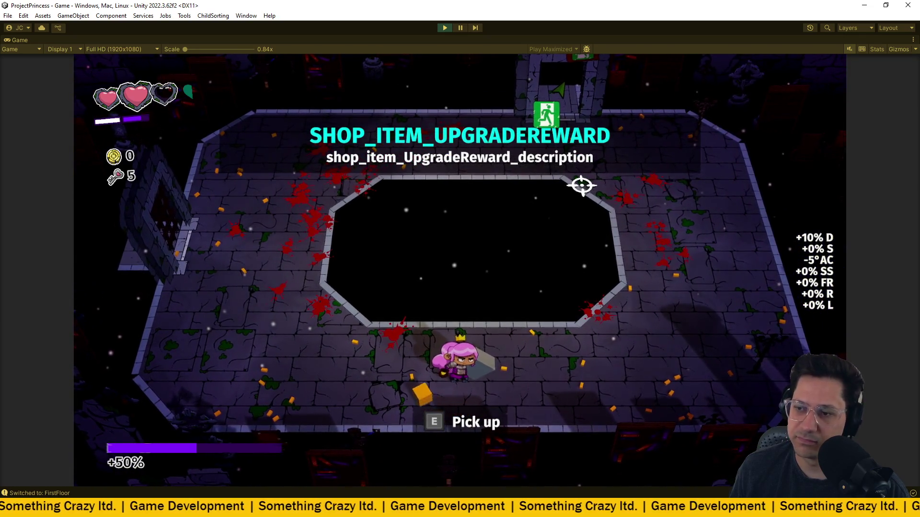
- Pick up the upgrade reward and confirm a choice between Armour Printer LVL.2 and Blocking Bullets
key("e")
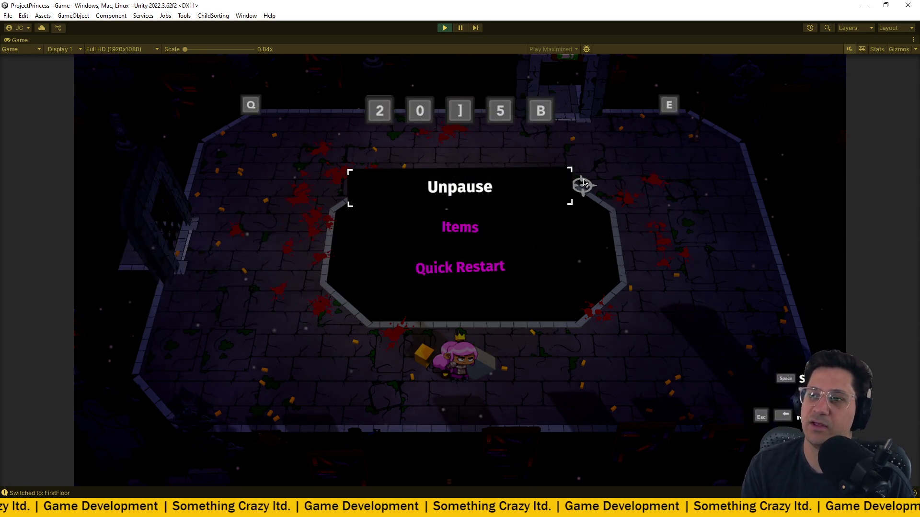
key("Escape")
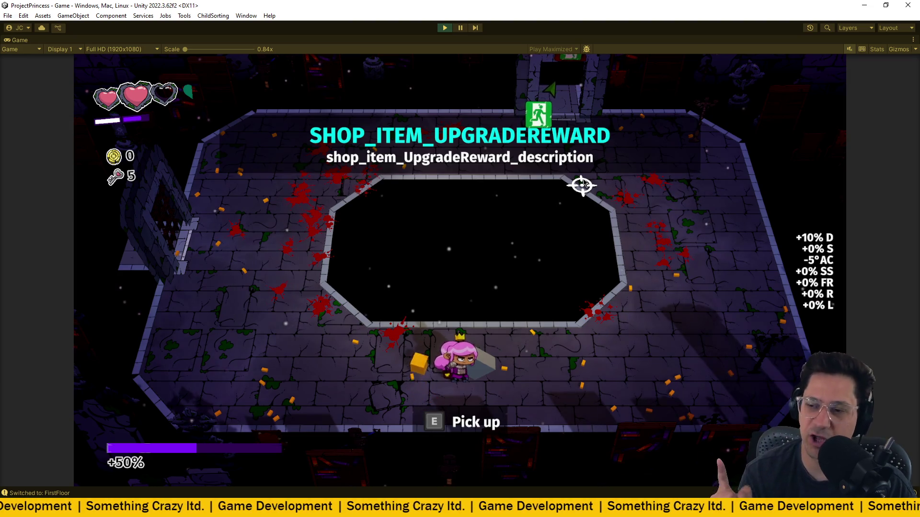
key("e")
key("Tab")
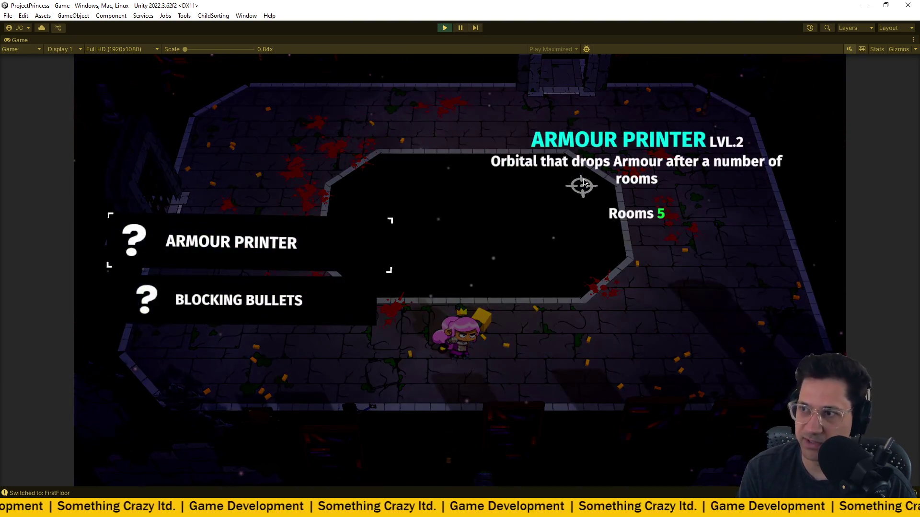
key("Tab")
- Walk the princess through the top exit door into the next room
key("d")
key("w")
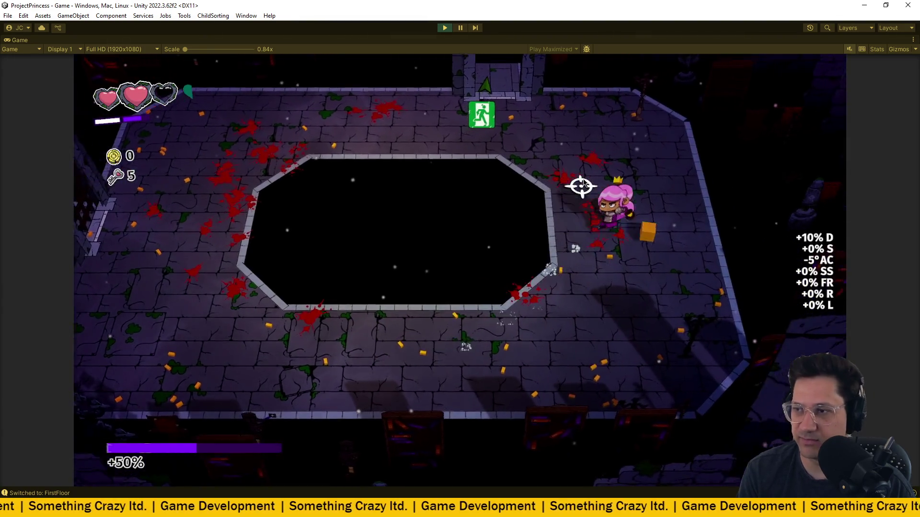
key("w")
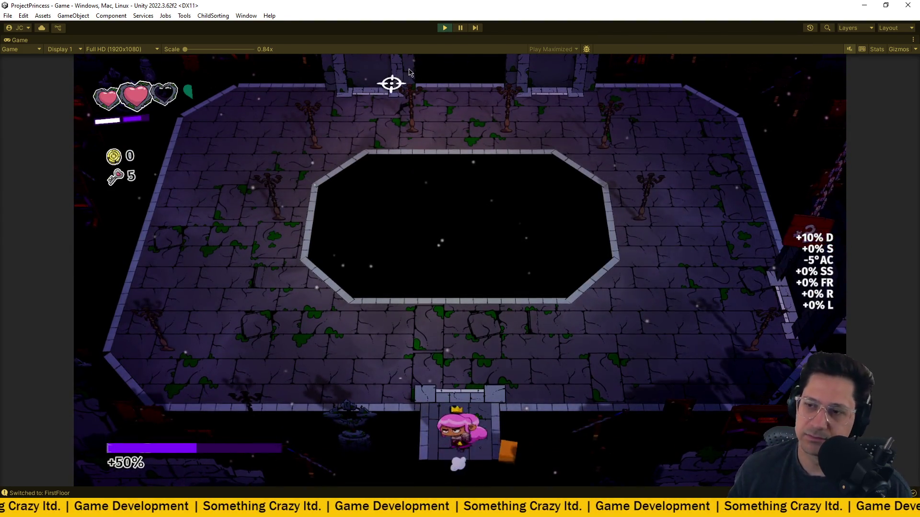
- Enter the arena and run up-left, then down-right, shooting the first enemies
key("w")
key("a")
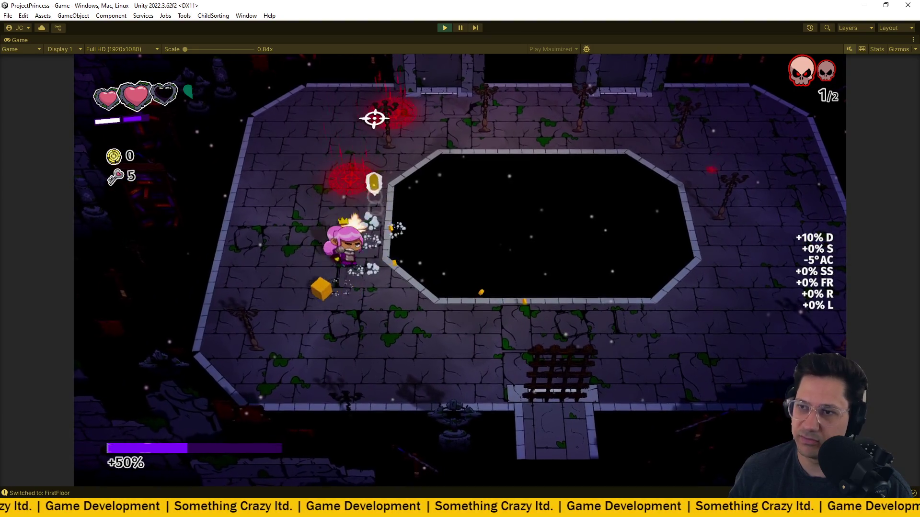
key("w")
key("a")
key("w")
key("a")
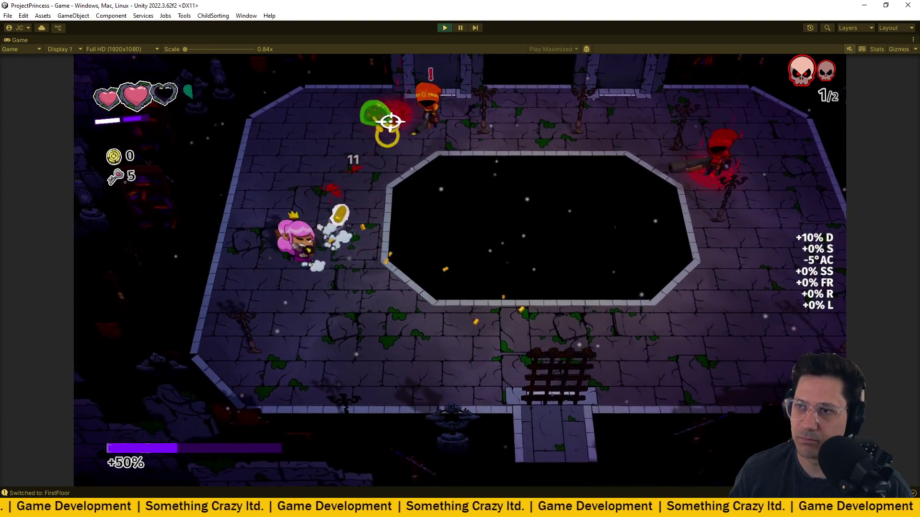
key("w")
key("a")
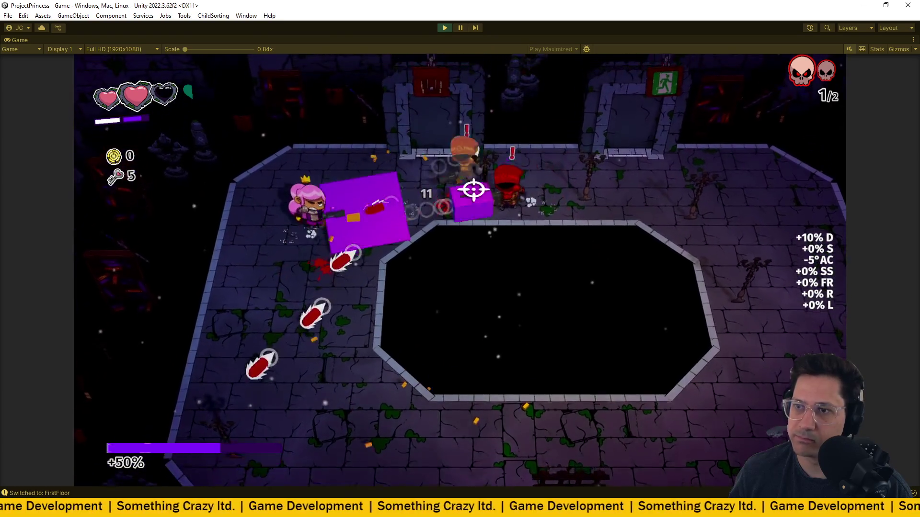
key("a")
key("s")
key("d")
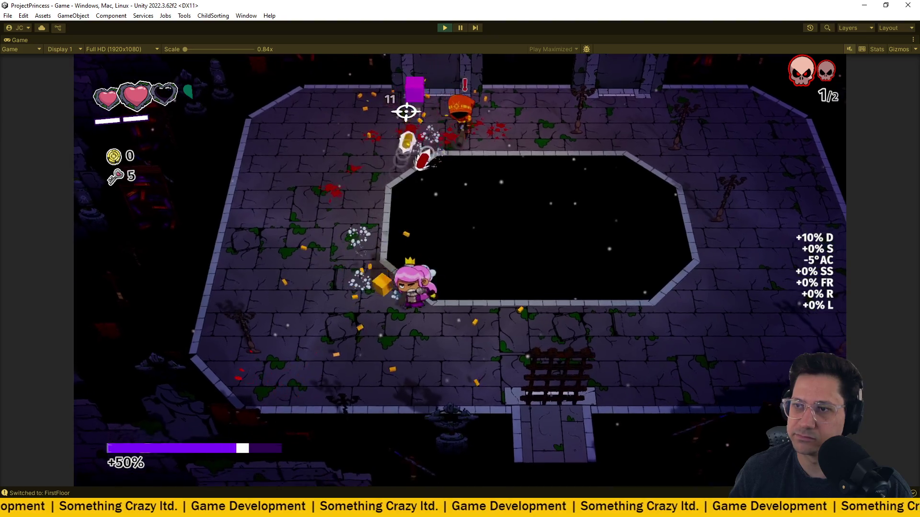
- Keep circling the pit, dodging shots and shooting until the room's enemies are cleared
key("w")
key("d")
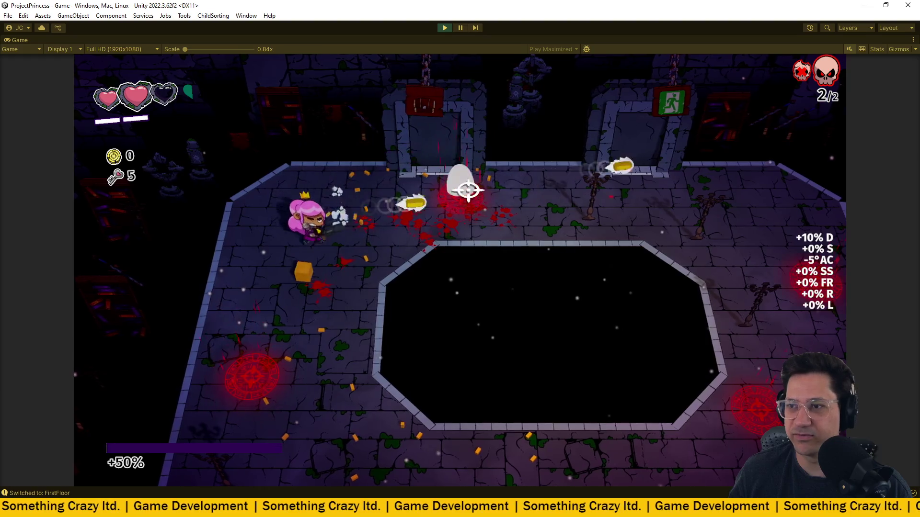
key("s")
key("d")
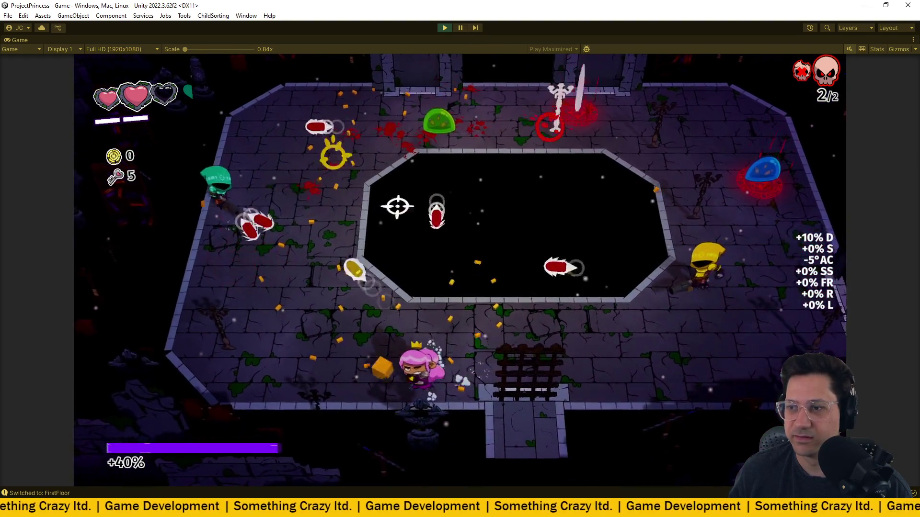
key("d")
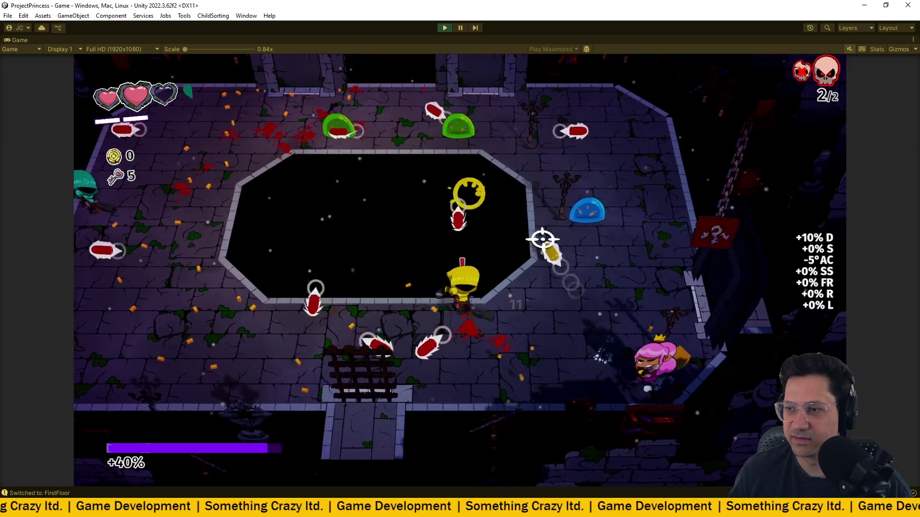
key("w")
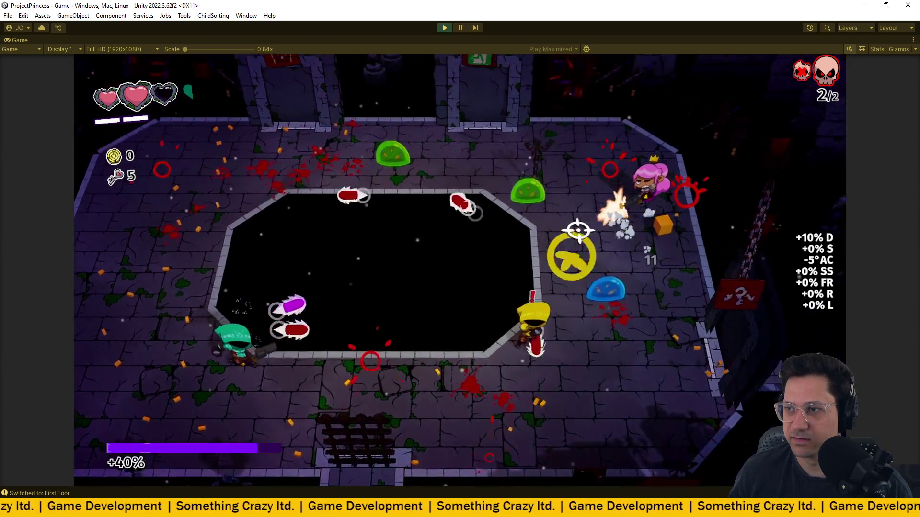
key("a")
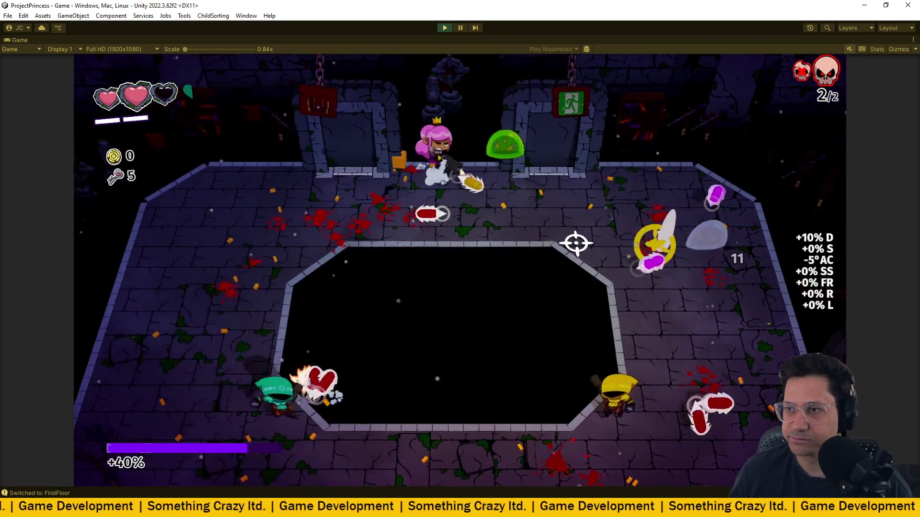
key("a")
key("s")
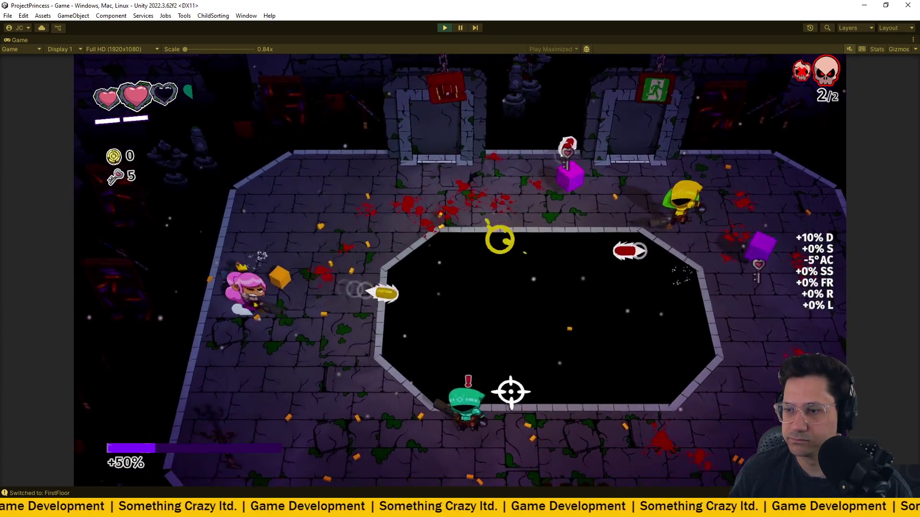
key("s")
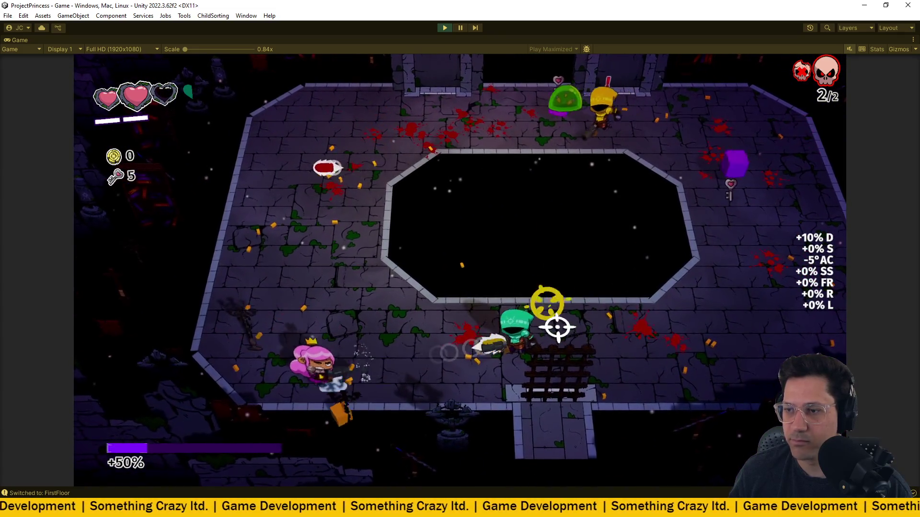
key("d")
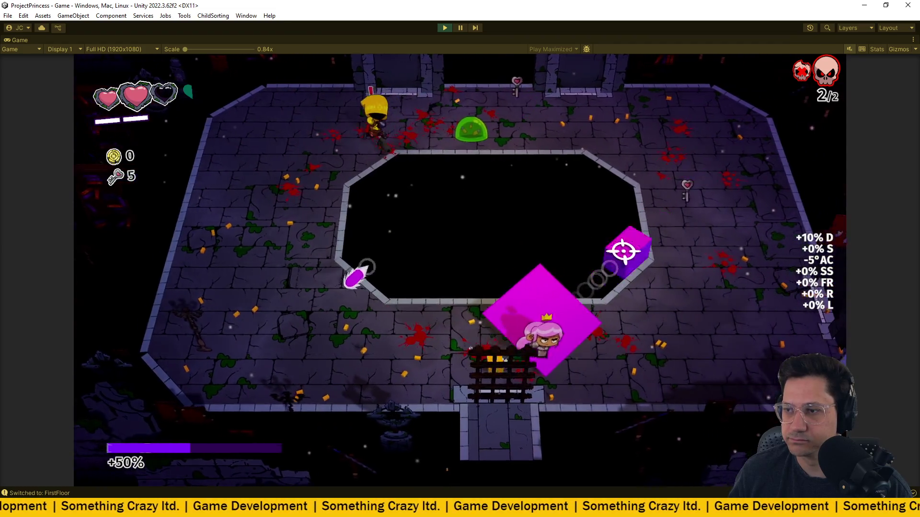
key("w")
key("w")
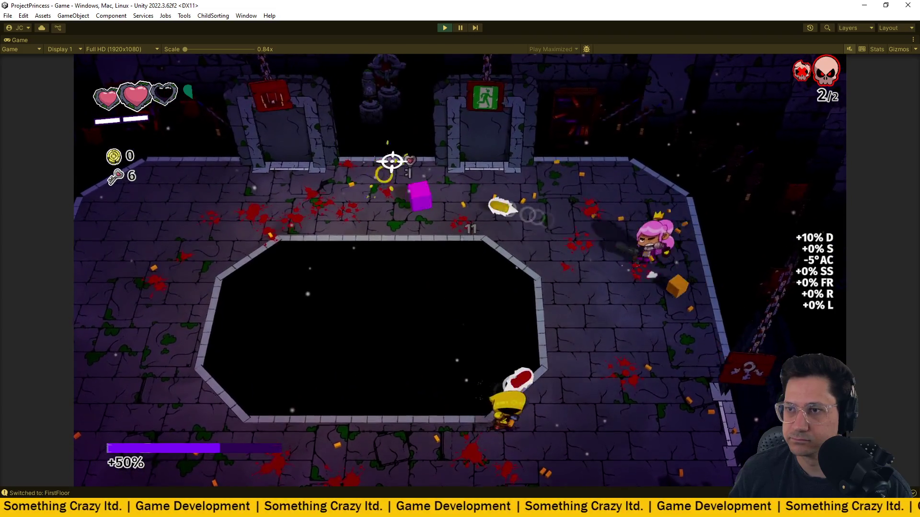
- Collect the key pickup and pick up the shield reward
key("a")
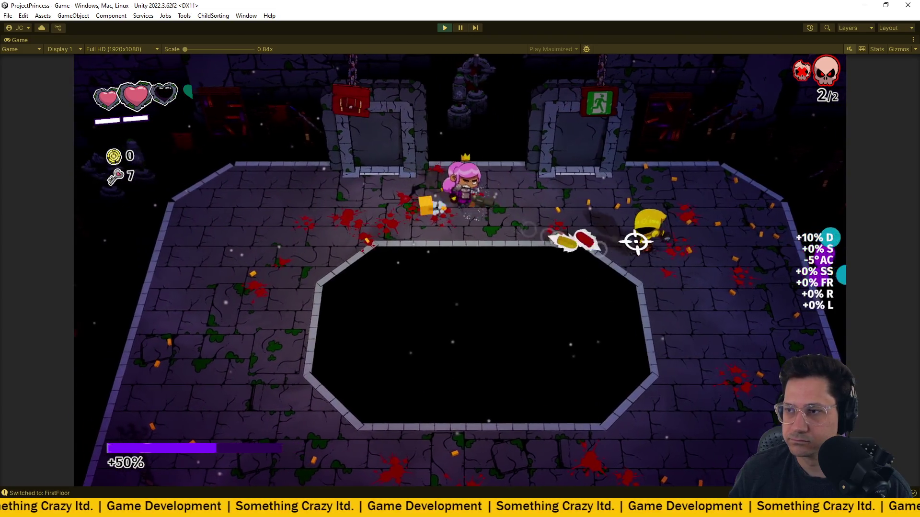
key("d")
key("s")
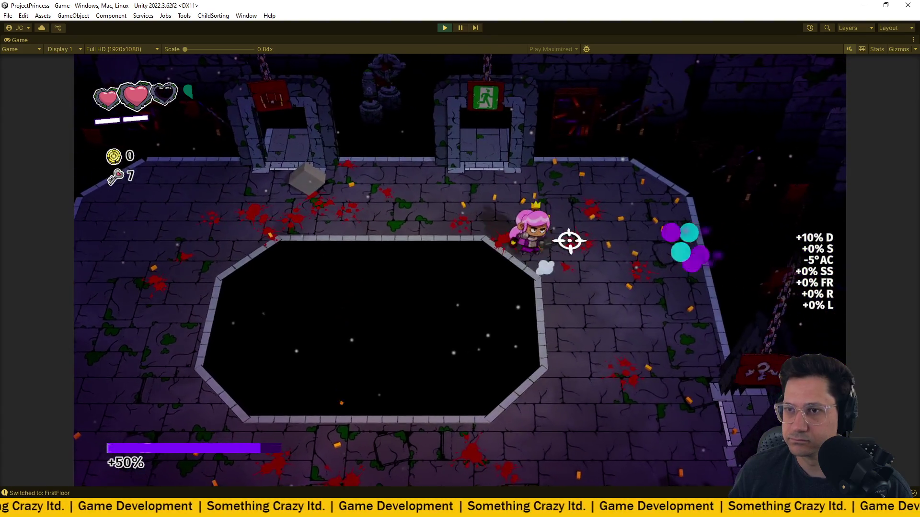
key("a")
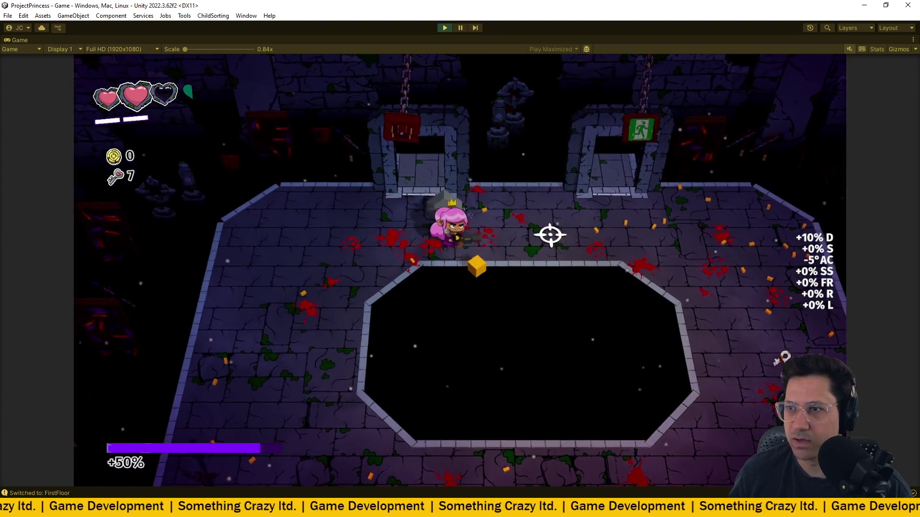
key("e")
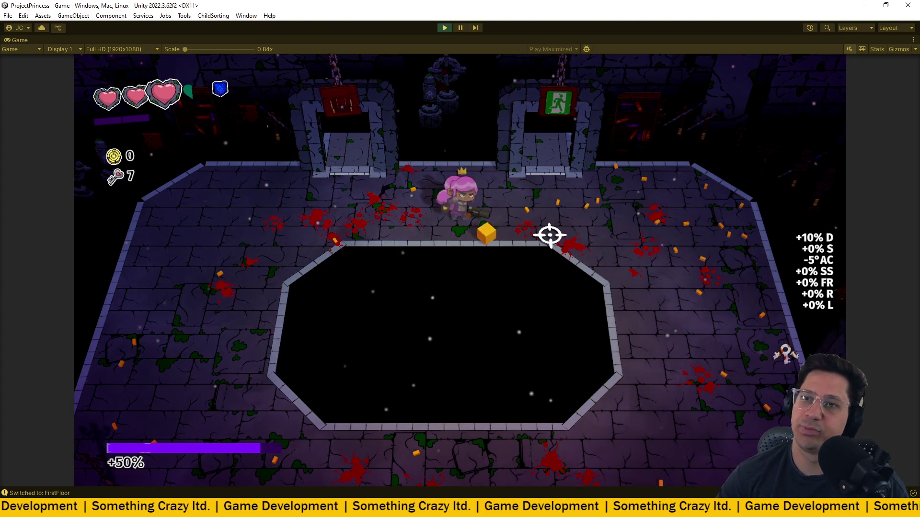
- Run across the floor and leave through the right door
key("d")
key("s")
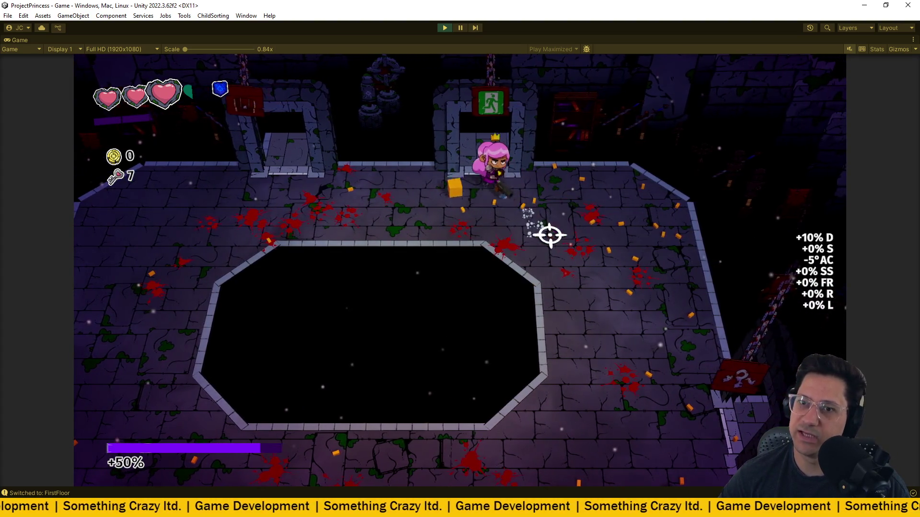
key("s")
key("d")
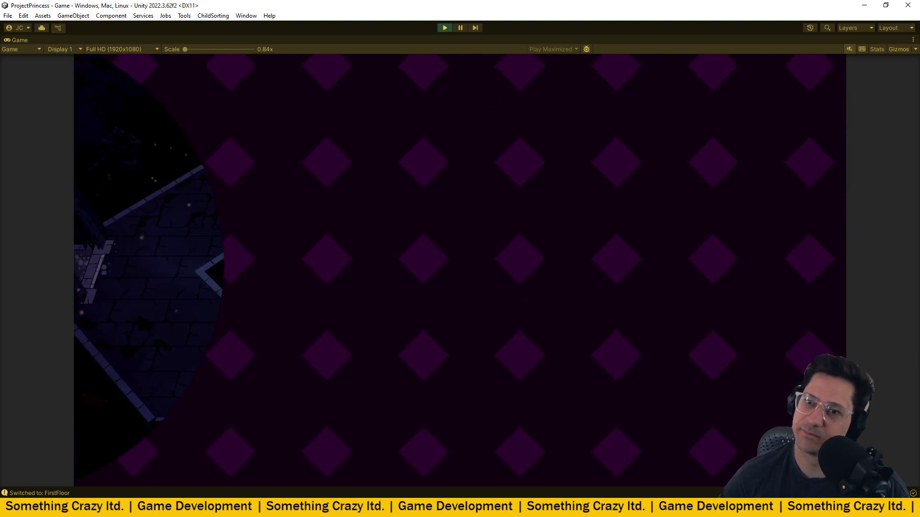
- Walk into the next room and step along the mystery pedestals to compare items
key("d")
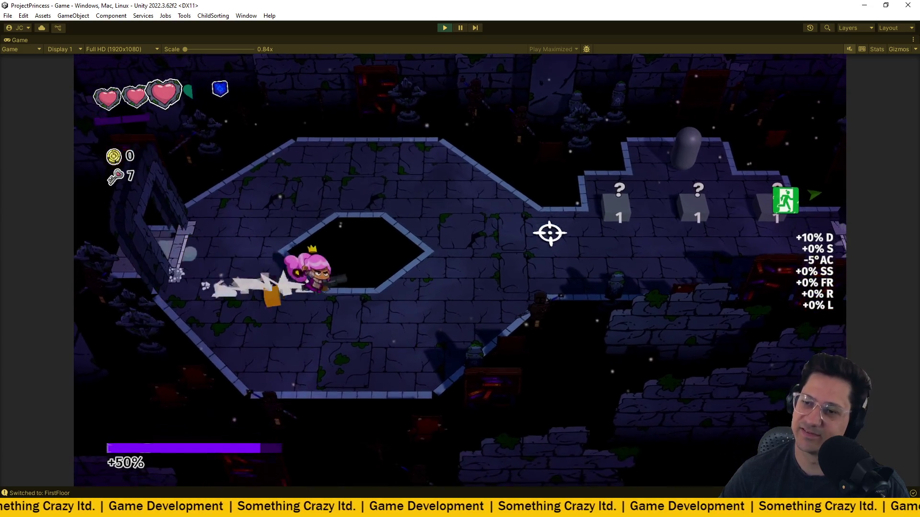
key("w")
key("d")
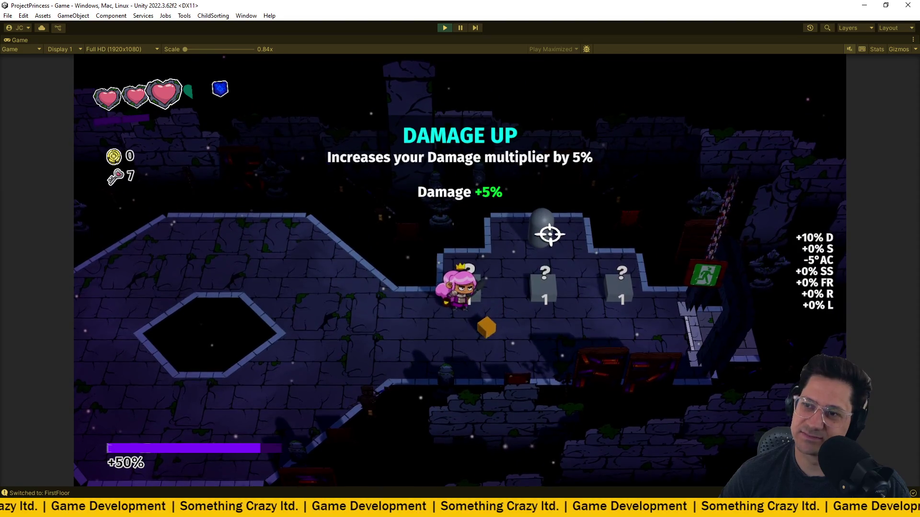
key("d")
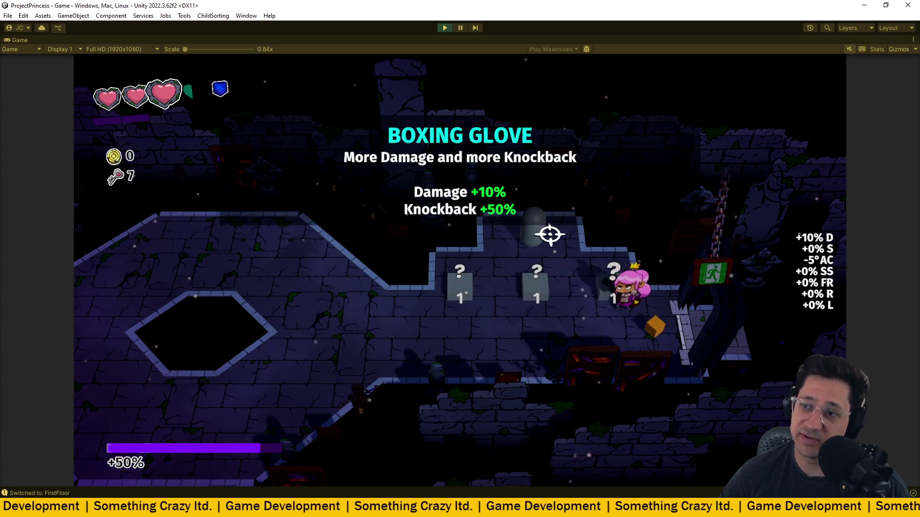
- Buy the third pedestal's item and the Damage Up item with keys
key("e")
key("a")
key("d")
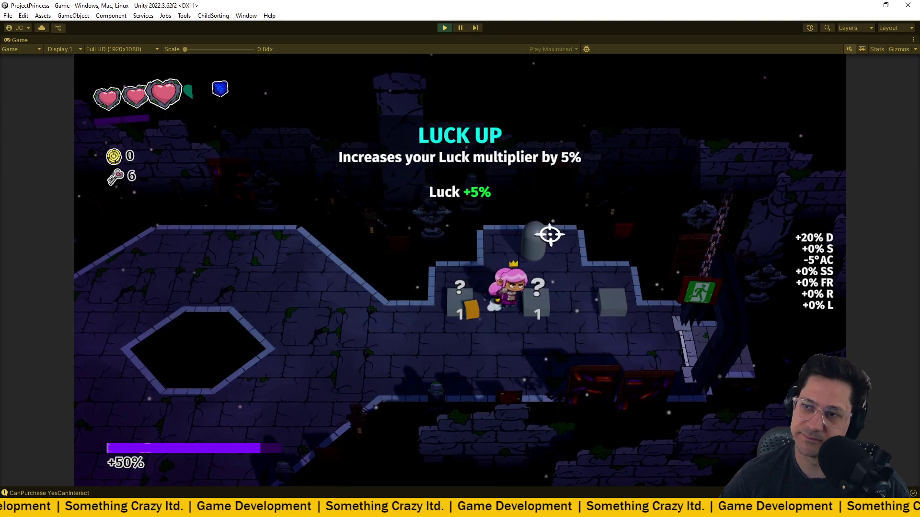
key("w")
key("e")
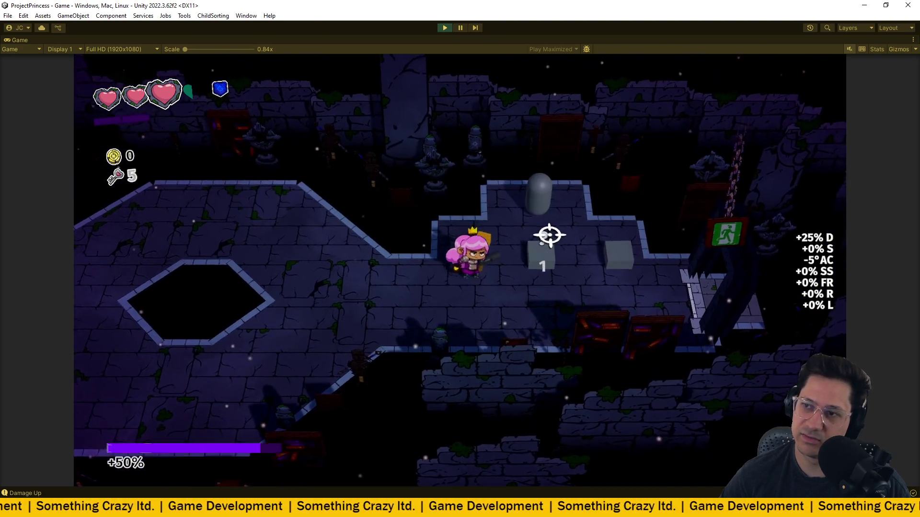
key("d")
key("d")
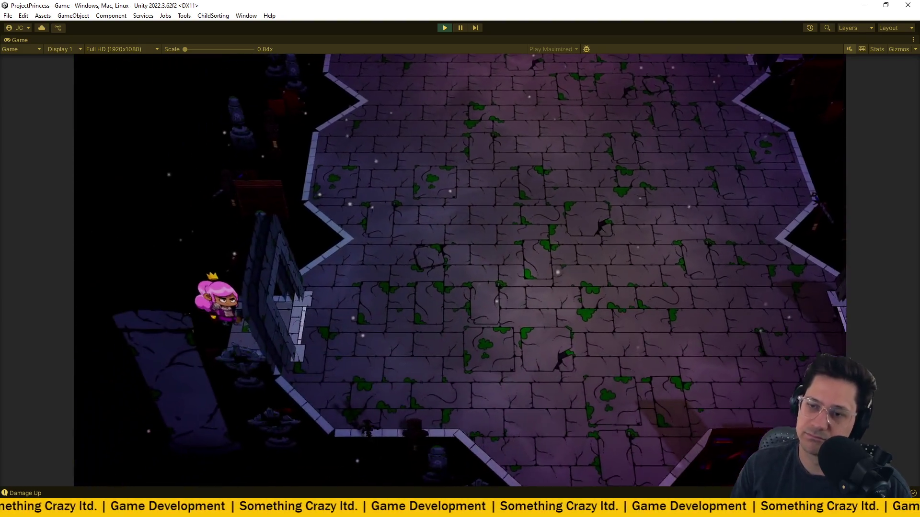
- Enter the arena and defeat wave 1/2, dodging while shooting the red enemies
key("d")
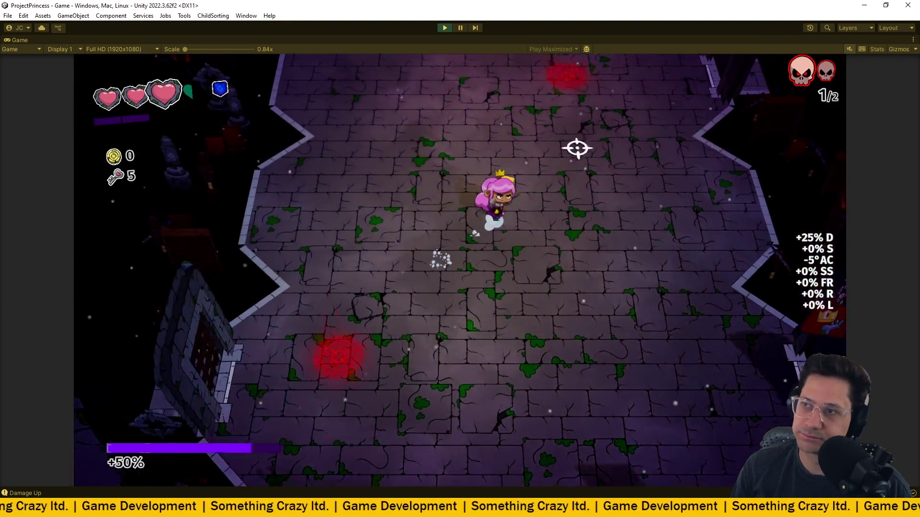
key("w")
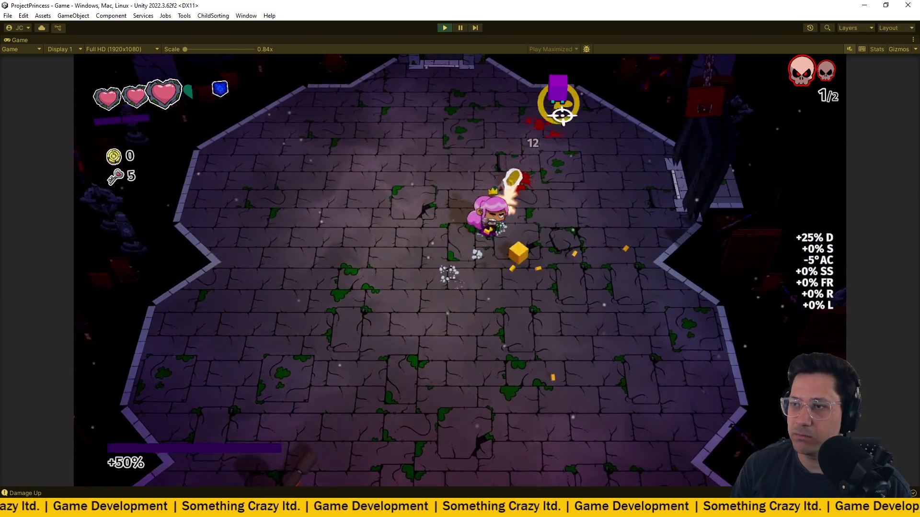
key("w")
key("s")
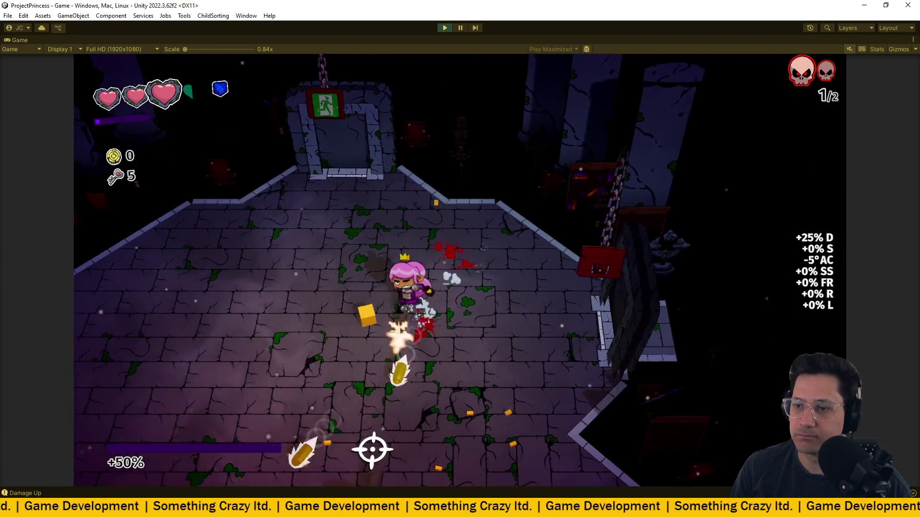
key("d")
key("s")
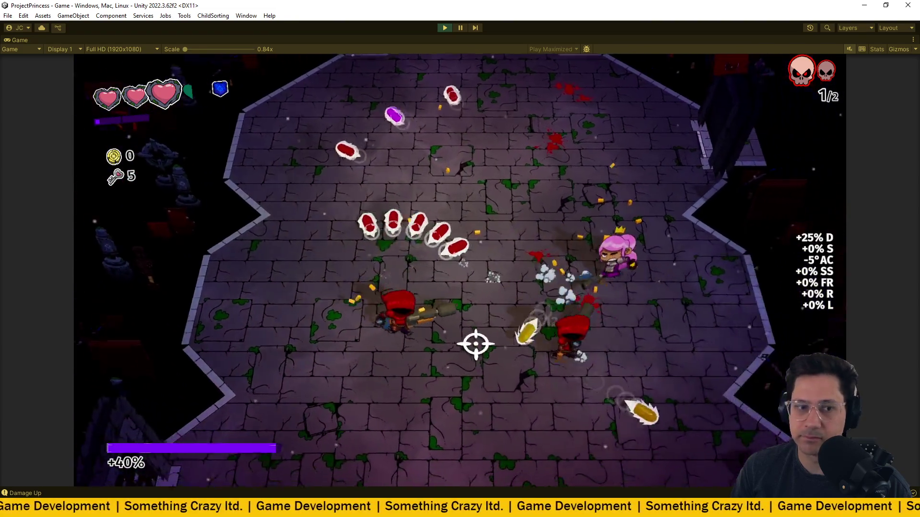
key("a")
key("w")
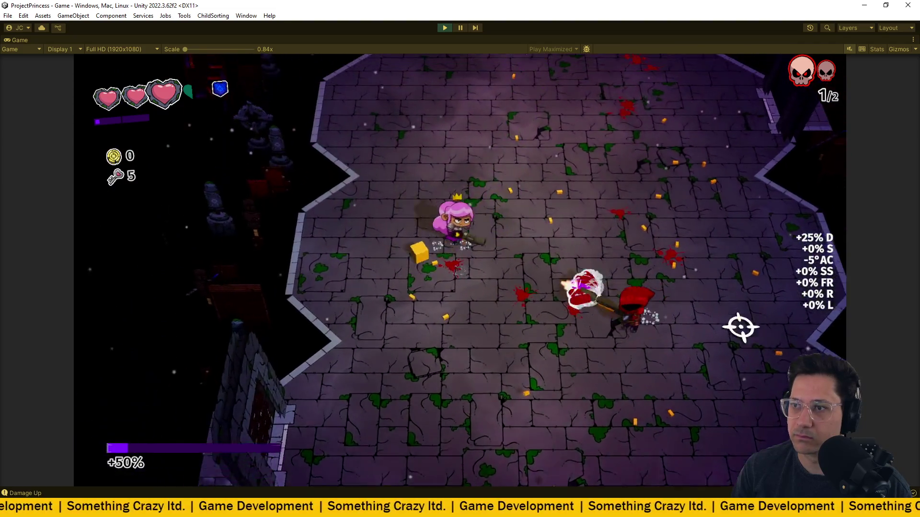
key("s")
key("d")
- Clear wave 2/2, then step onto the spawned SHOP_ITEM_UPGRADEREWARD pickup
key("a")
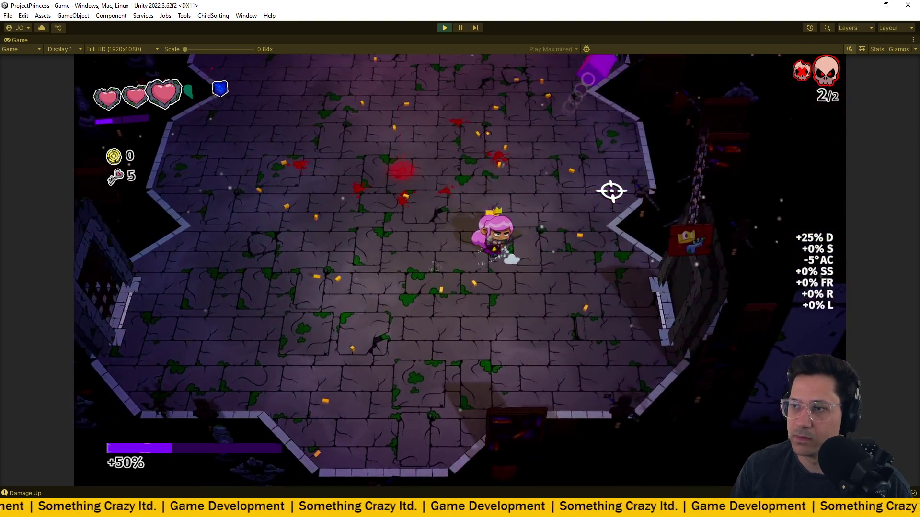
key("d")
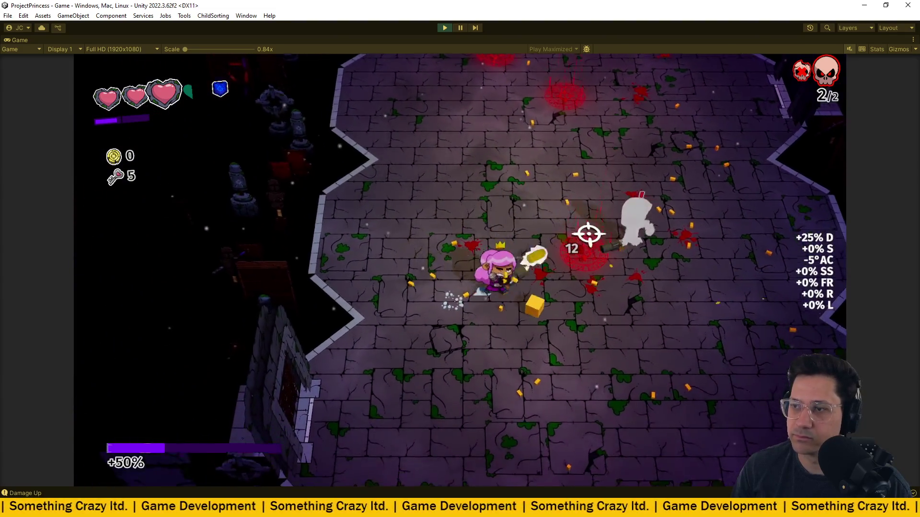
key("a")
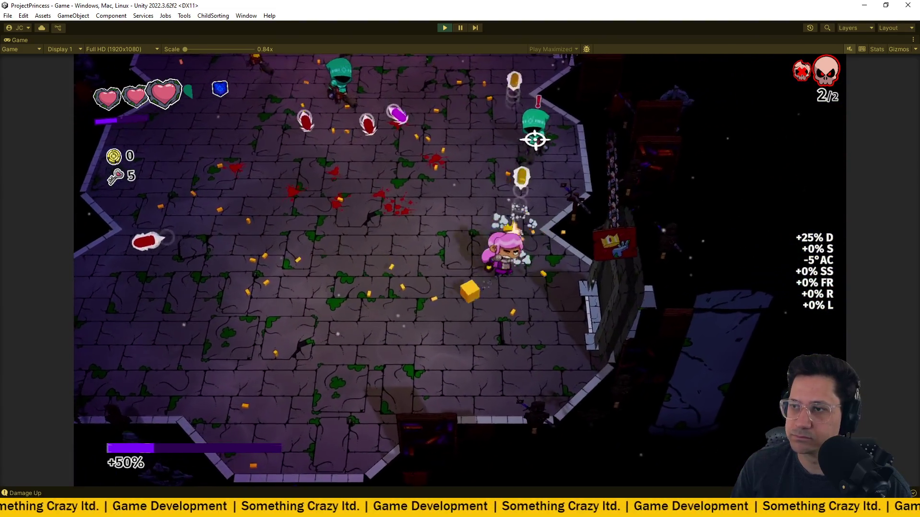
key("d")
key("a")
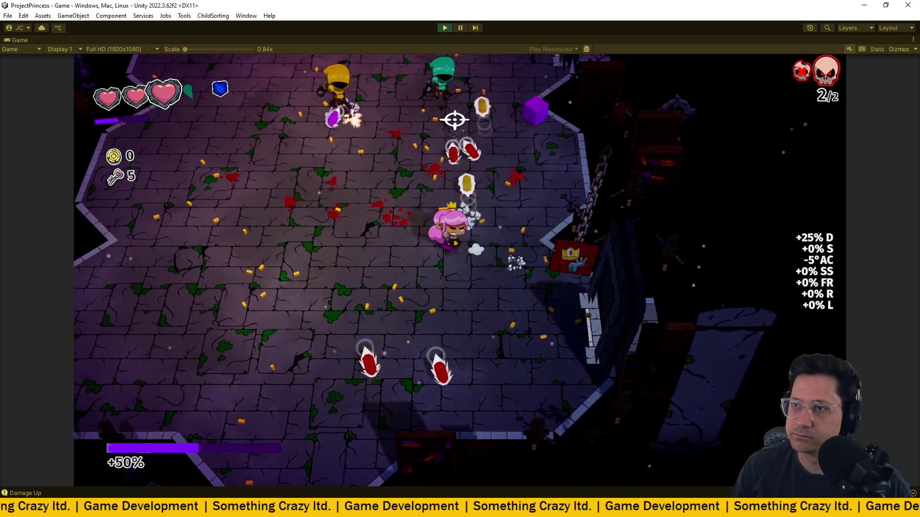
key("w")
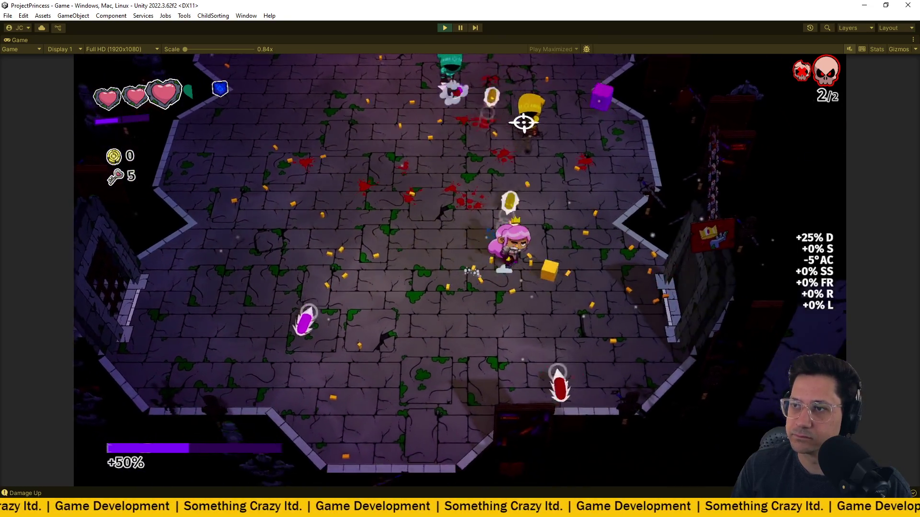
key("w")
key("d")
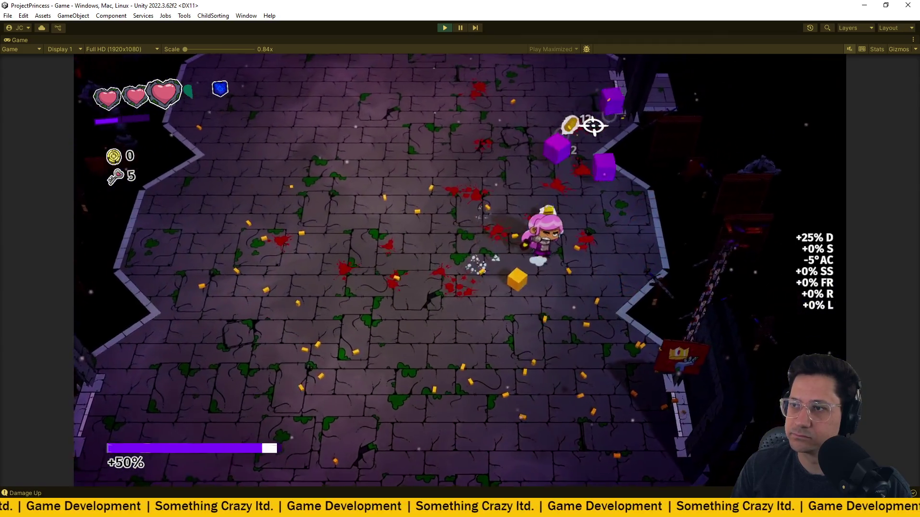
key("s")
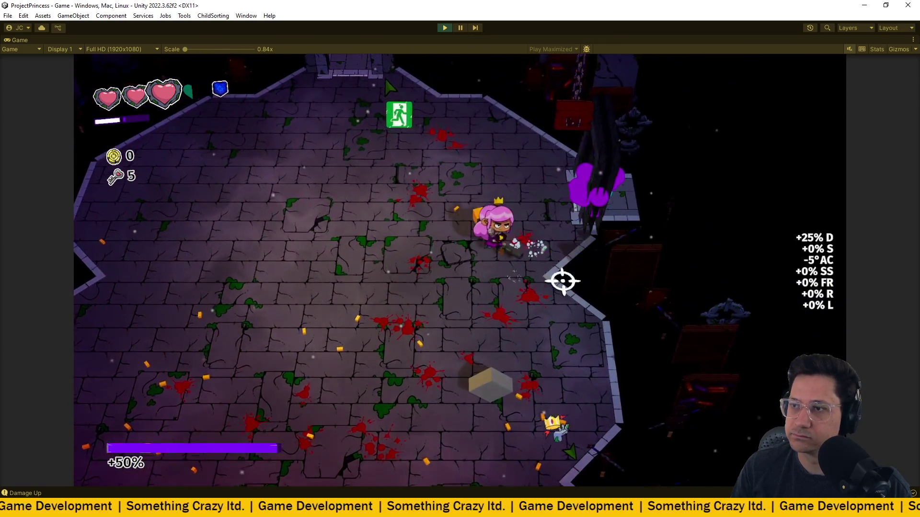
key("a")
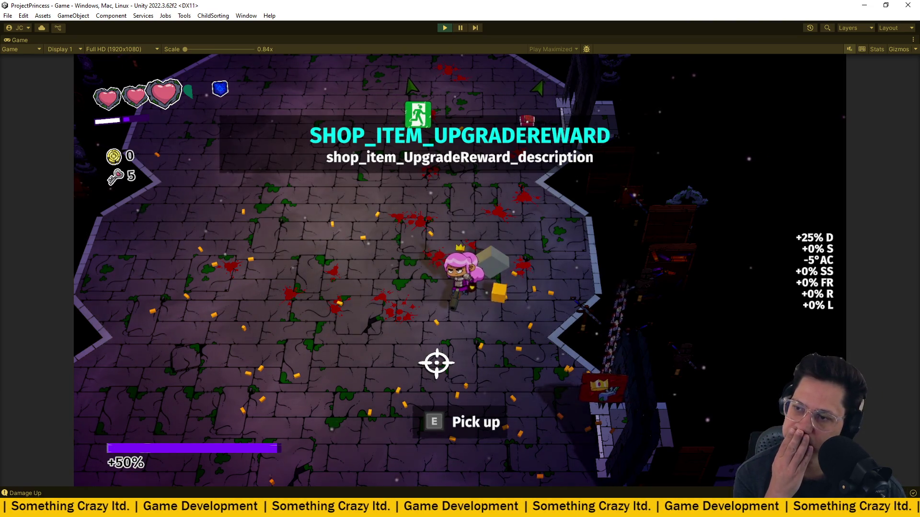
- Pick up the upgrade reward and choose Armour Printer from the three options
key("e")
key("a")
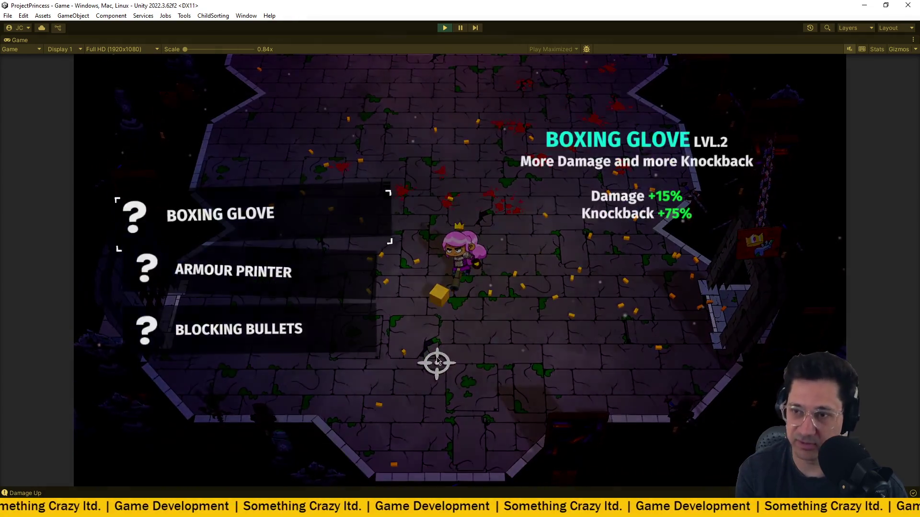
key("s")
key("e")
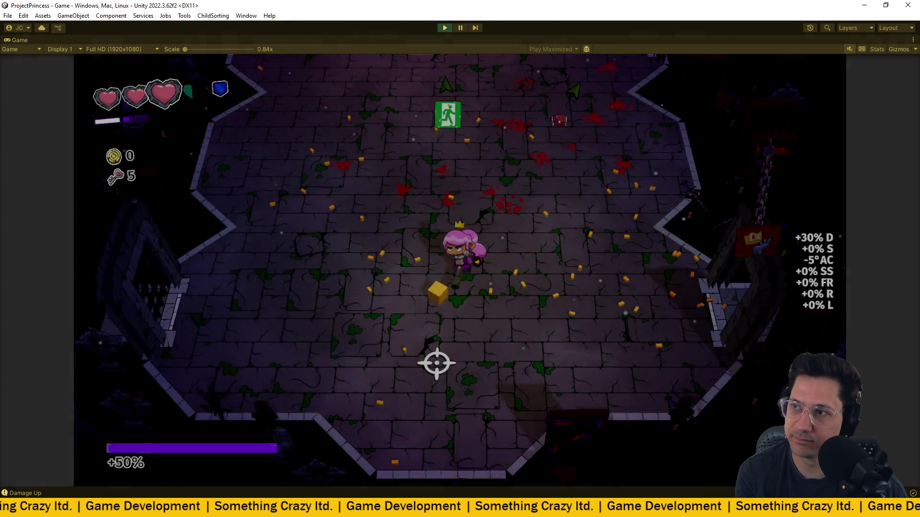
key("w")
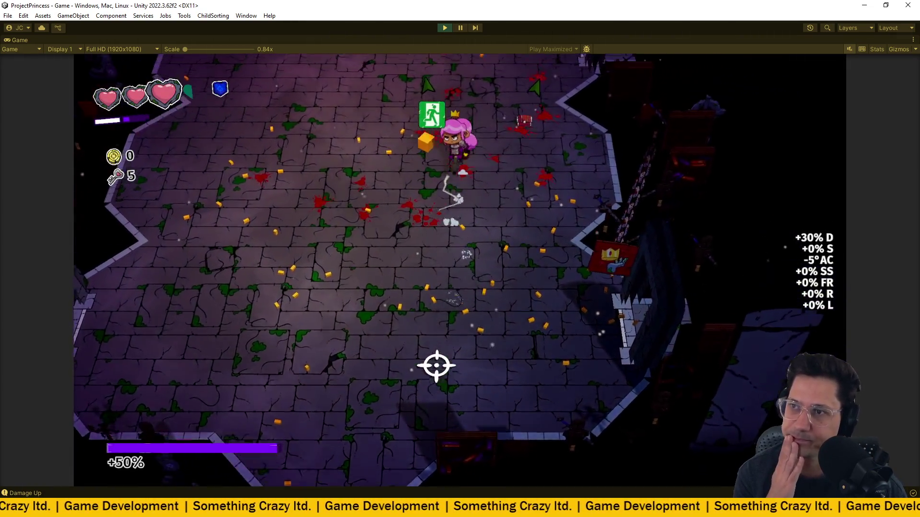
- Walk right into the pedestal room and pick up the Stethoscope (+10% shot speed)
key("s")
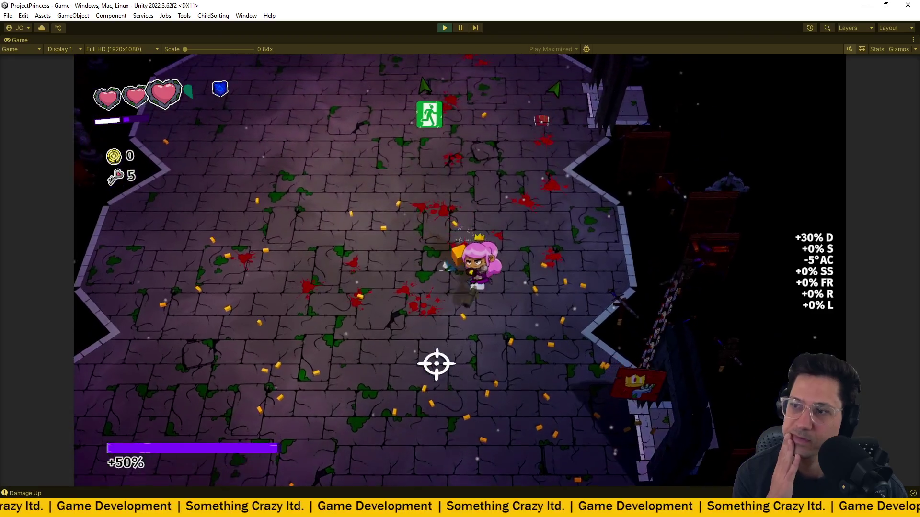
key("d")
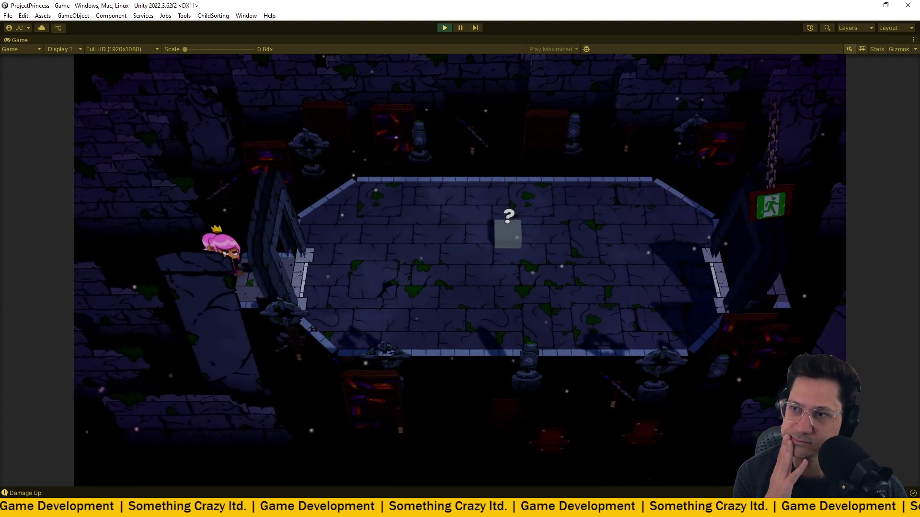
key("d")
key("d")
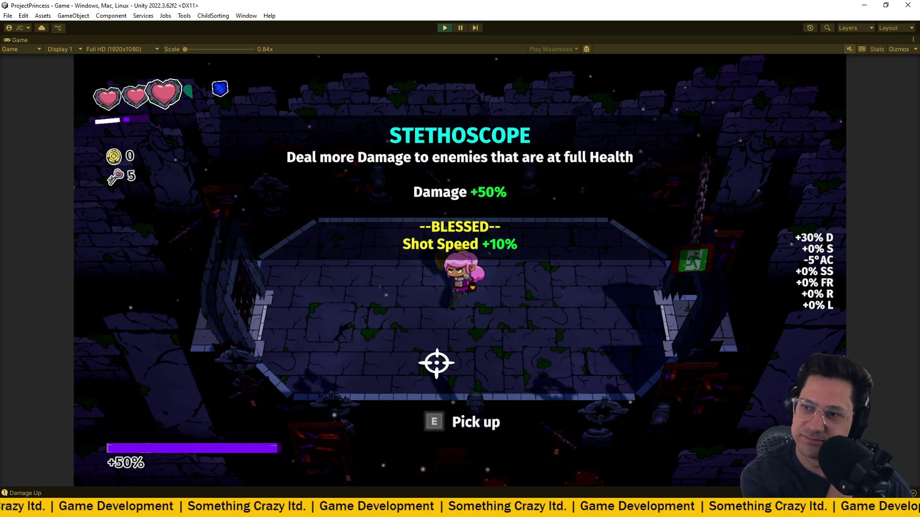
key("e")
key("d")
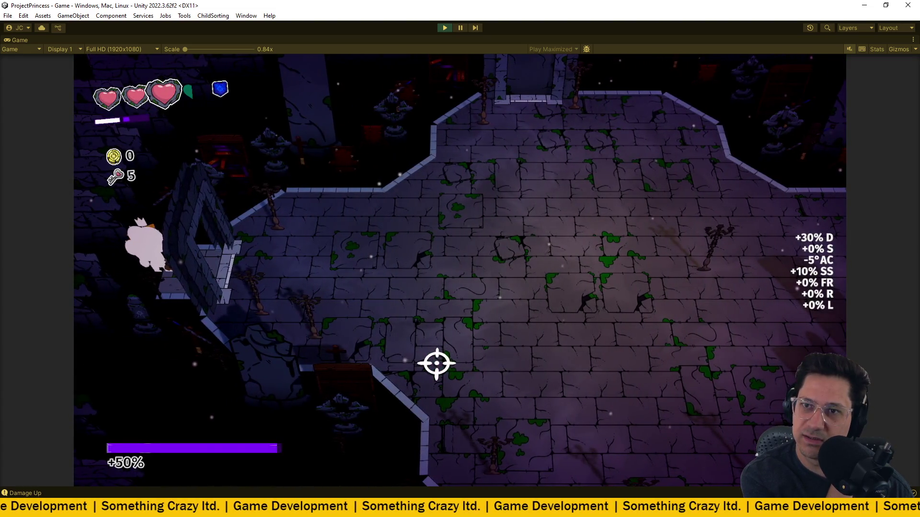
- Move into the room centre and dodge around while shooting the attacking enemies
key("d")
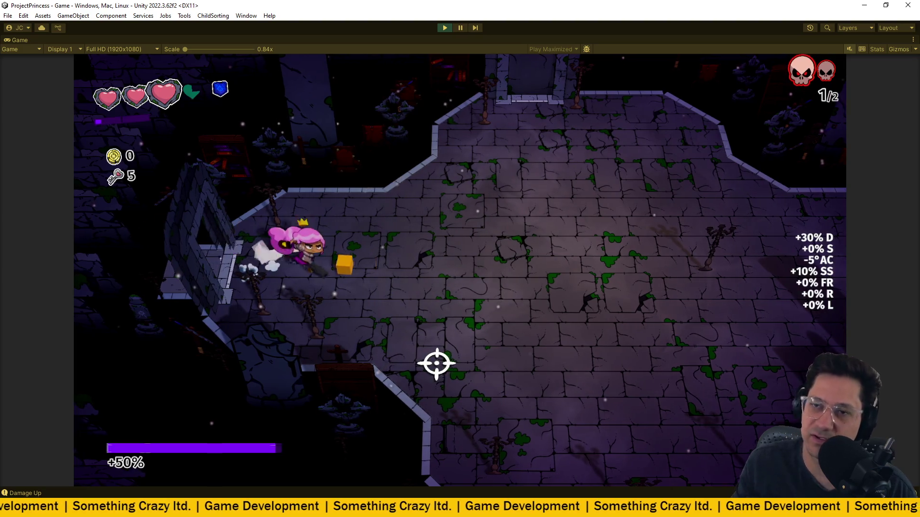
left_click(323, 174)
key("a")
left_click(323, 174)
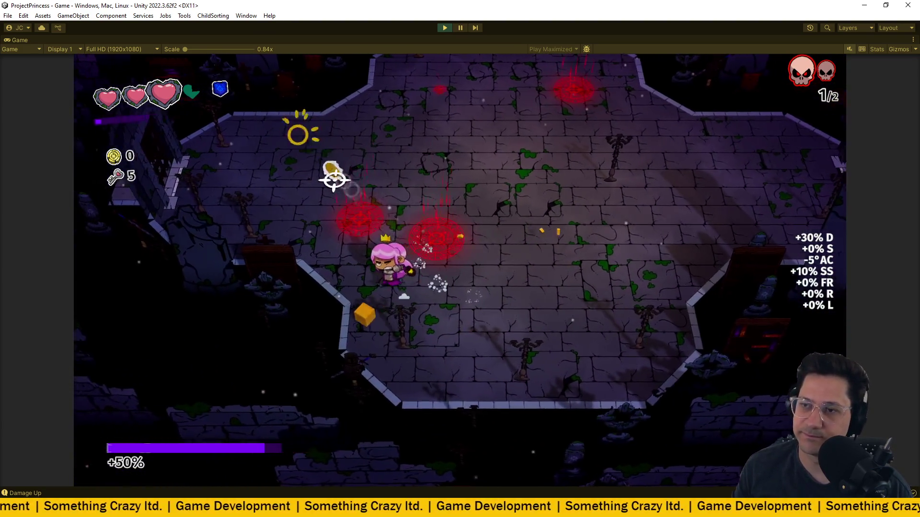
key("d")
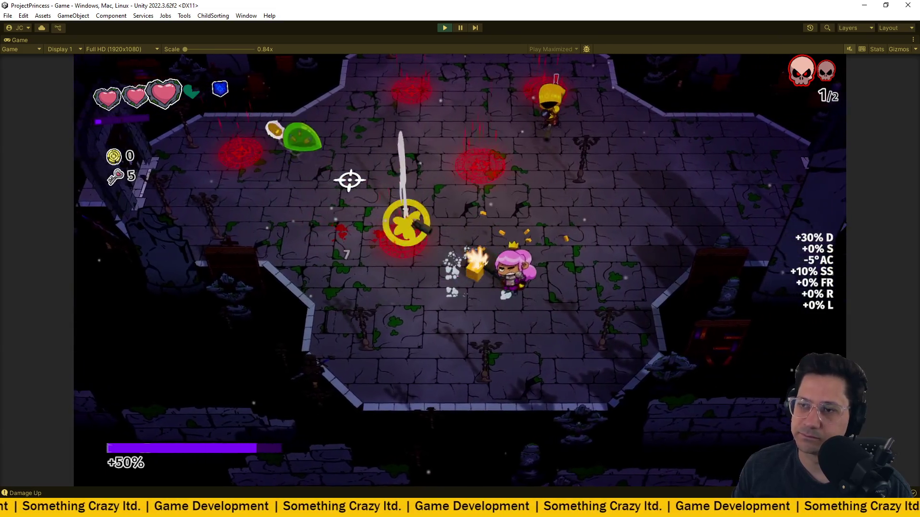
key("s")
key("a")
left_click(354, 182)
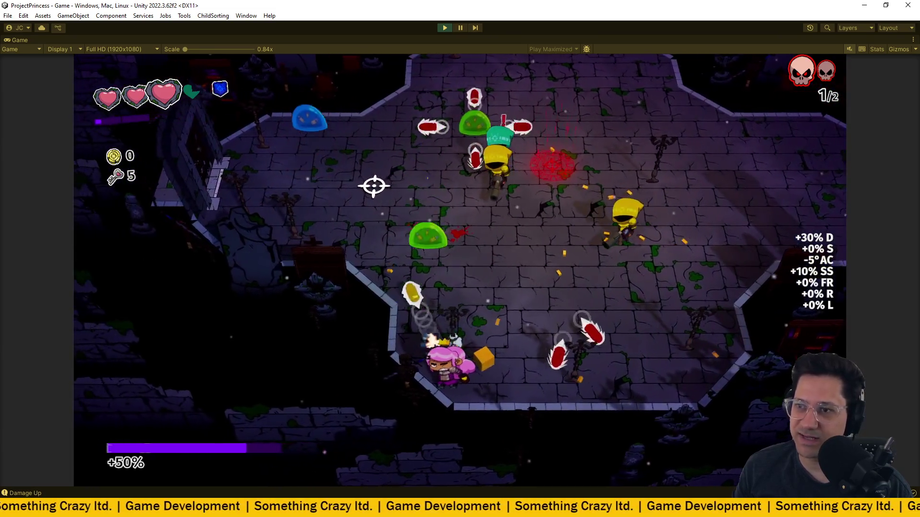
key("d")
left_click(374, 185)
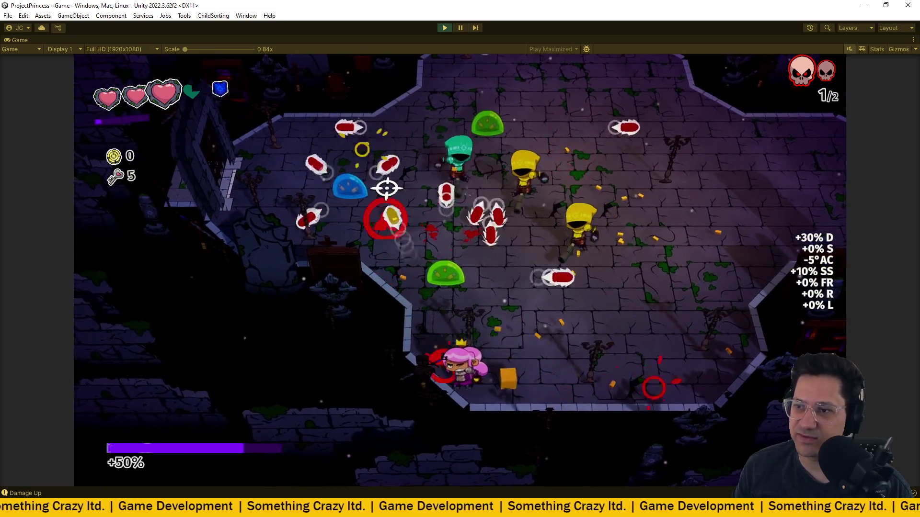
key("w")
key("w")
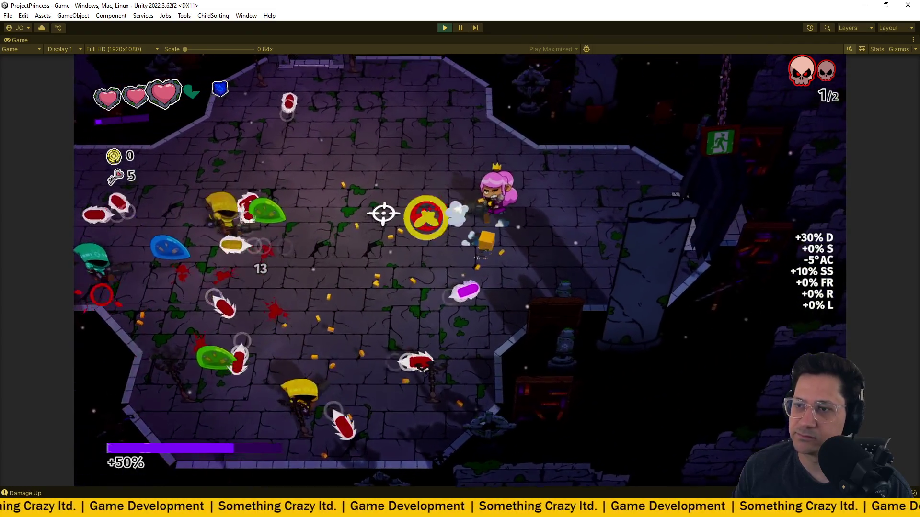
- Shoot down the remaining enemies and the new wave, then head down-left to the next arena
left_click(347, 287)
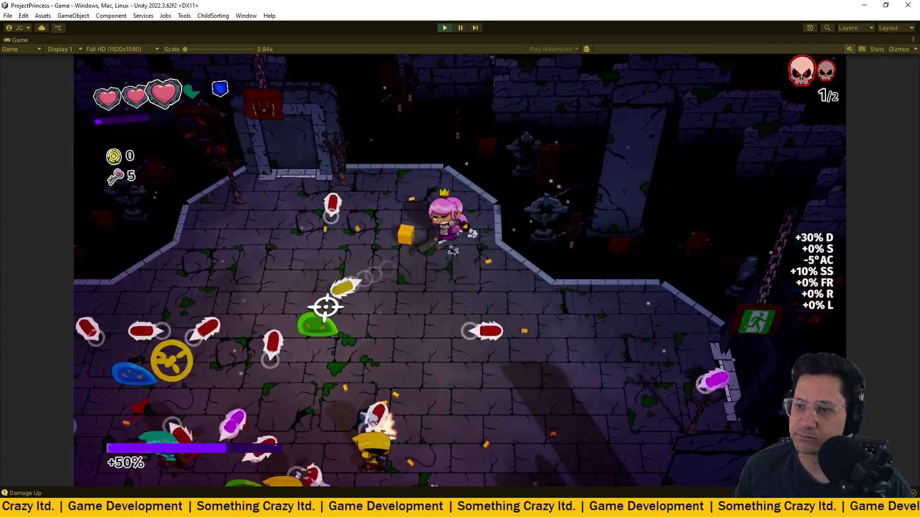
key("a")
left_click(325, 307)
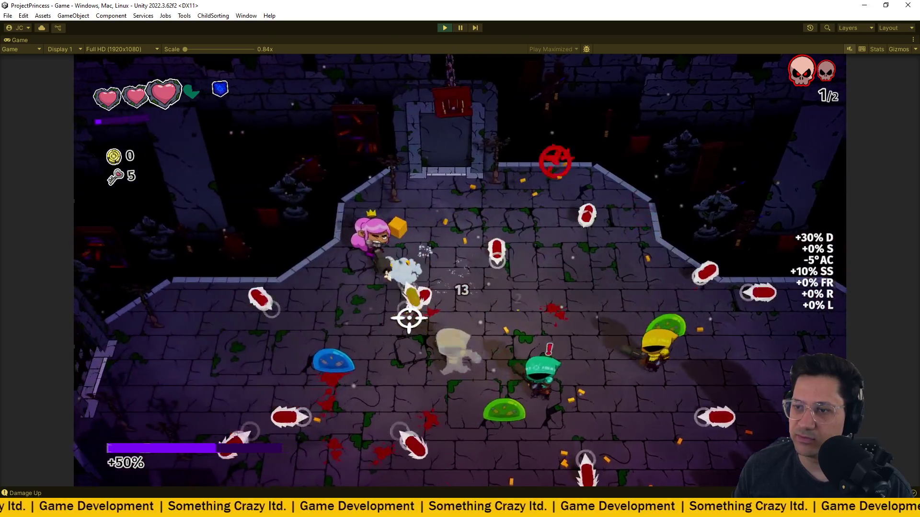
key("a")
left_click(408, 318)
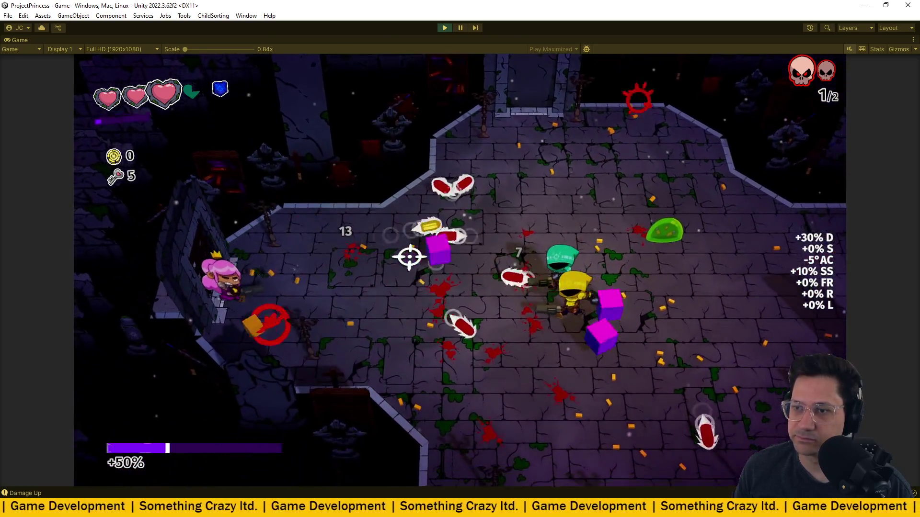
key("d")
left_click(409, 257)
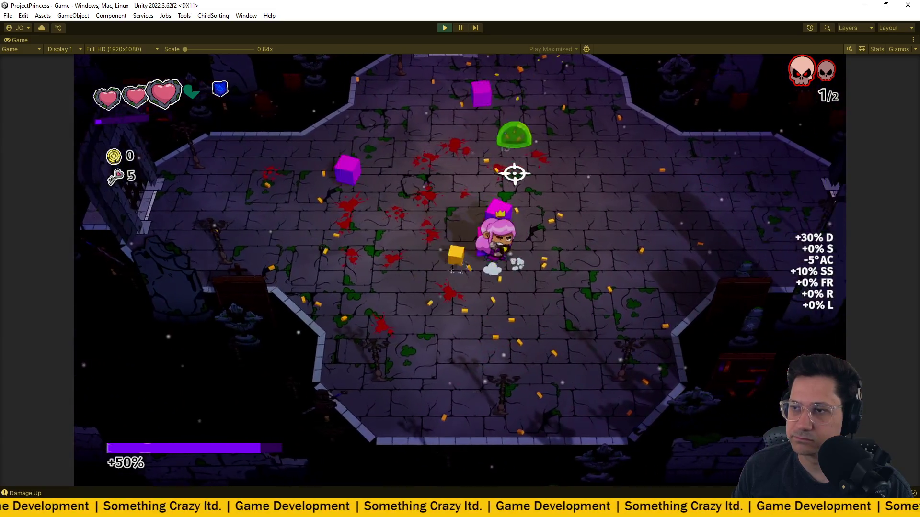
left_click(514, 174)
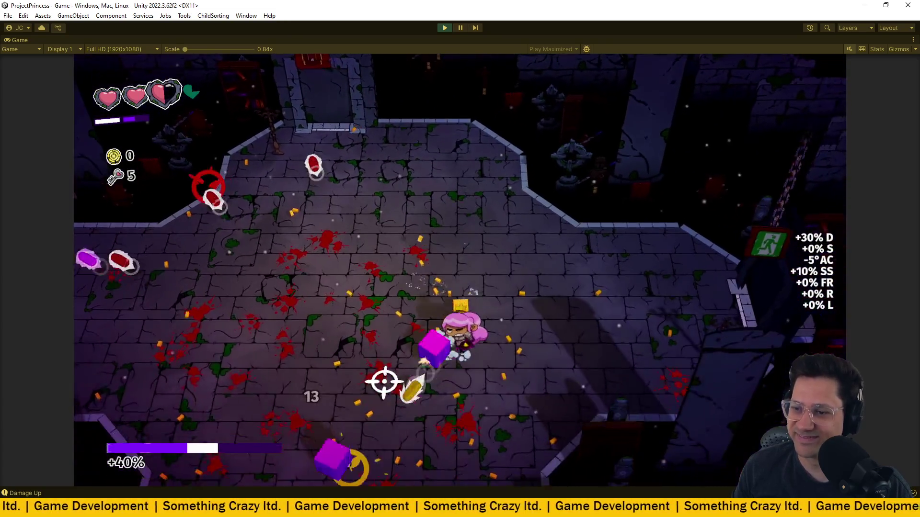
key("s")
key("a")
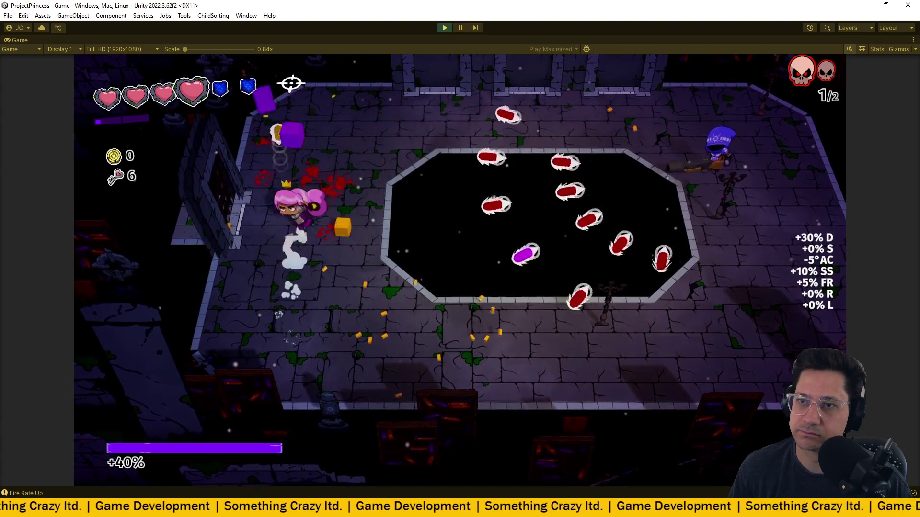
- Run around the pit dodging projectiles until the second wave dies and SHOP_ITEM_DOUBLE_HEAL_REWARD spawns
key("w")
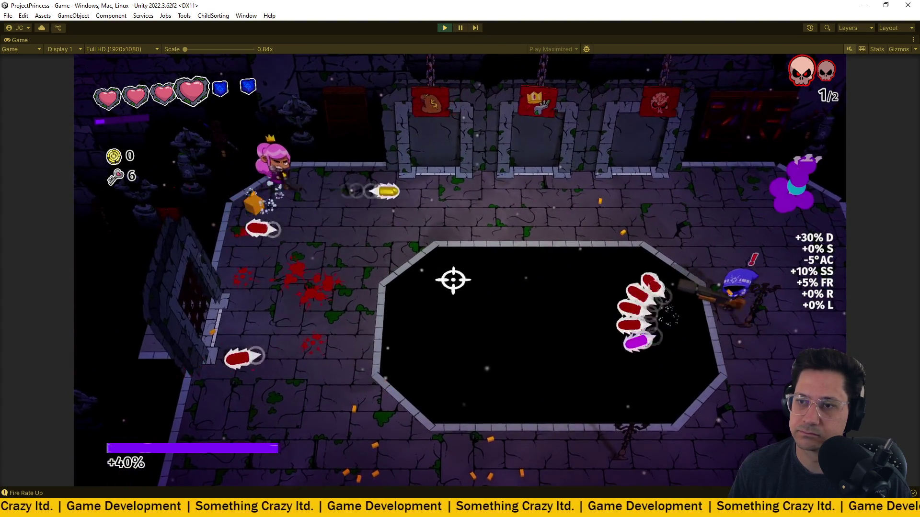
key("s")
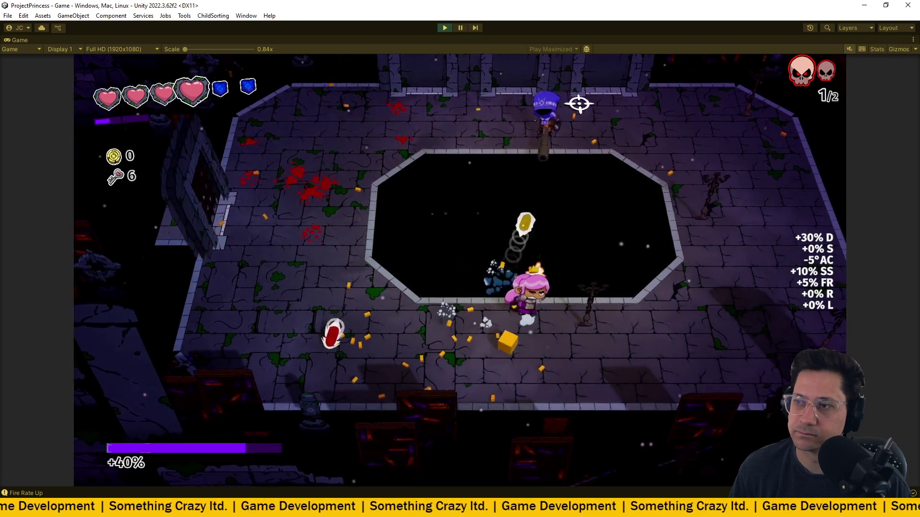
key("a")
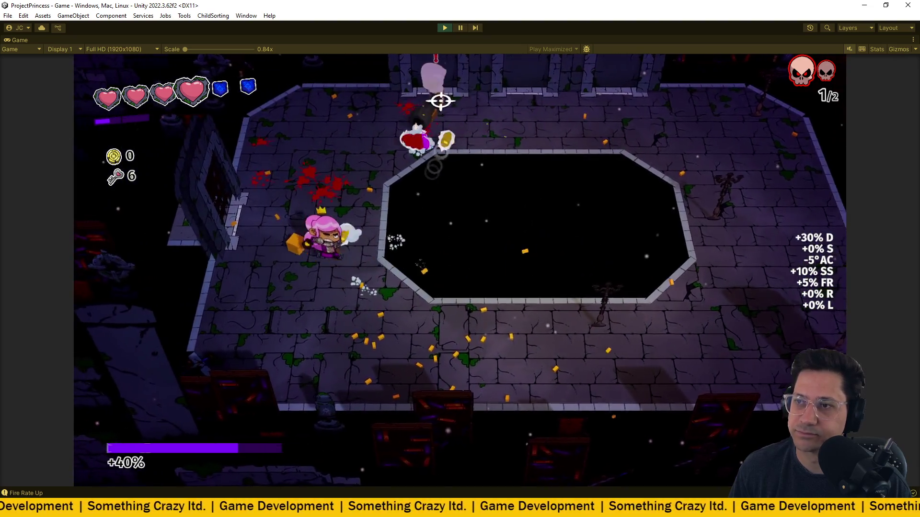
key("d")
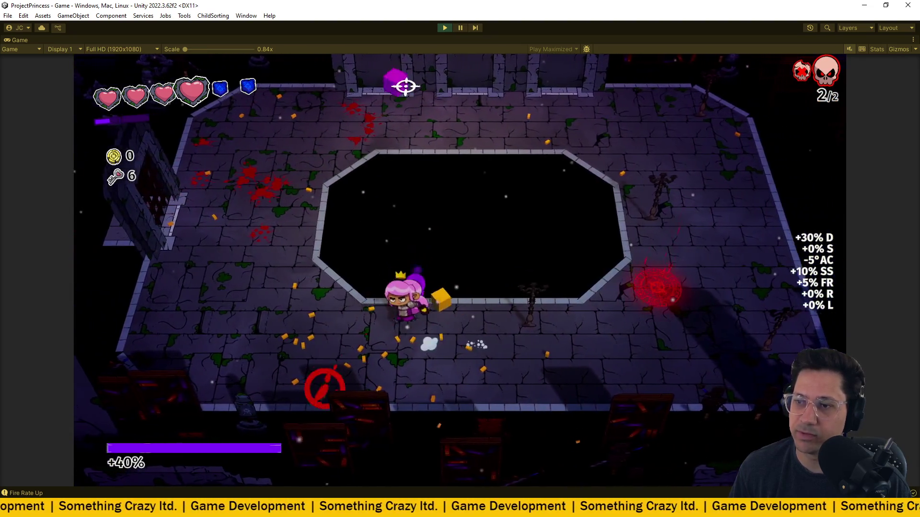
key("w")
key("a")
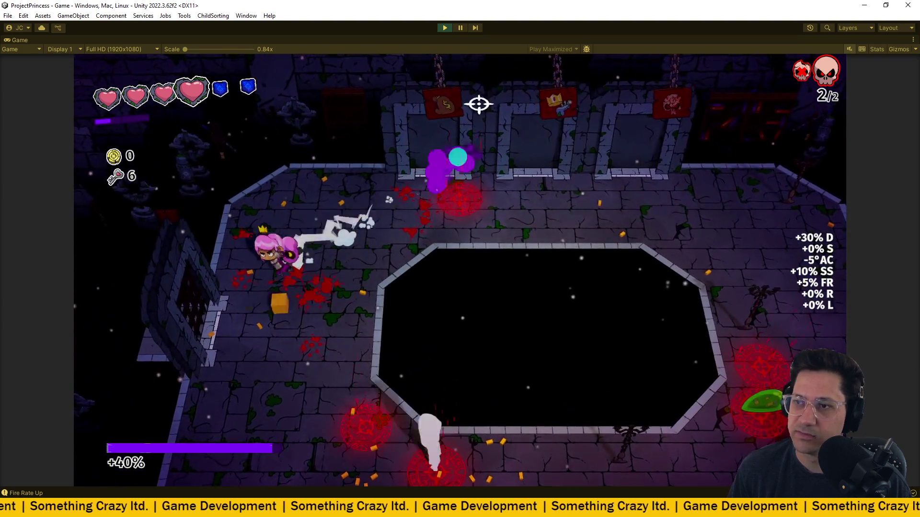
key("s")
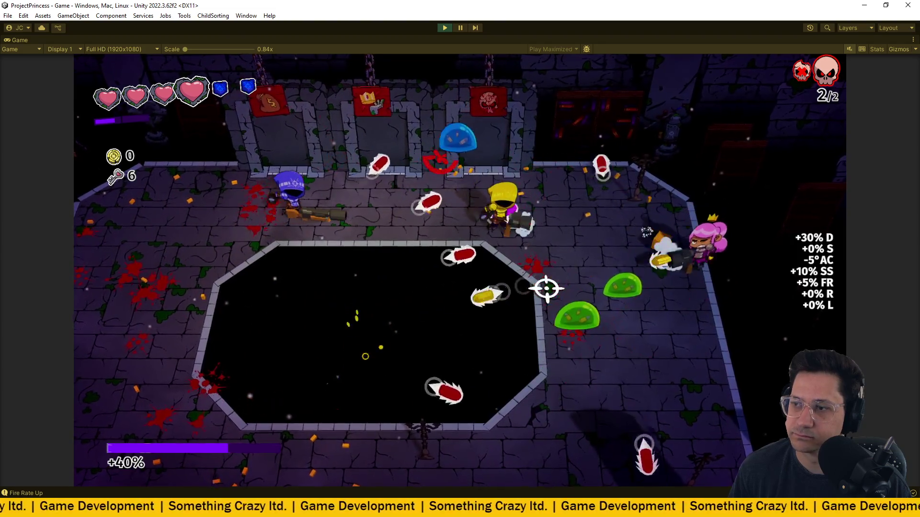
key("s")
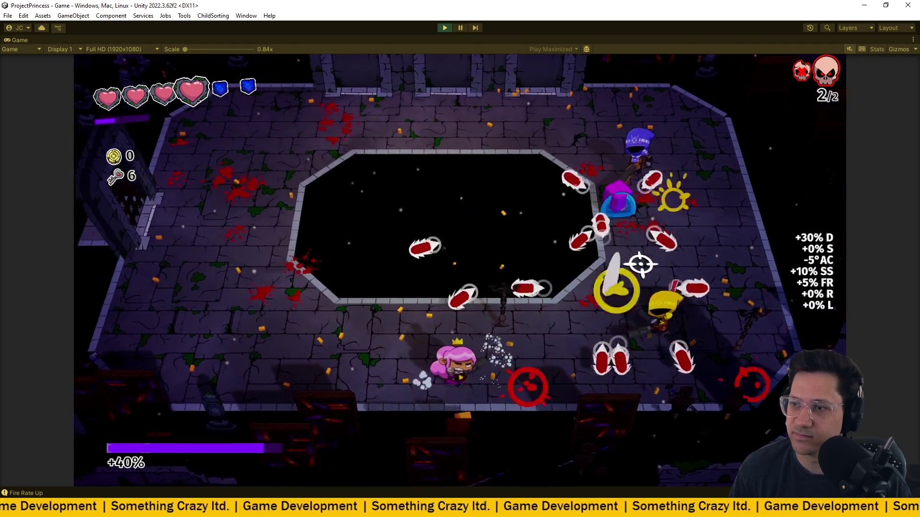
- Finish dodging around the pit and walk up to the spawned reward pickup
key("w")
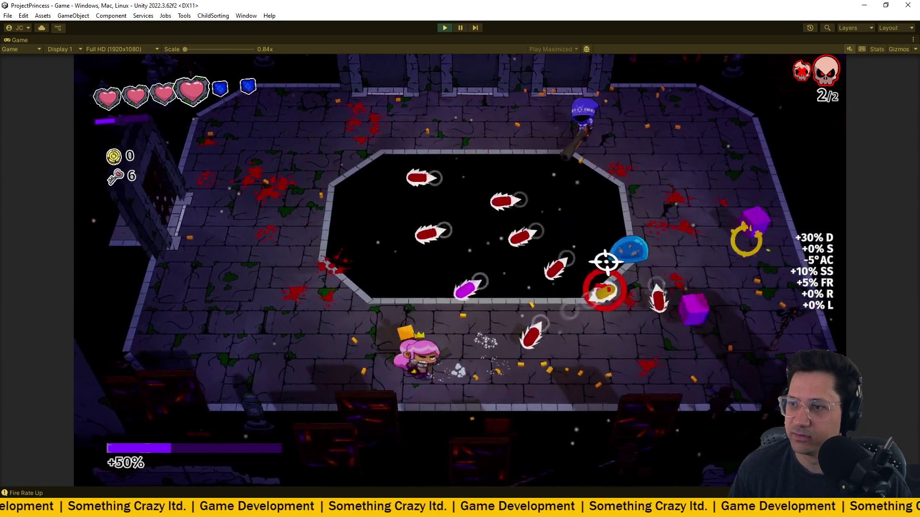
key("d")
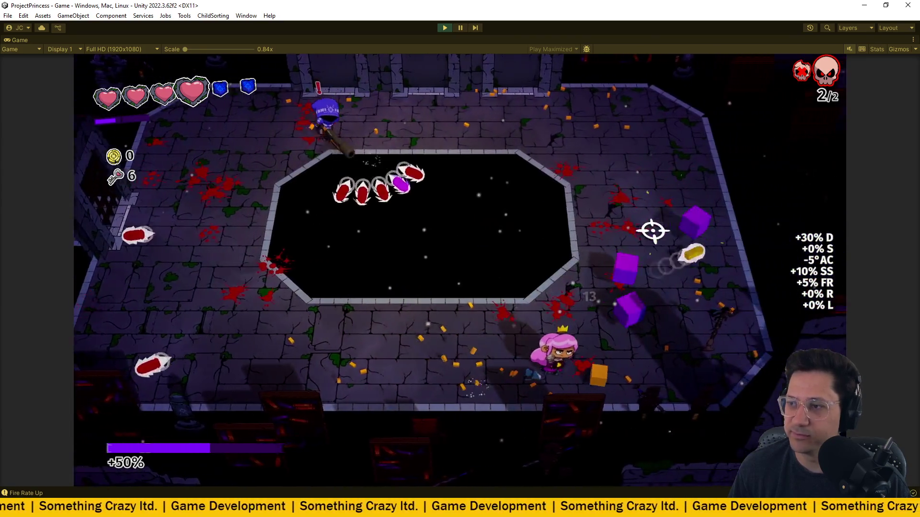
key("w")
key("d")
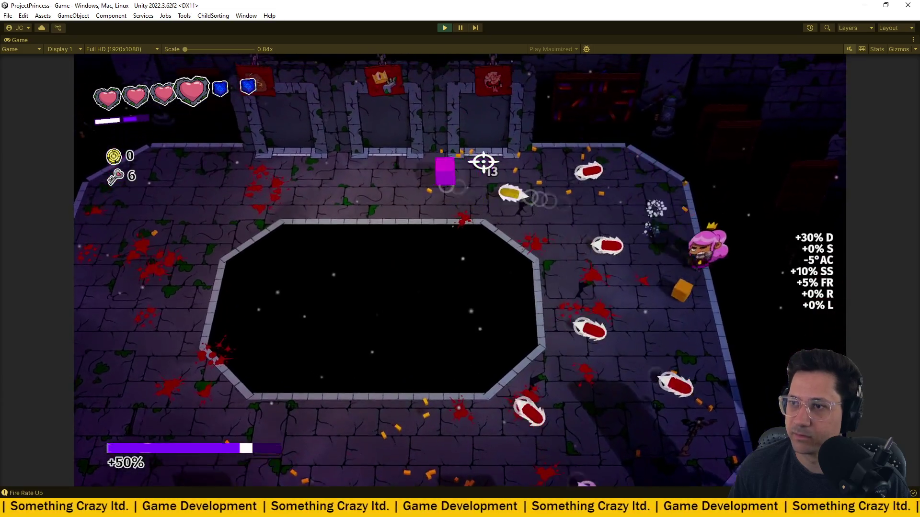
key("a")
key("w")
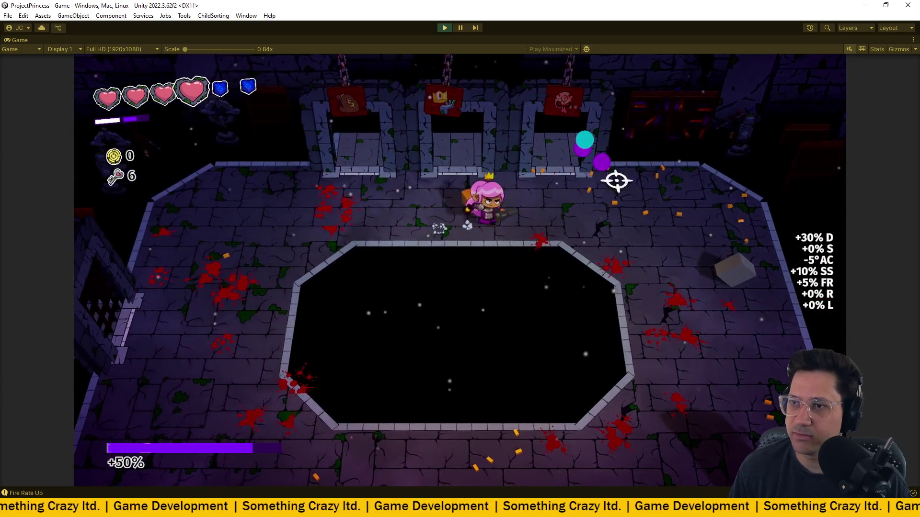
key("d")
key("s")
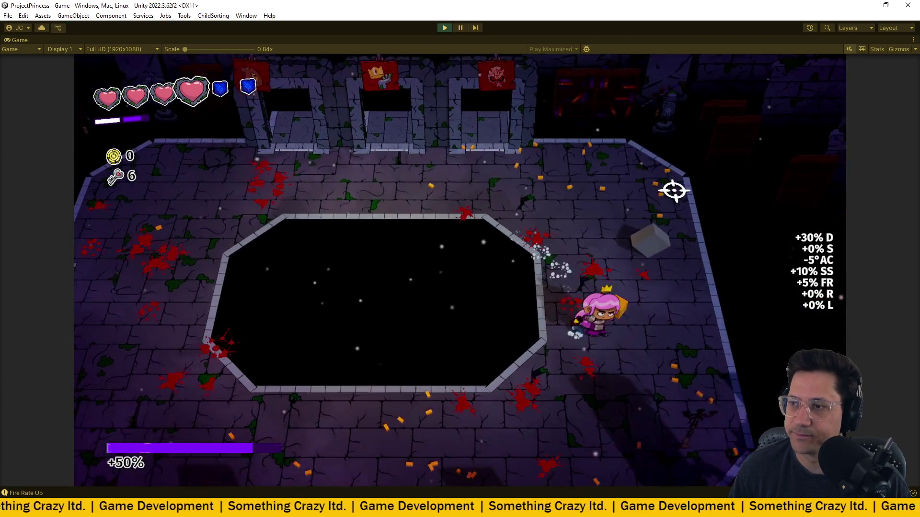
key("w")
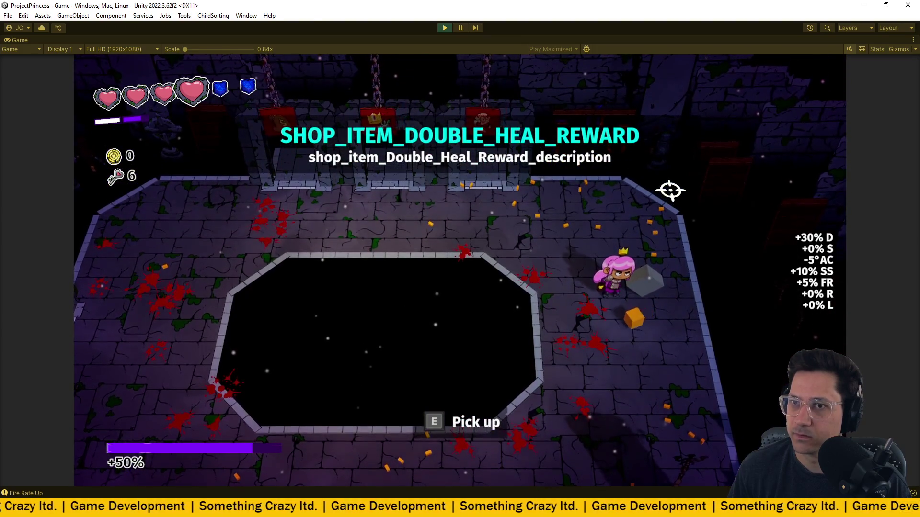
- Leave the arena through the left doorway into the pedestal room
key("w")
key("a")
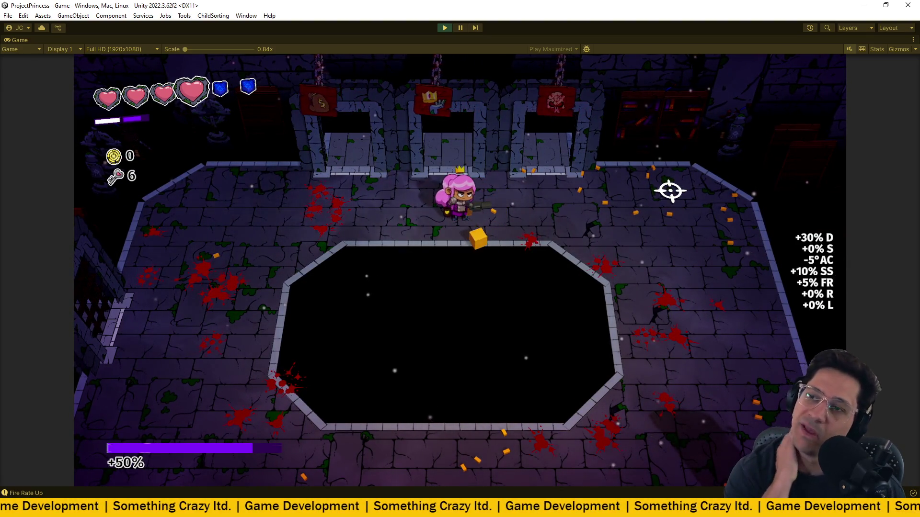
key("w")
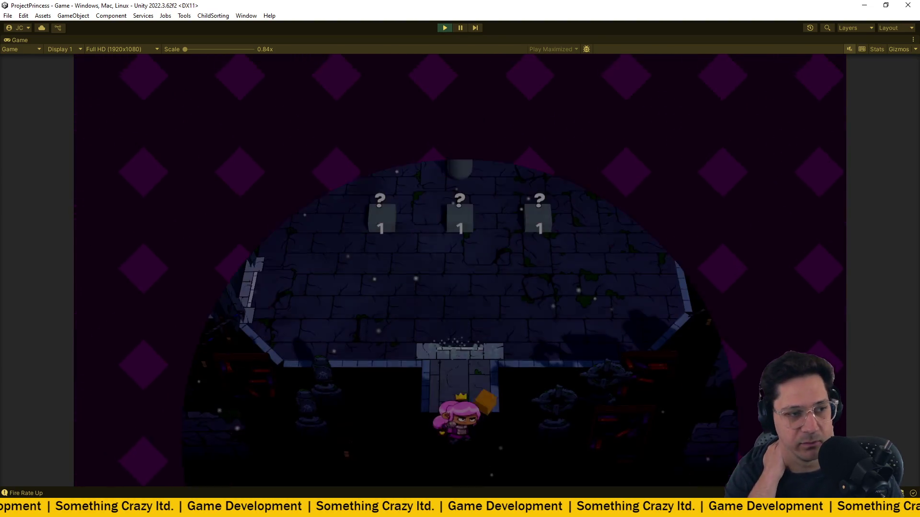
key("w")
key("w")
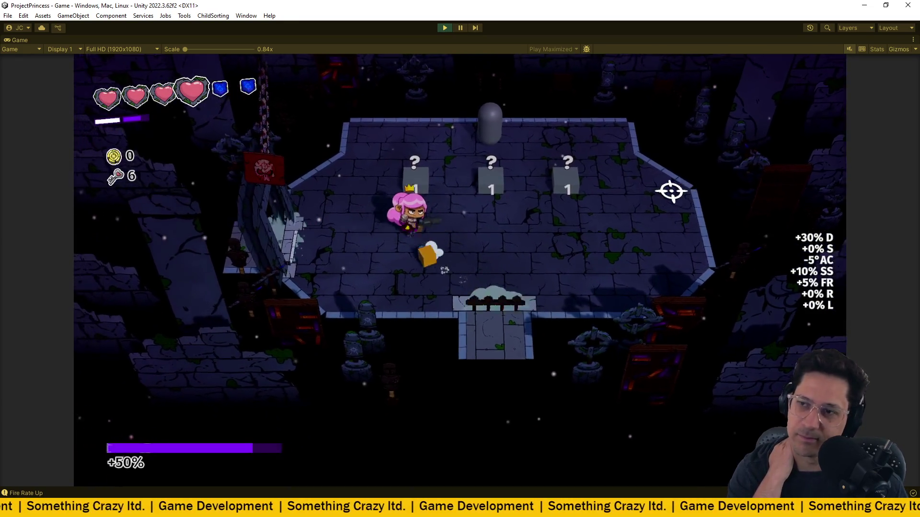
- Buy the Behind Shield from the right pedestal, raising fire rate to +10%
key("d")
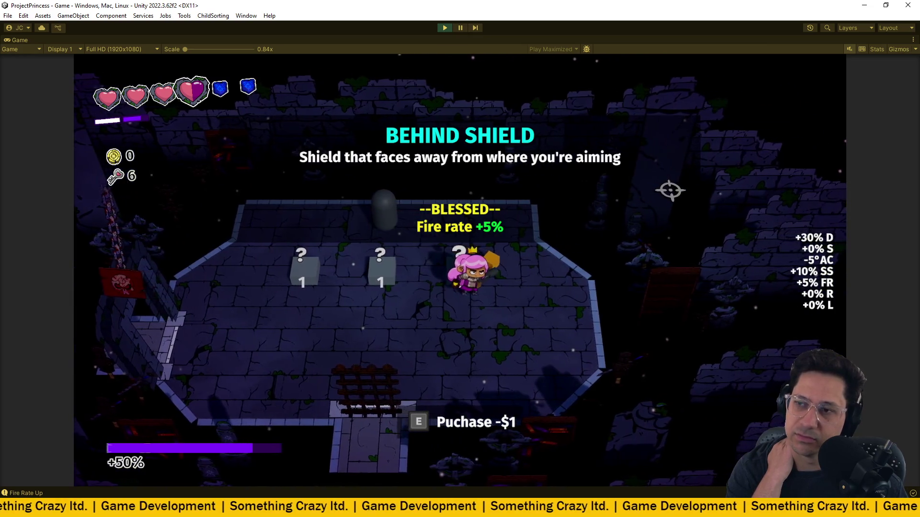
key("e")
key("s")
key("w")
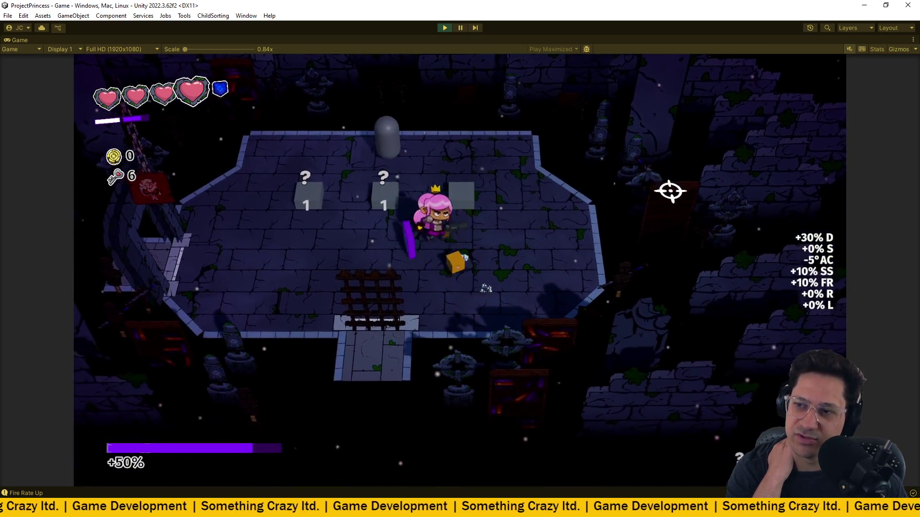
key("s")
key("d")
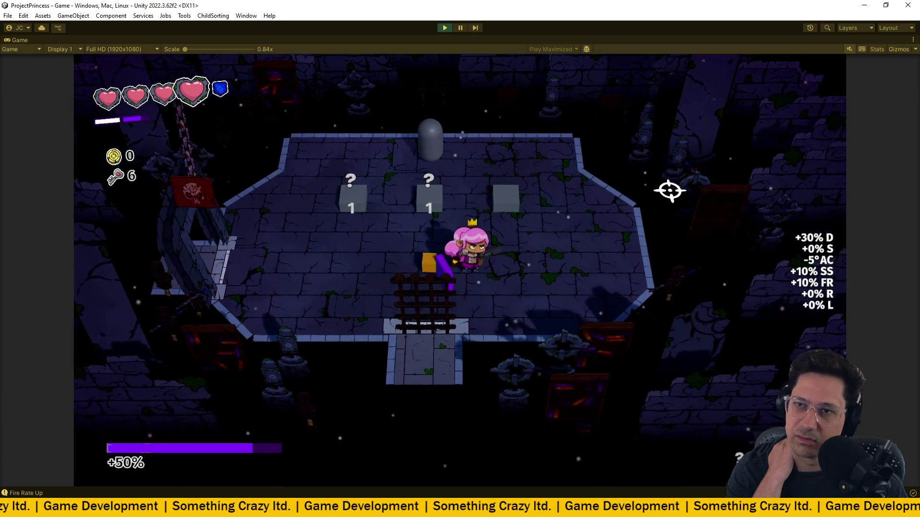
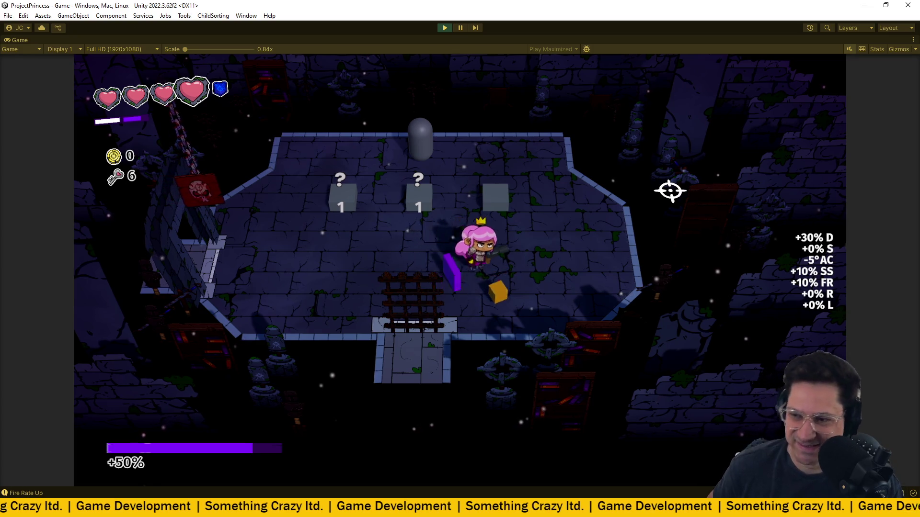
- Walk the princess over the shop pedestals, checking Spread Gunner, then exit through the left door
key("a")
key("w")
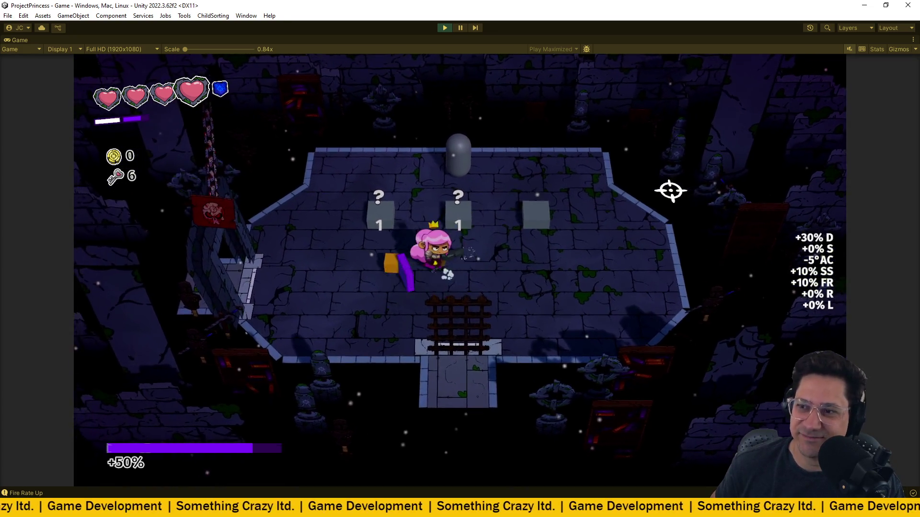
key("a")
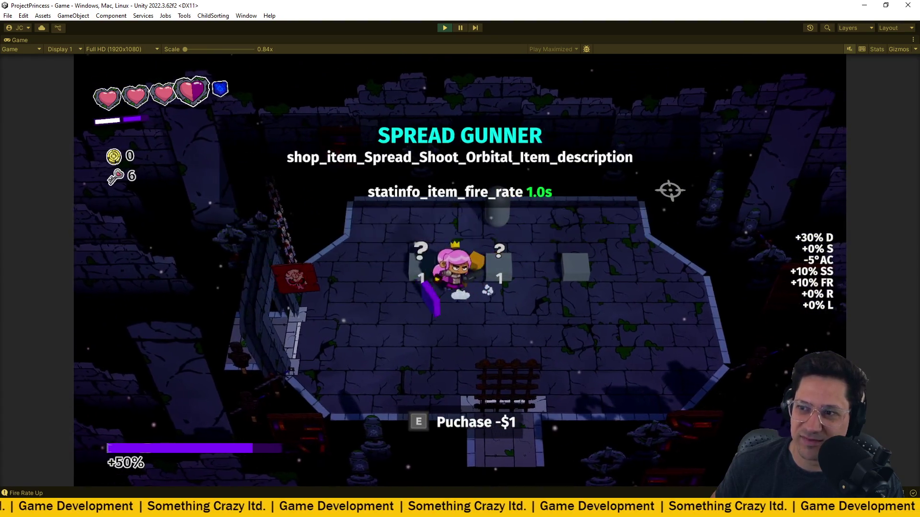
key("a")
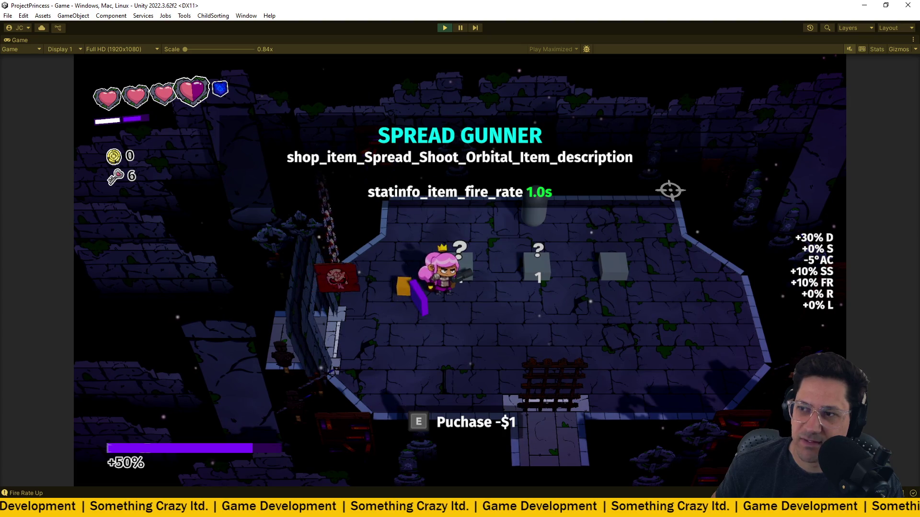
key("s")
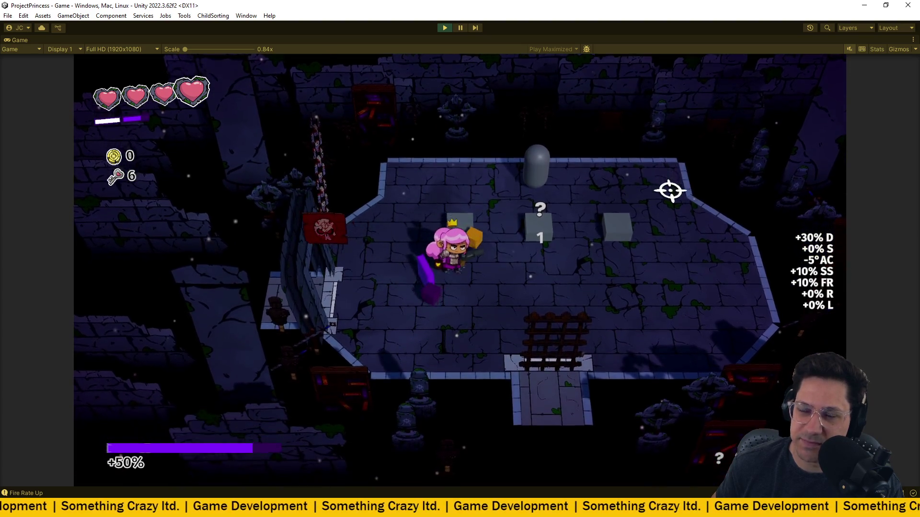
key("a")
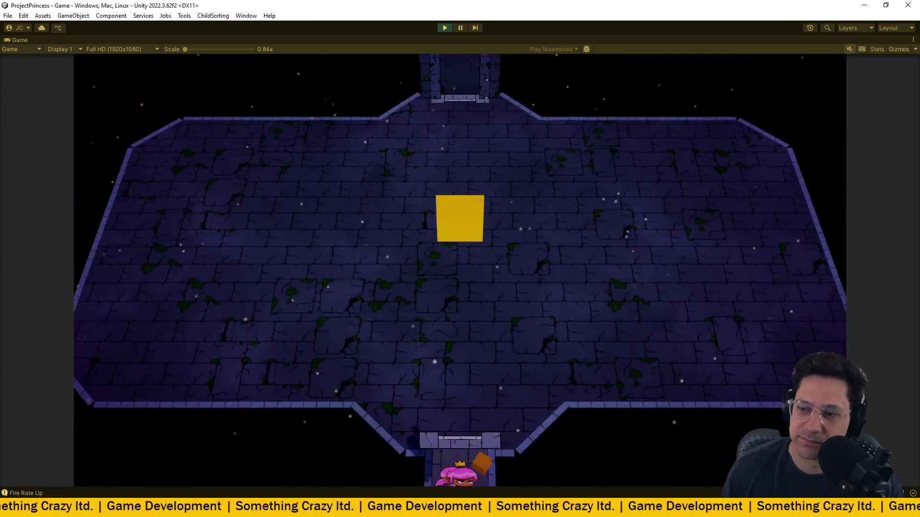
- Enter the arena and circle the yellow box boss while shooting it
key("w")
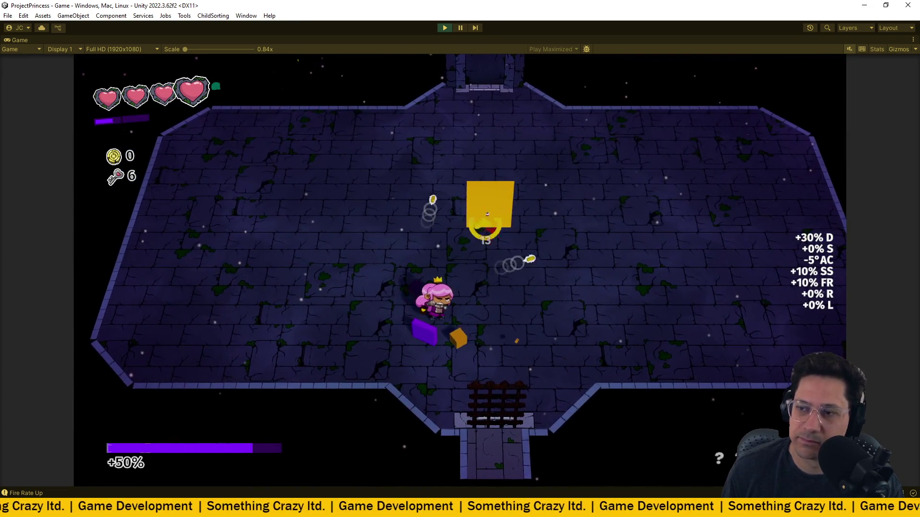
key("a")
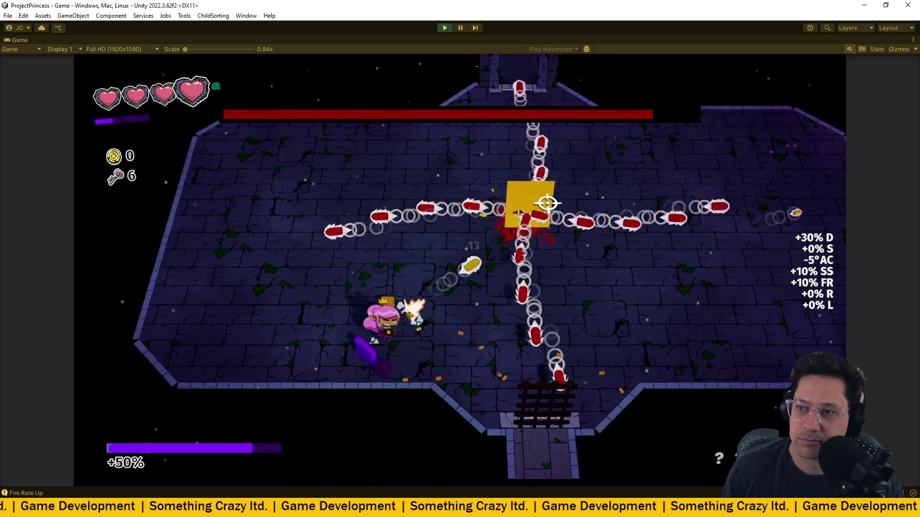
key("w")
key("a")
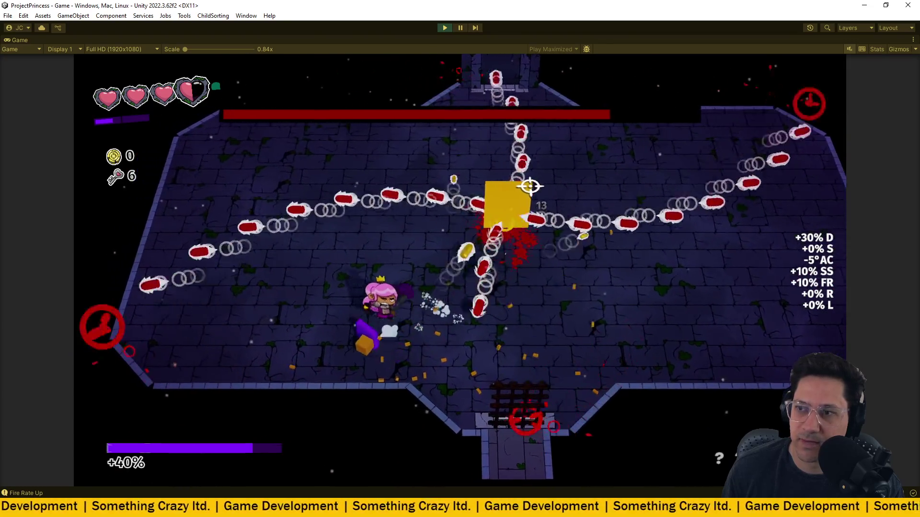
key("w")
key("d")
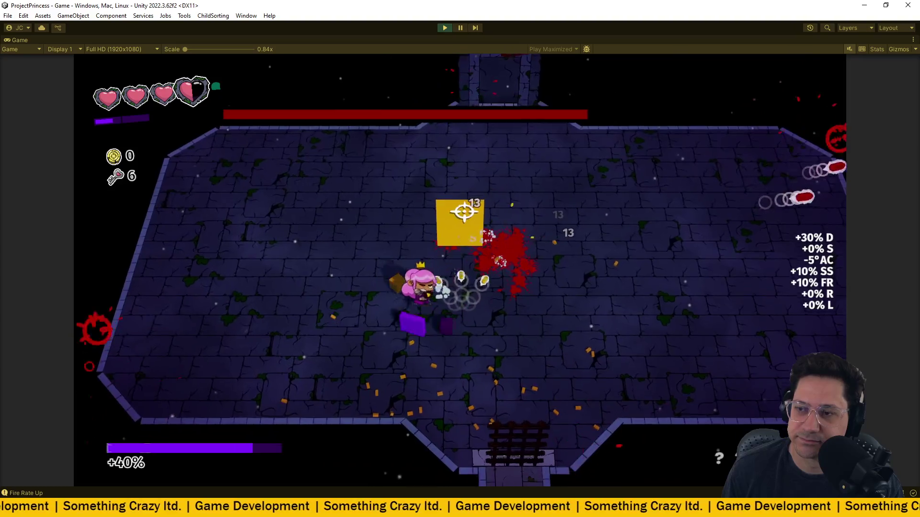
key("s")
key("d")
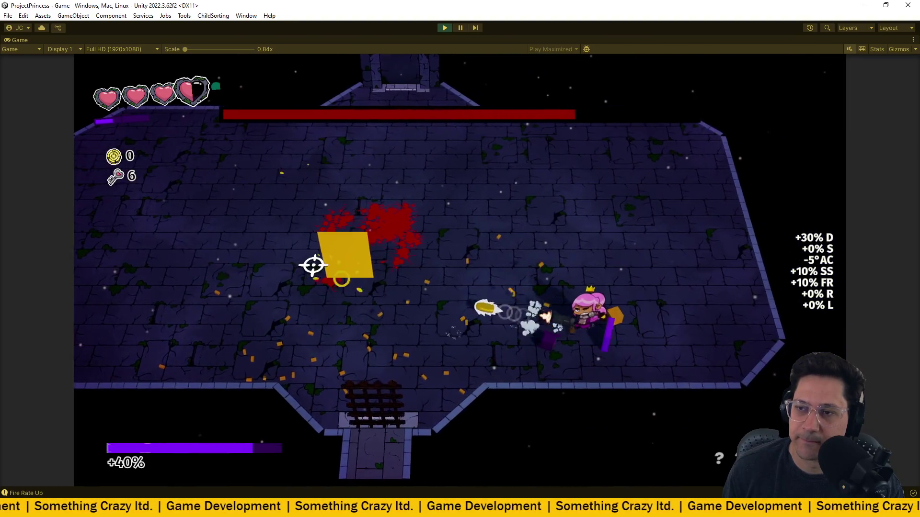
key("w")
key("a")
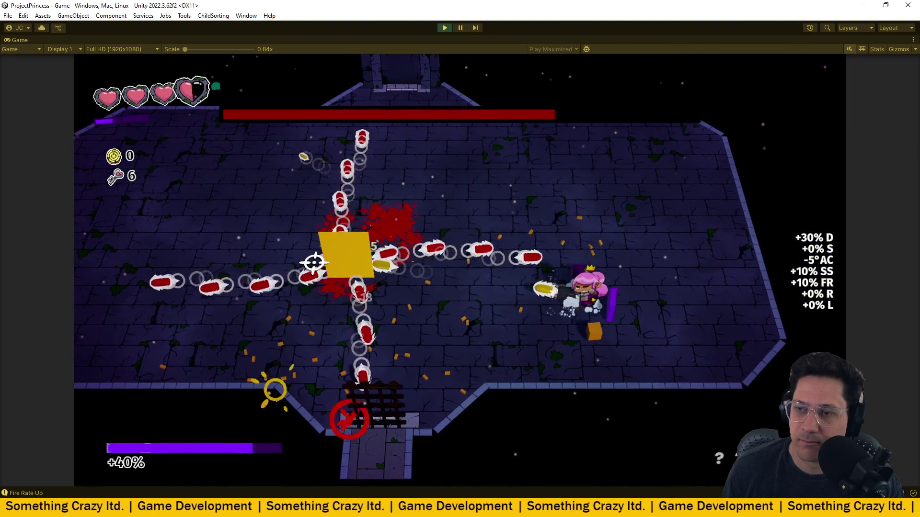
- Weave up and down through the boss's bullet lines while keeping fire on it
key("w")
key("s")
key("a")
key("w")
key("a")
key("s")
key("d")
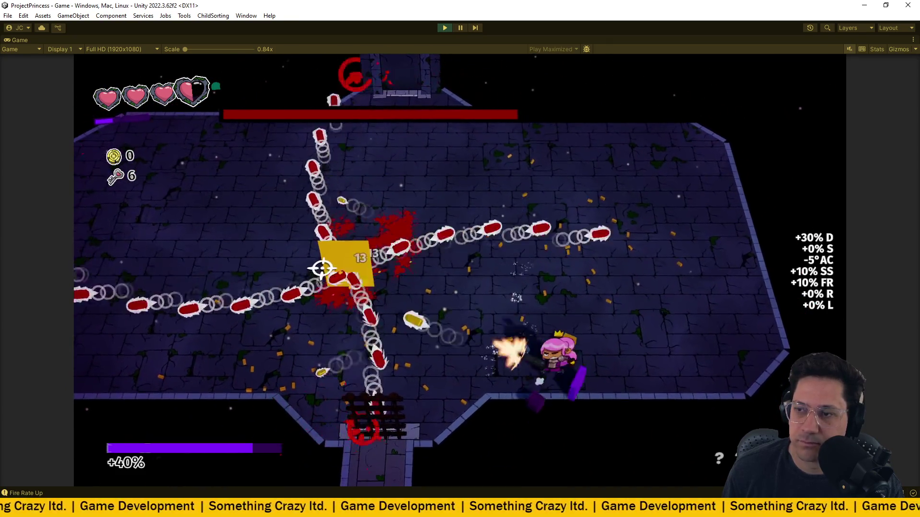
key("w")
key("a")
key("w")
key("s")
key("d")
key("w")
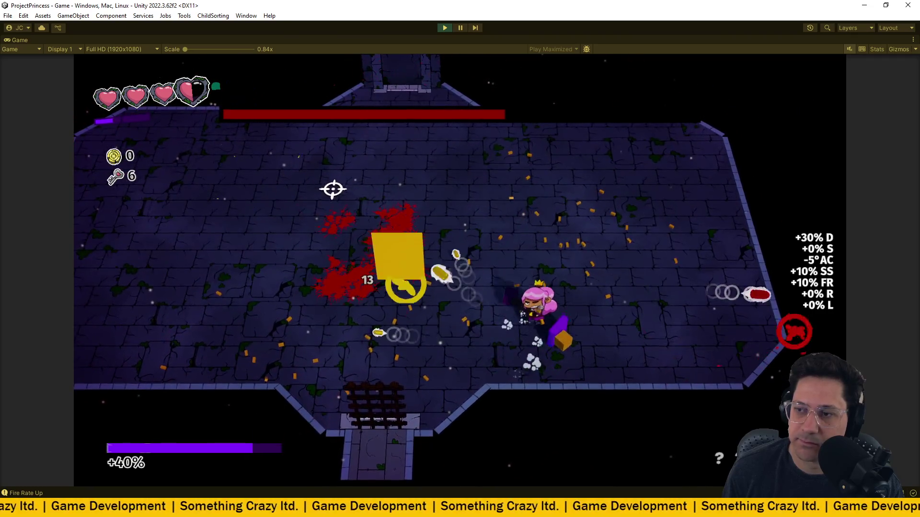
key("w")
key("a")
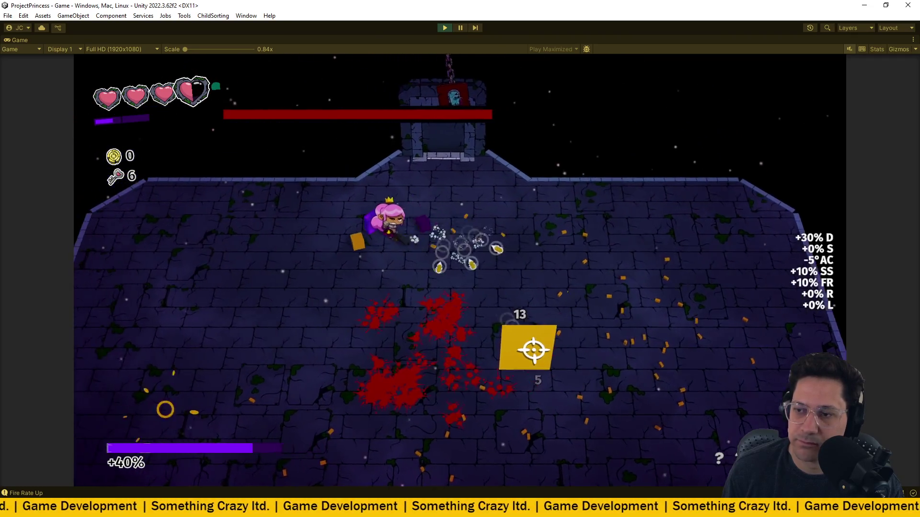
key("s")
key("a")
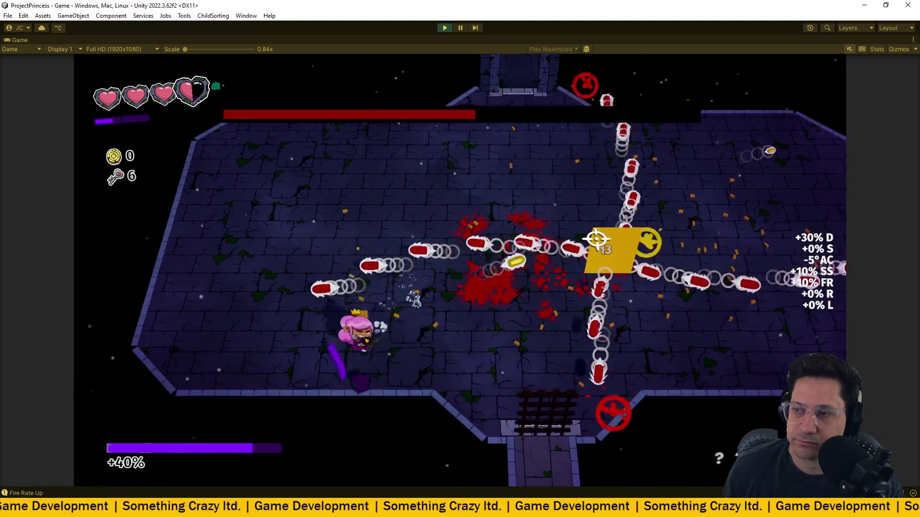
key("d")
key("s")
key("a")
key("w")
- Dart left and right past bullet rings until the boss health bar falls well below half
key("d")
key("a")
key("d")
key("a")
key("w")
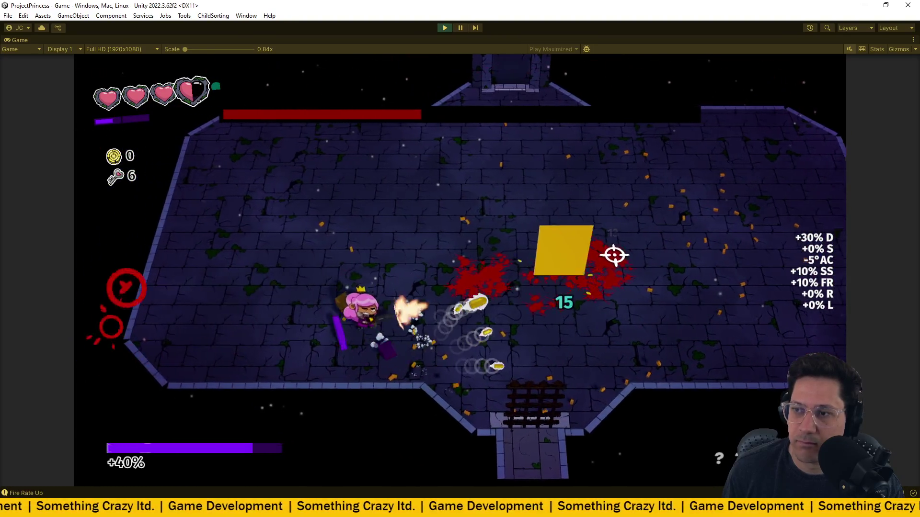
key("w")
key("d")
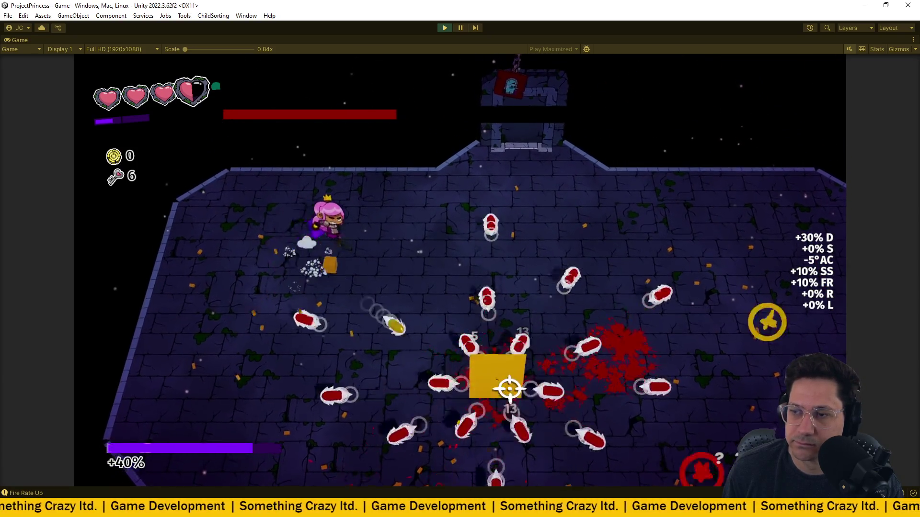
key("d")
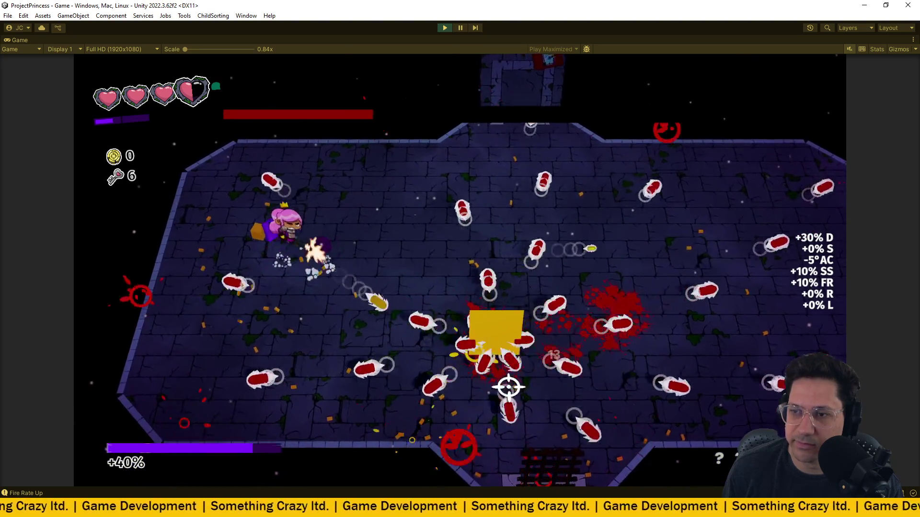
key("a")
key("w")
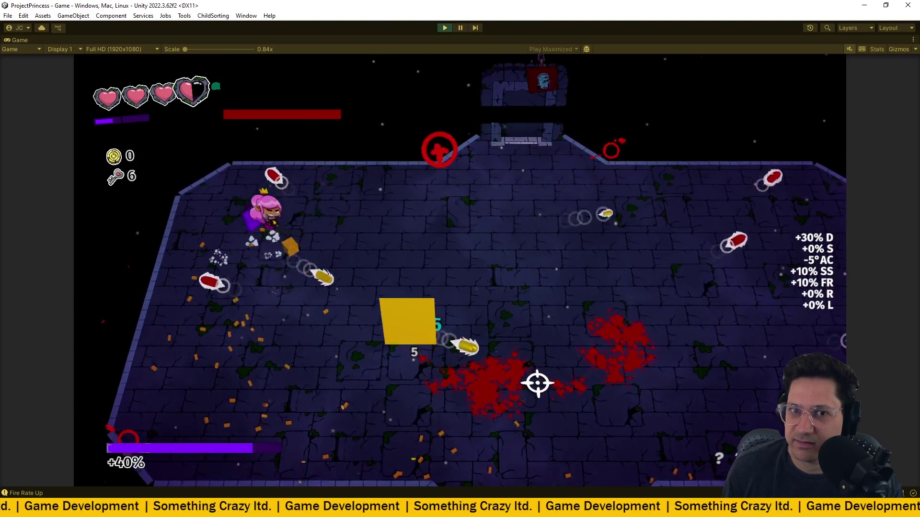
key("d")
key("s")
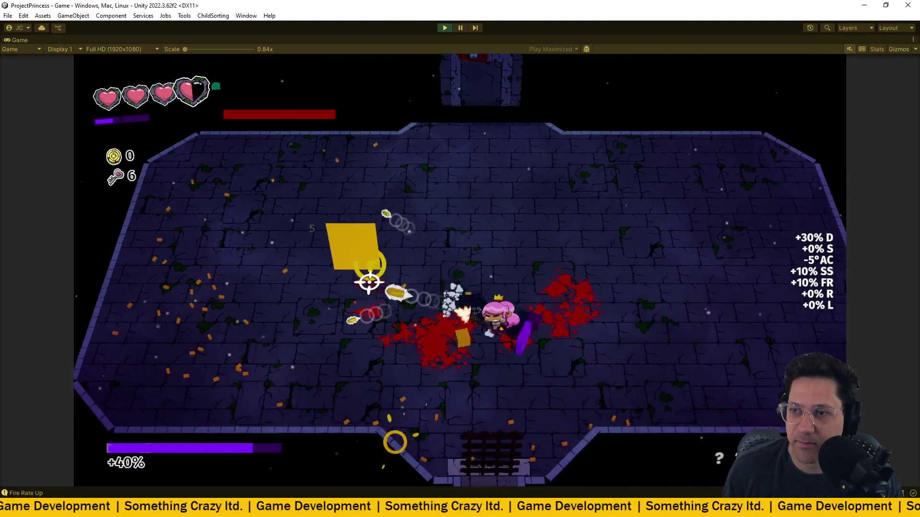
key("d")
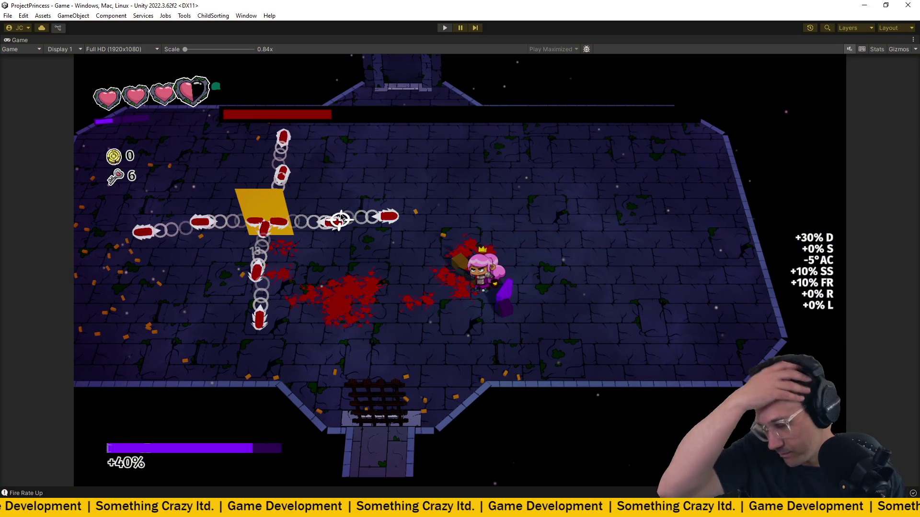
- Leave play mode, go to VS Code, and open Player.cs from a 'player' file search
key("ctrl+p")
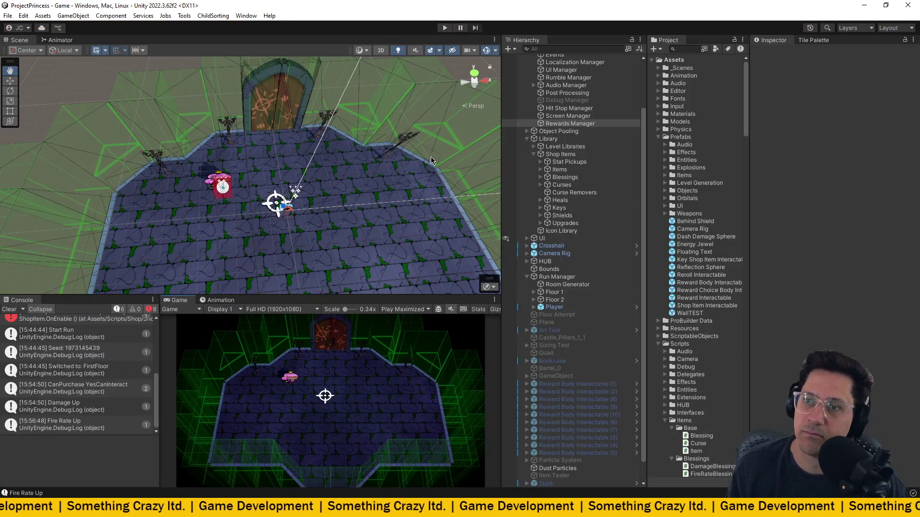
key("alt+Tab")
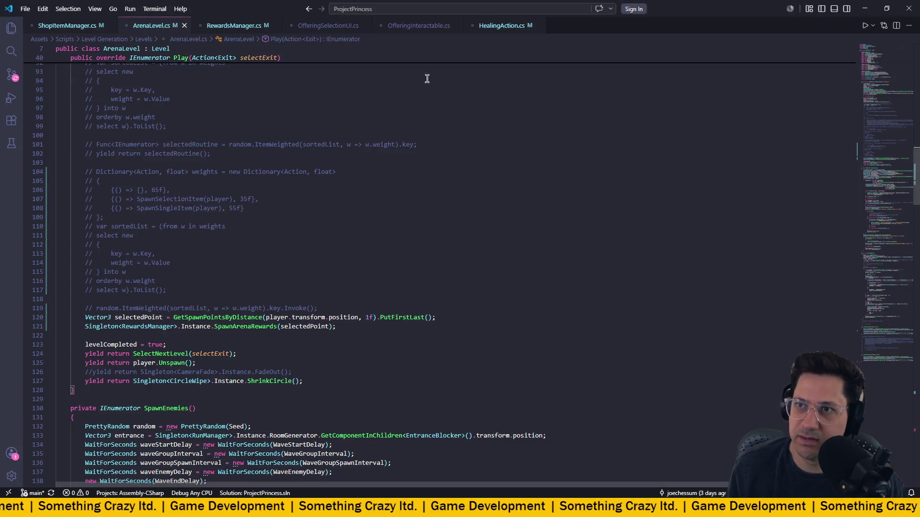
left_click(389, 8)
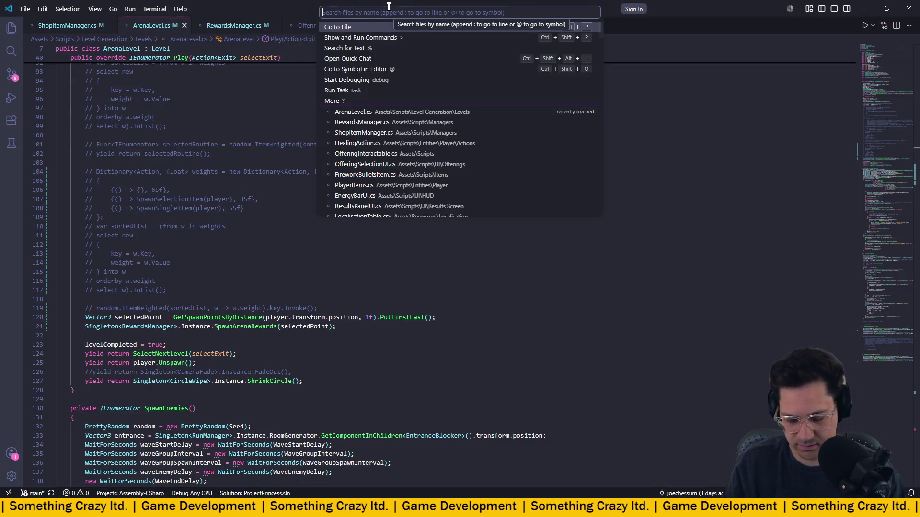
type("h")
key("BackSpace")
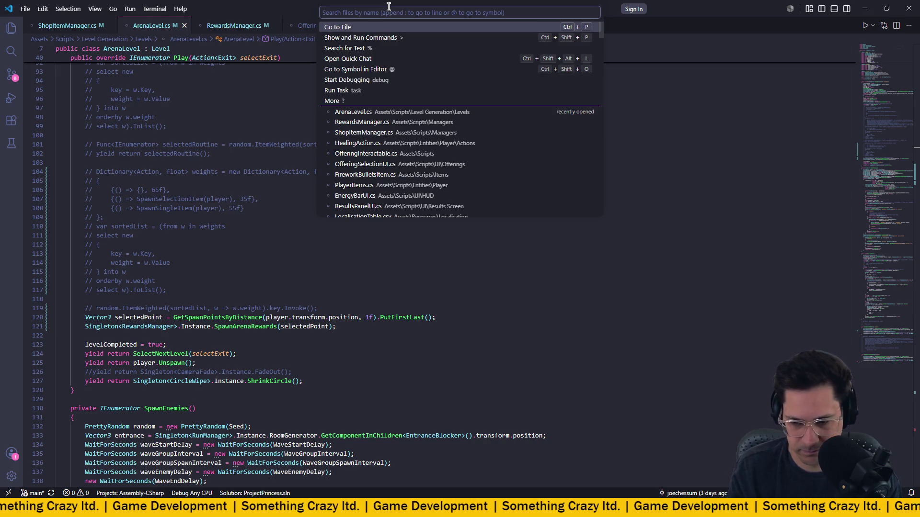
type("shield")
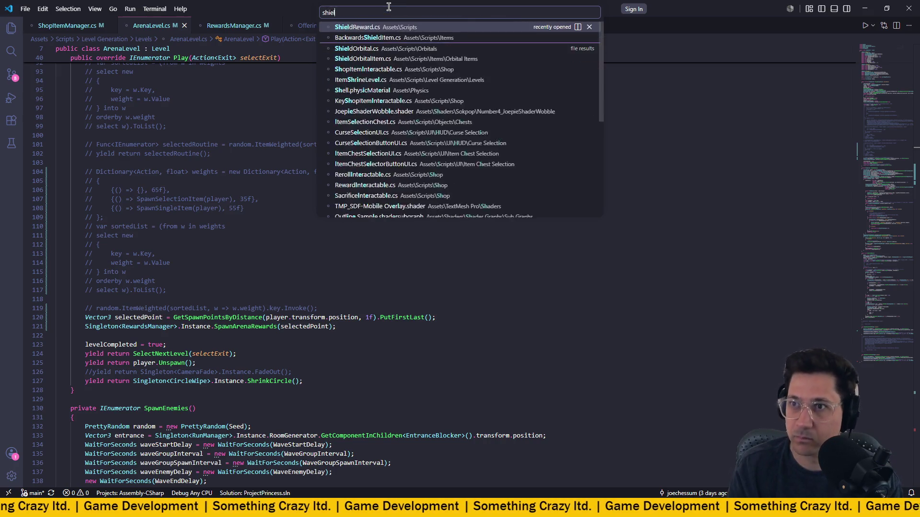
key("BackSpace")
key("BackSpace")
key("BackSpace")
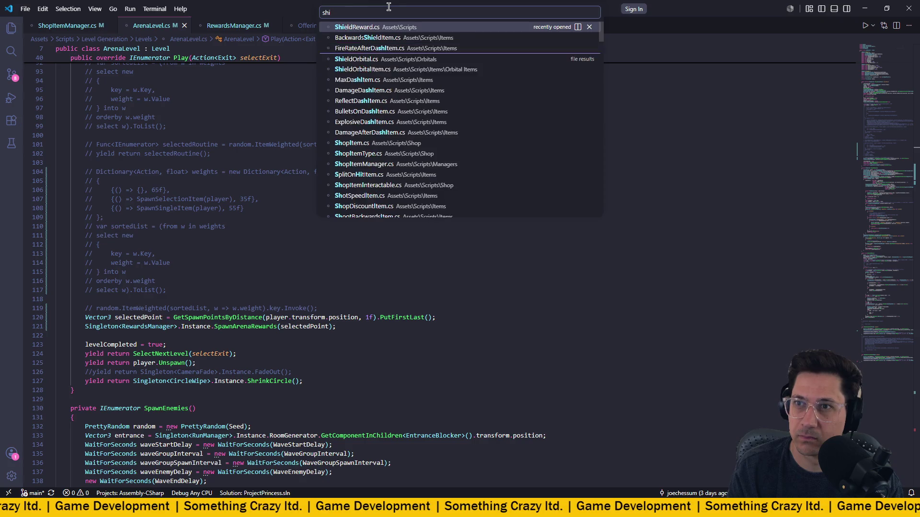
type("playerhea")
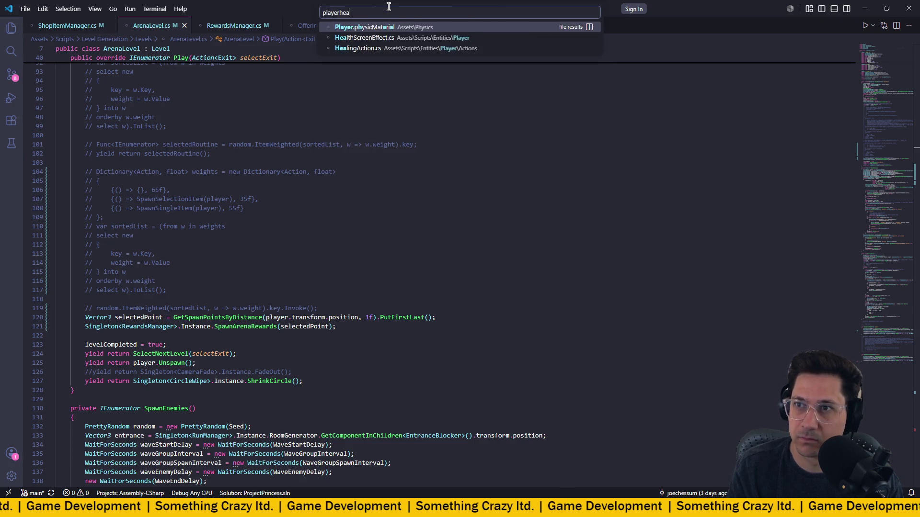
key("BackSpace")
key("BackSpace")
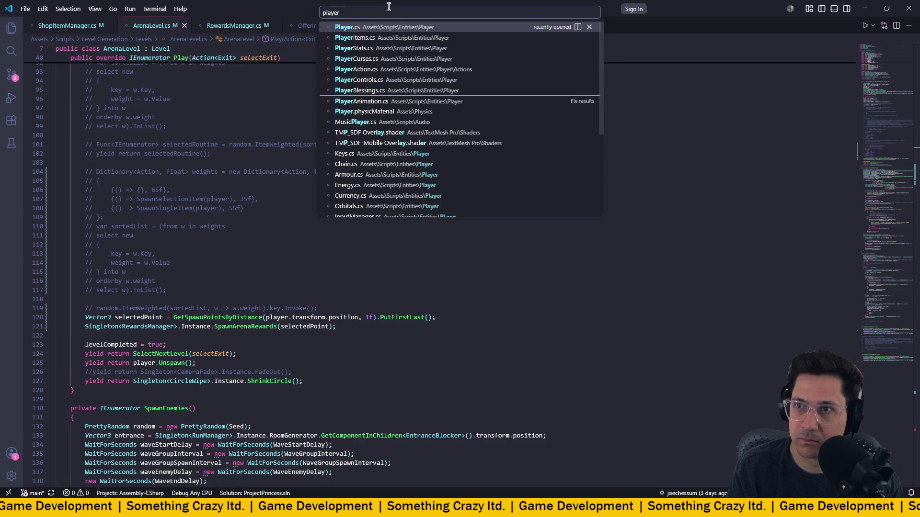
key("Return")
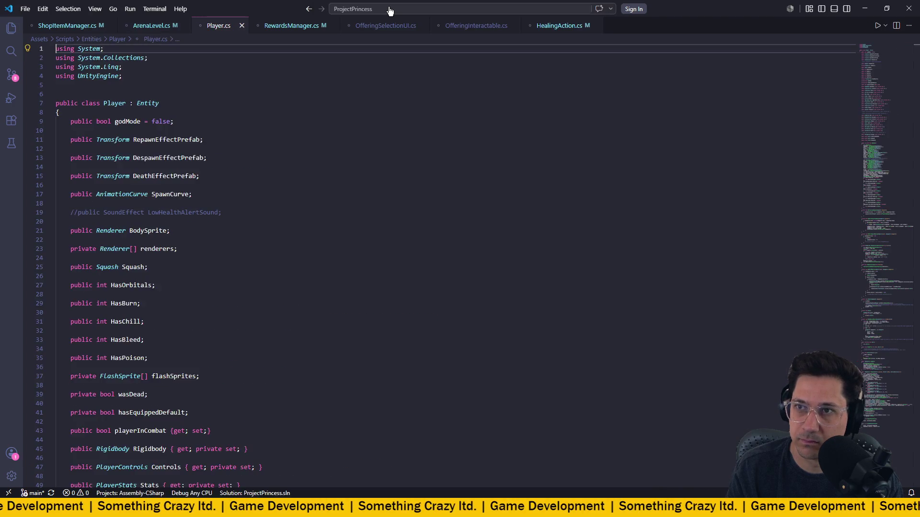
- Scroll Player.cs down to the OnHealthModified handler around line 236
scroll(330, 94, "down", 20)
scroll(328, 95, "down", 20)
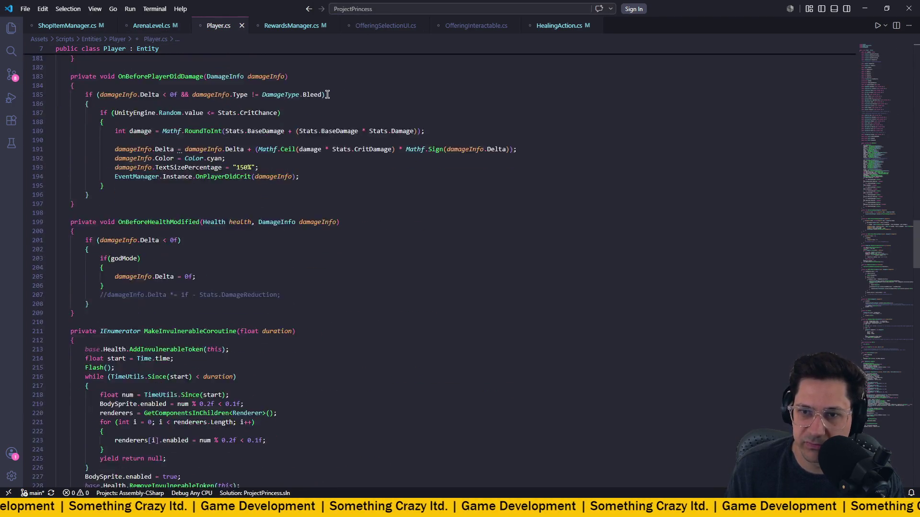
scroll(323, 97, "up", 4)
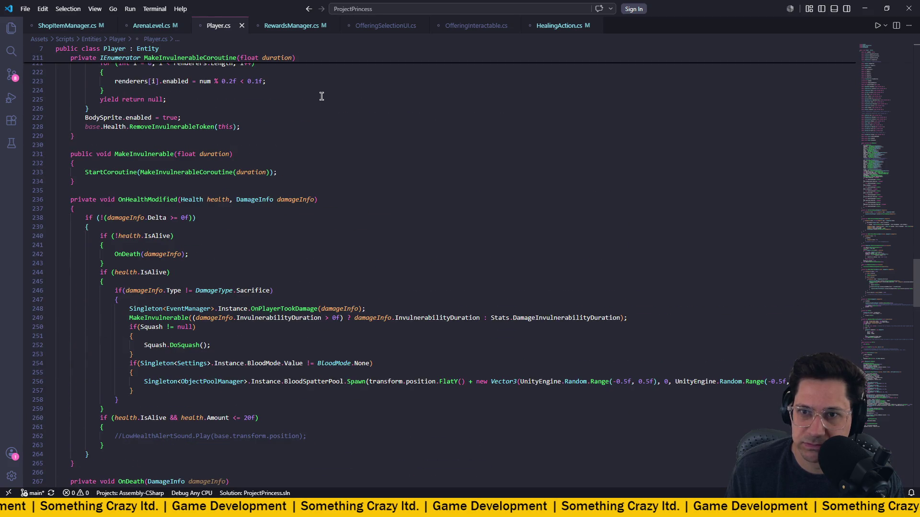
scroll(321, 96, "down", 1)
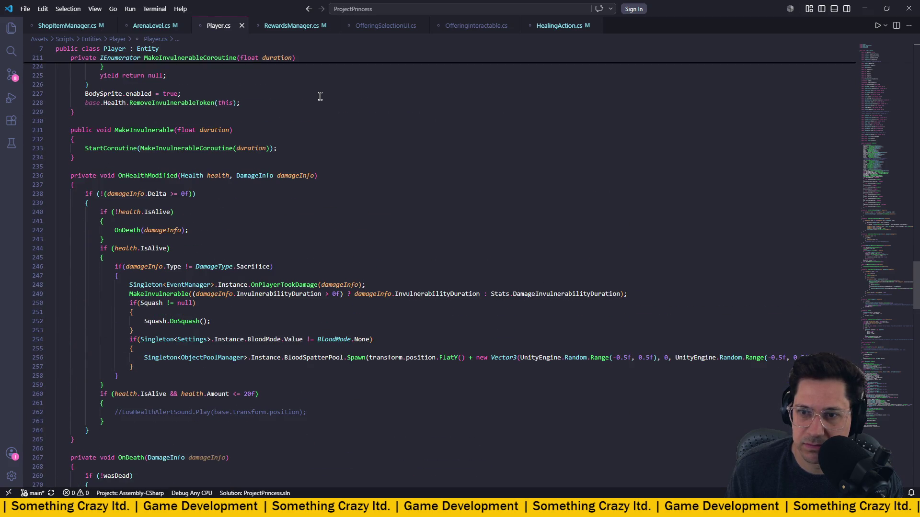
scroll(320, 96, "down", 1)
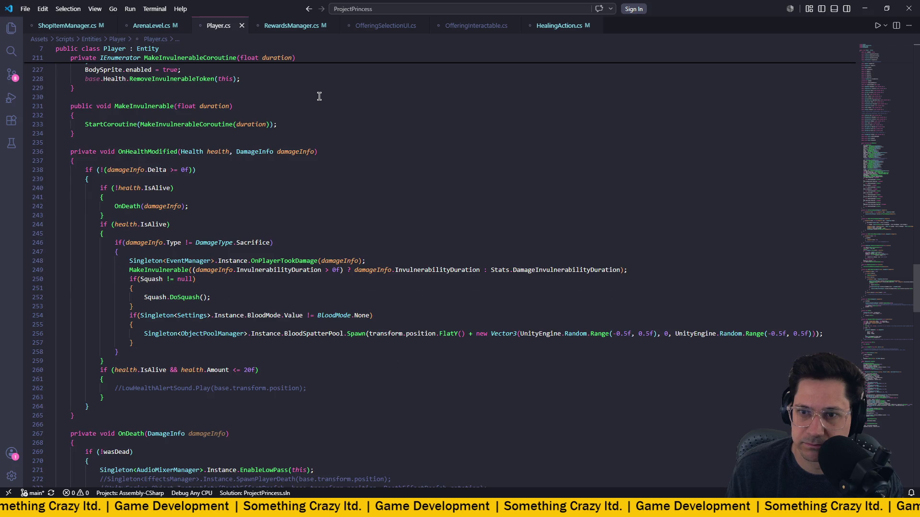
scroll(318, 96, "down", 1)
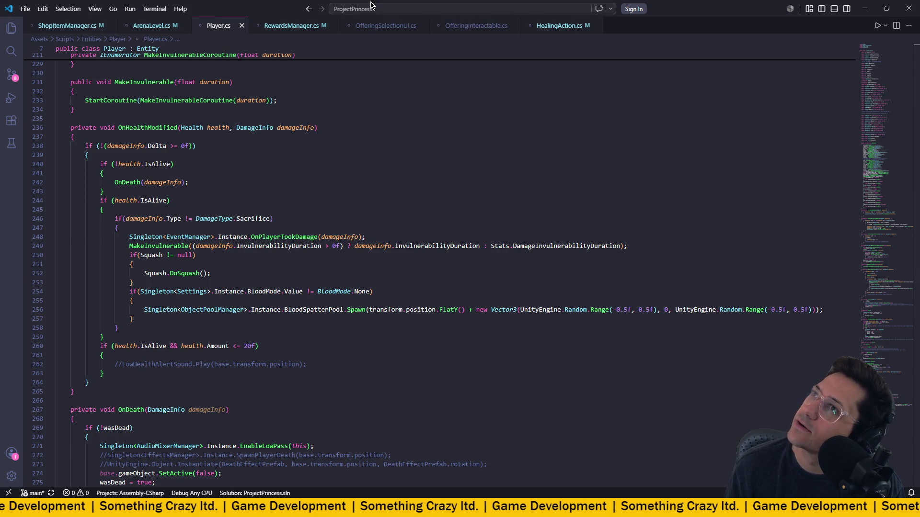
left_click(364, 13)
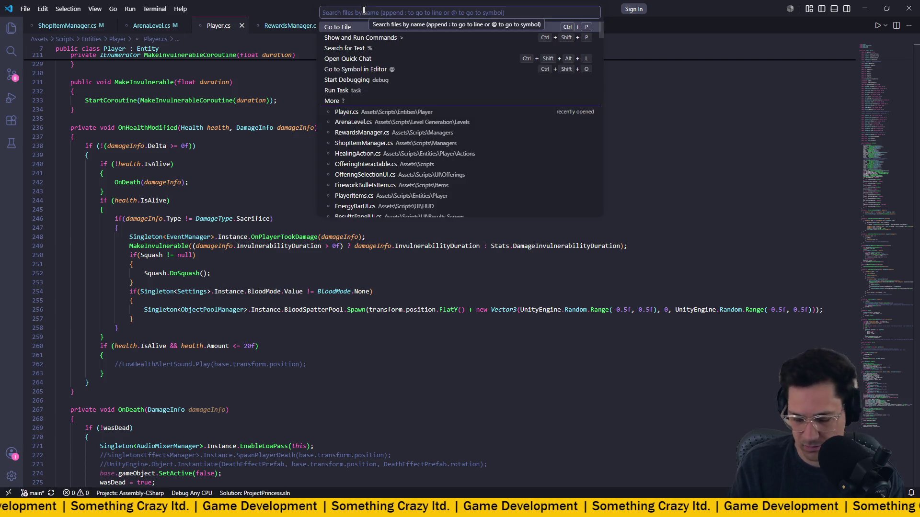
- Open Armour.cs and inspect the Health type used in its handler
type("armour")
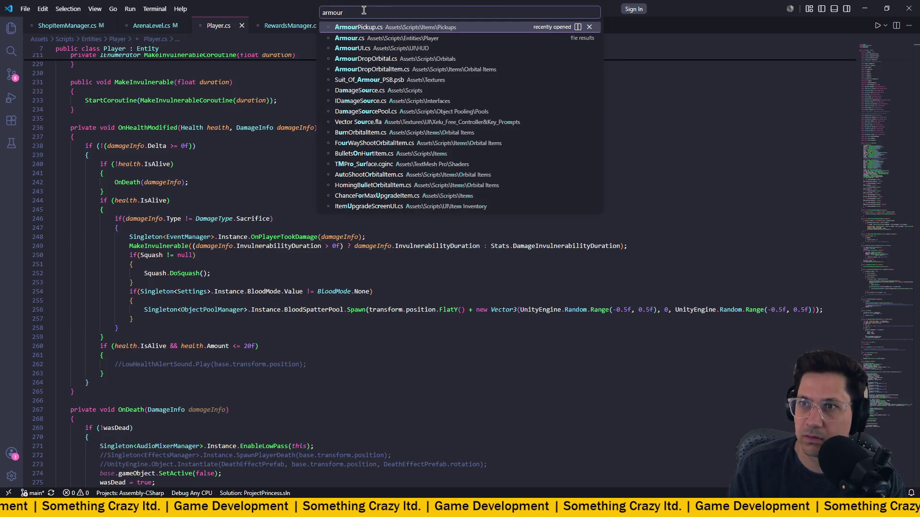
key("Down")
key("Return")
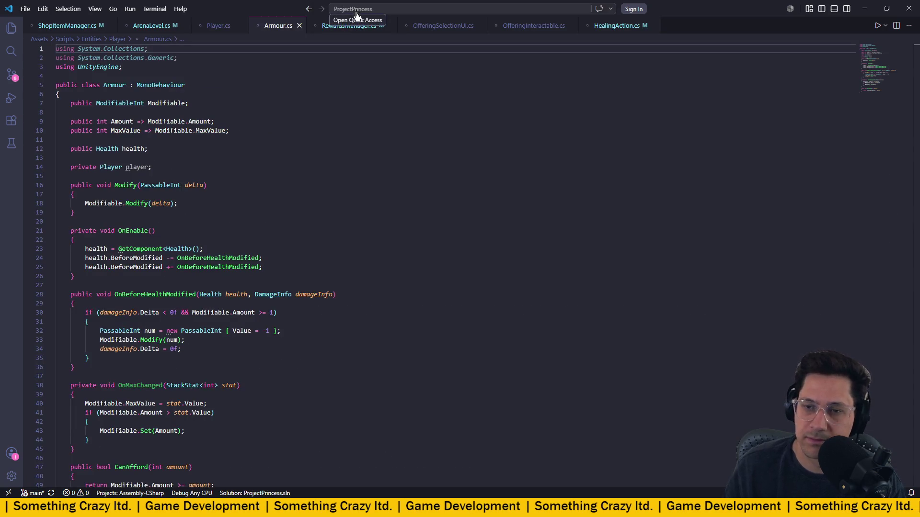
scroll(274, 104, "up", 1)
double_click(214, 197)
left_click(424, 155)
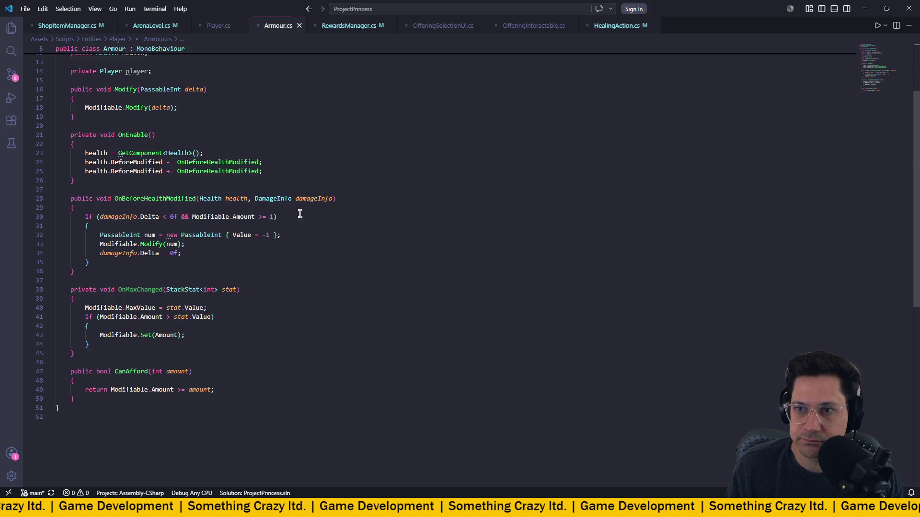
- Append '&& damageInfo.Type != DamageType.Sacrifice' to the line 30 armour condition and save
left_click(272, 216)
type("1")
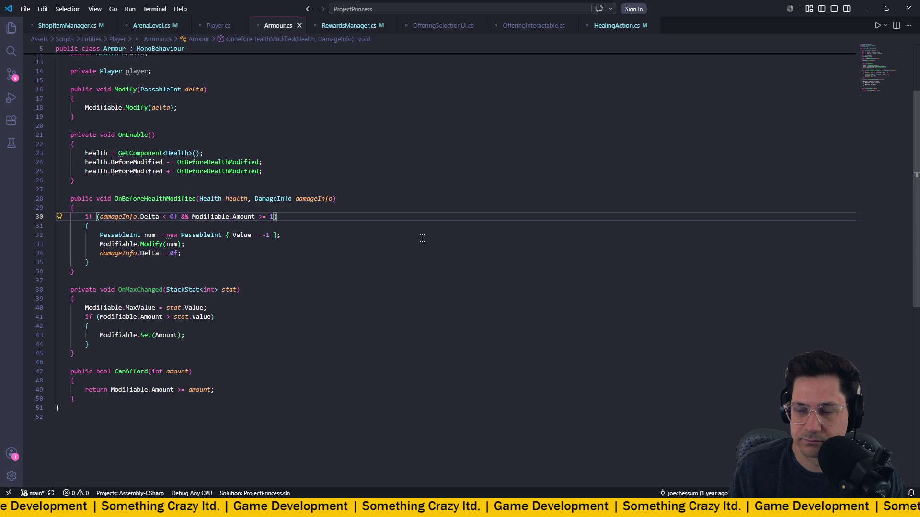
type("&& d")
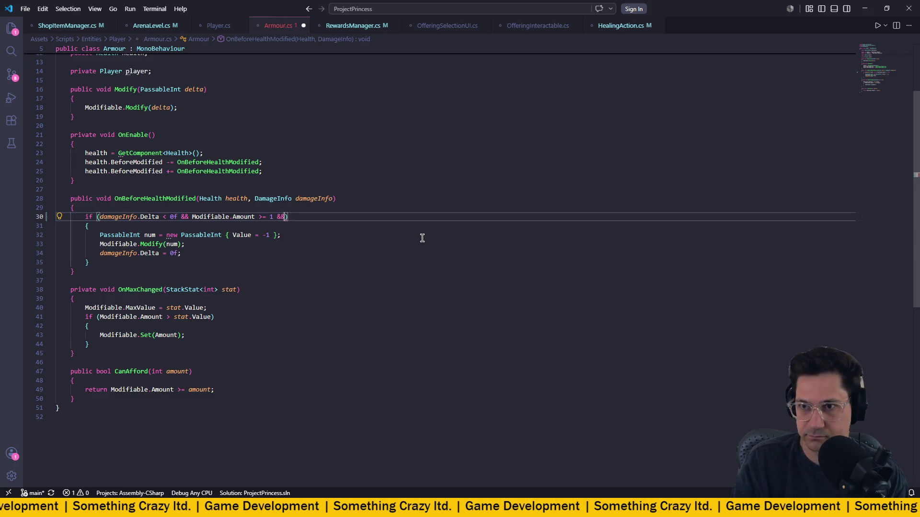
type("am")
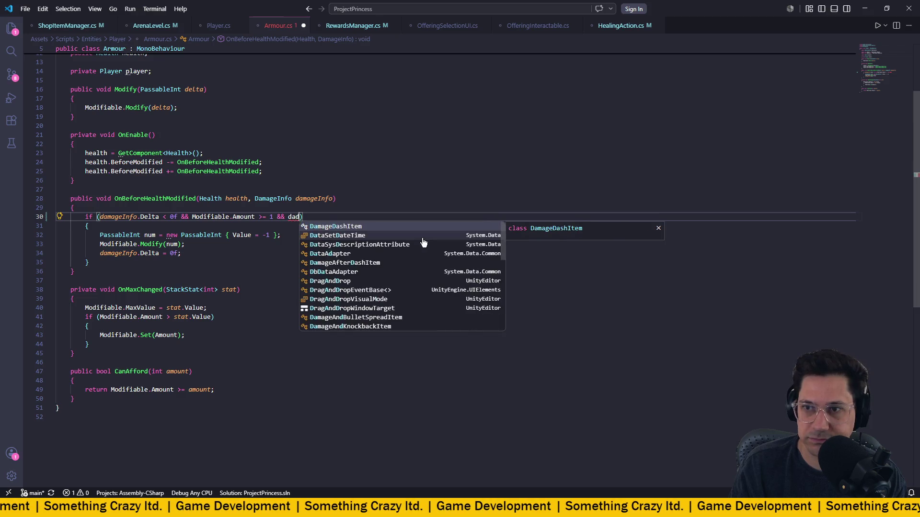
key("Tab")
type(".Ty")
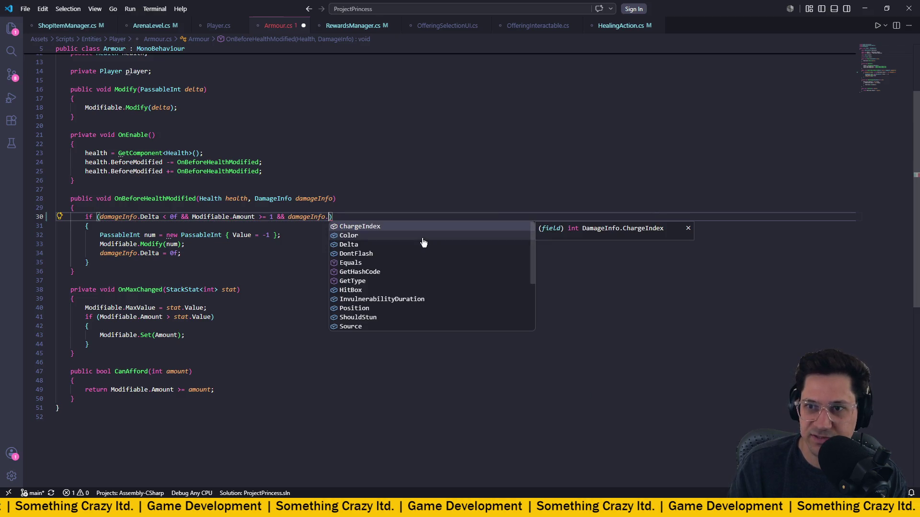
key("Tab")
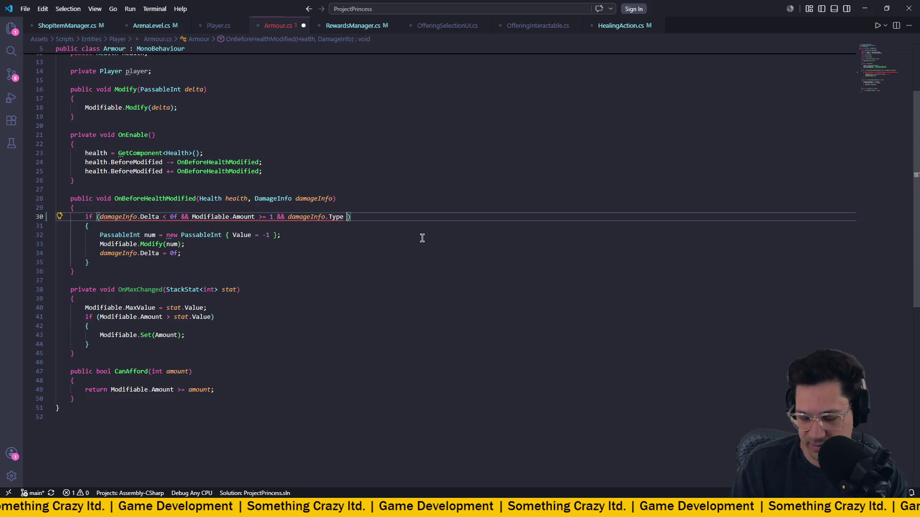
type("!=")
key("Down")
key("Down")
key("Down")
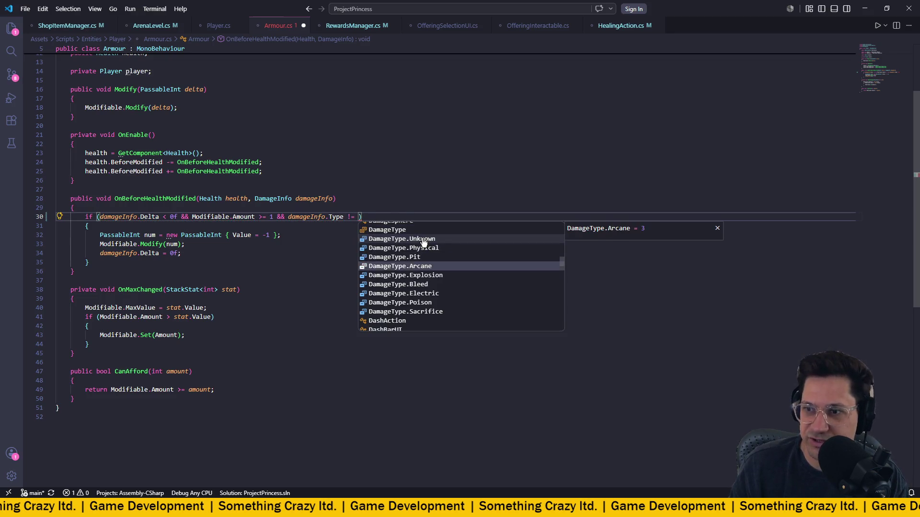
key("Tab")
key("ctrl+s")
- Review the new Sacrifice check, let Unity recompile and clear its console, then close Armour.cs
left_click(431, 206)
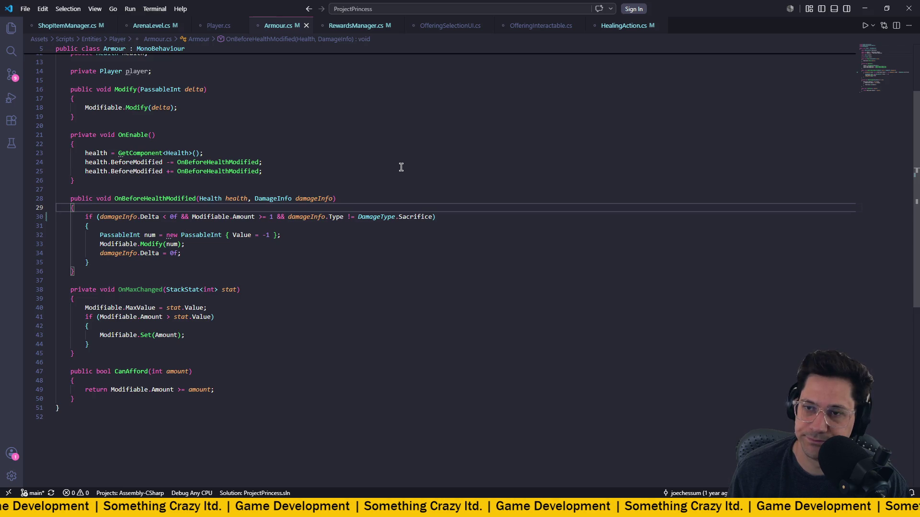
left_click(431, 216)
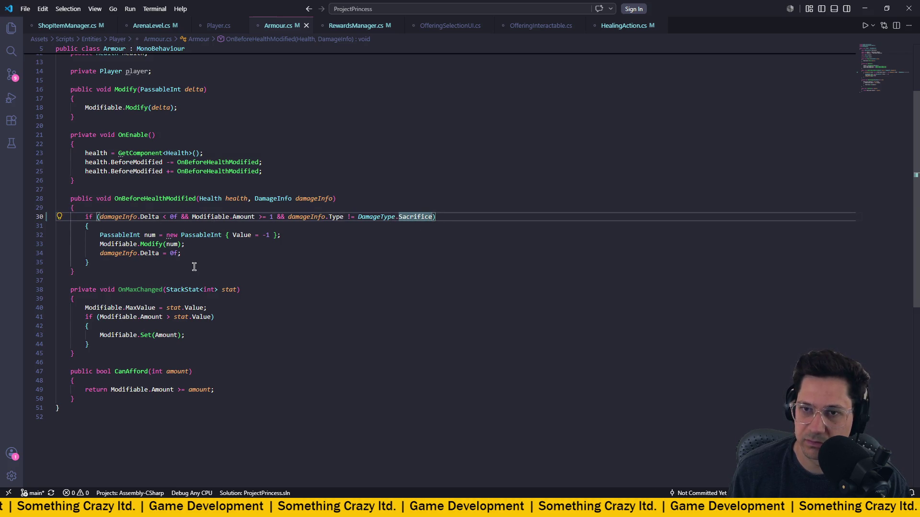
left_click(296, 262)
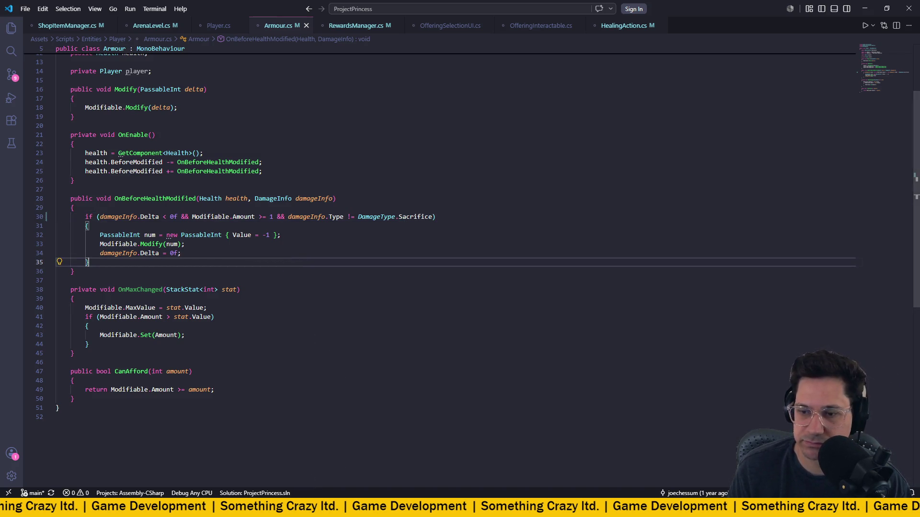
key("alt+Tab")
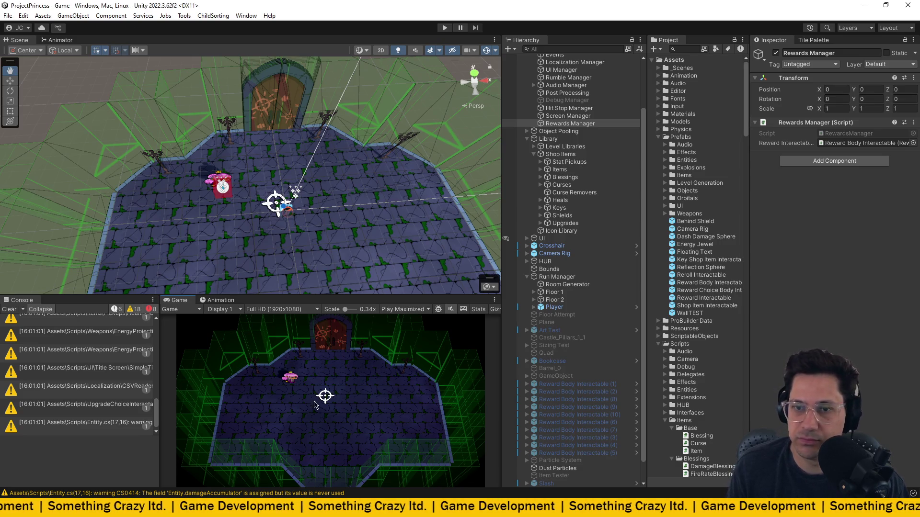
left_click(14, 310)
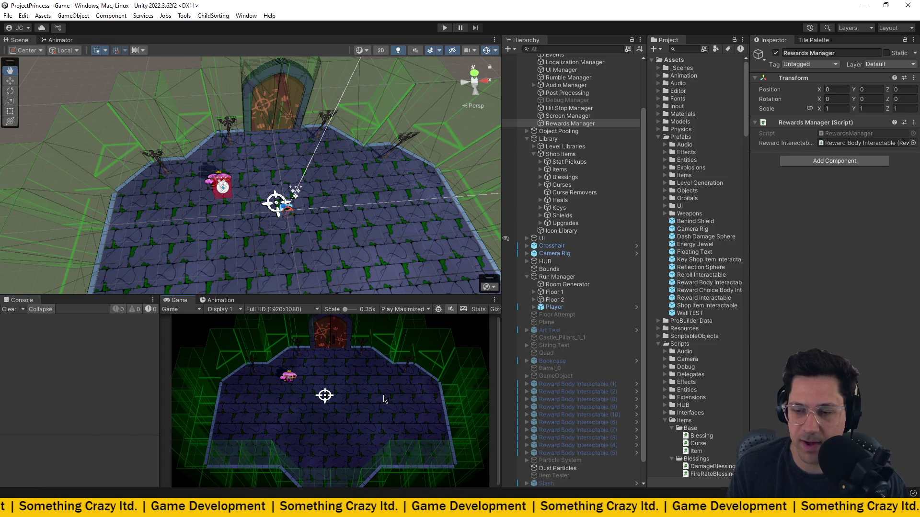
scroll(383, 399, "down", 1)
key("alt+Tab")
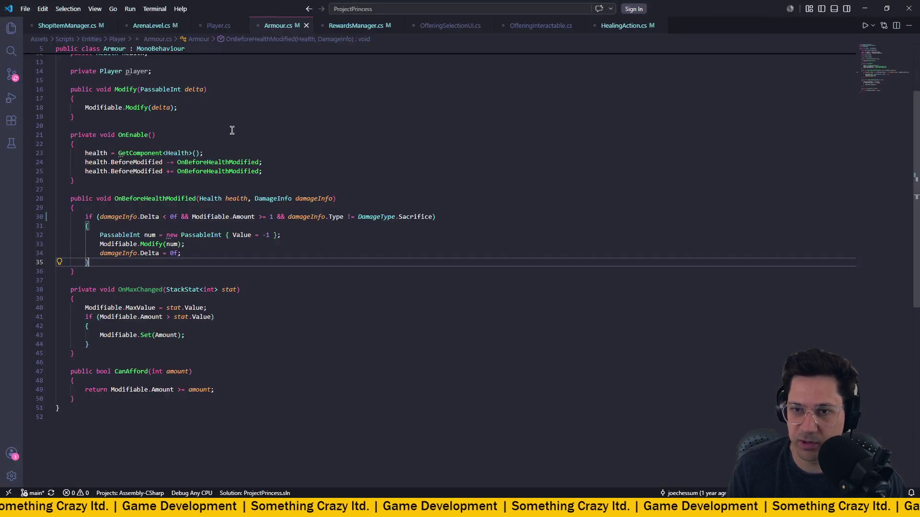
middle_click(281, 27)
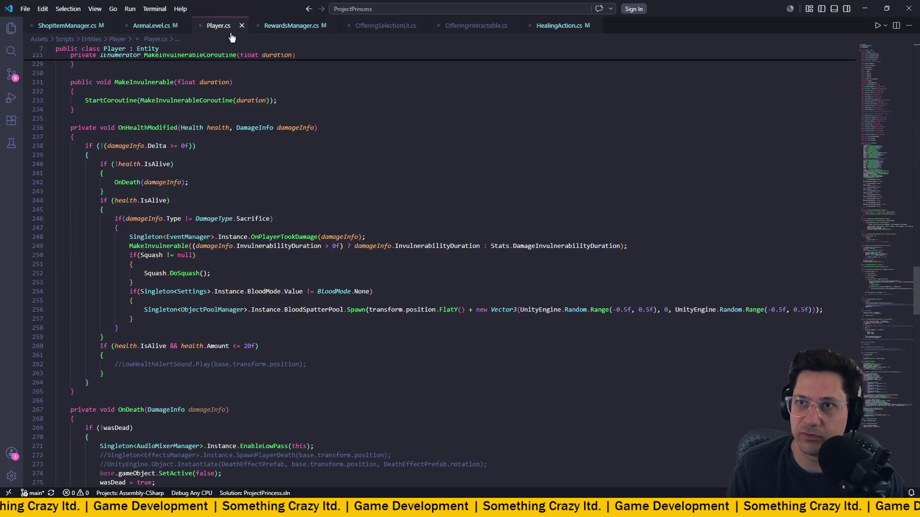
- Close the Player, OfferingSelectionUI, OfferingInteractable and HealingAction tabs and review RewardsManager's SpawnArenaRewards
middle_click(213, 28)
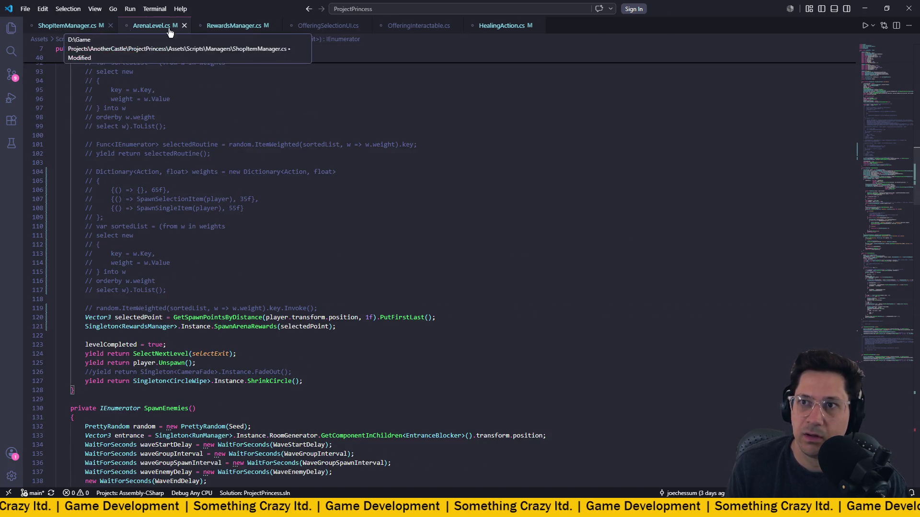
middle_click(335, 27)
middle_click(335, 28)
middle_click(337, 28)
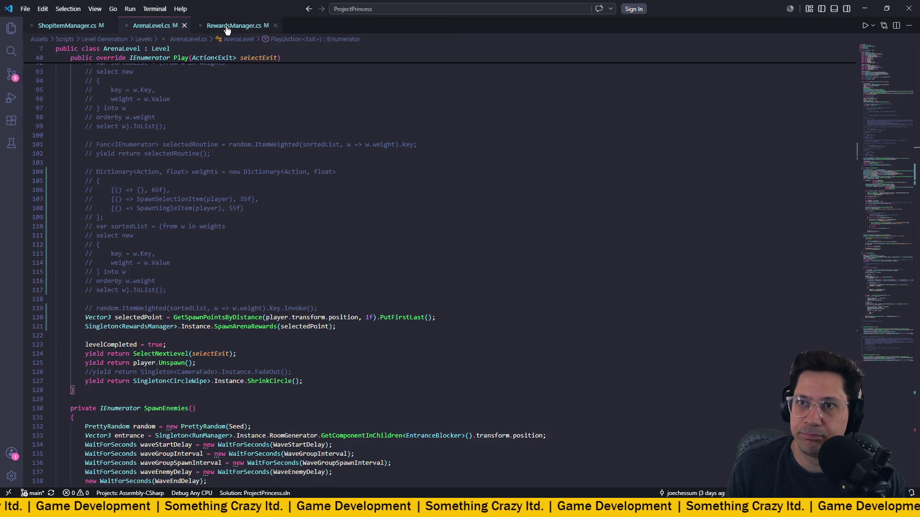
left_click(227, 30)
scroll(377, 207, "up", 2)
scroll(366, 210, "down", 4)
left_click_drag(146, 209, 240, 372)
left_click(164, 211)
mouse_move(248, 171)
left_mouse_down()
mouse_move(192, 344)
mouse_move(294, 365)
left_mouse_up()
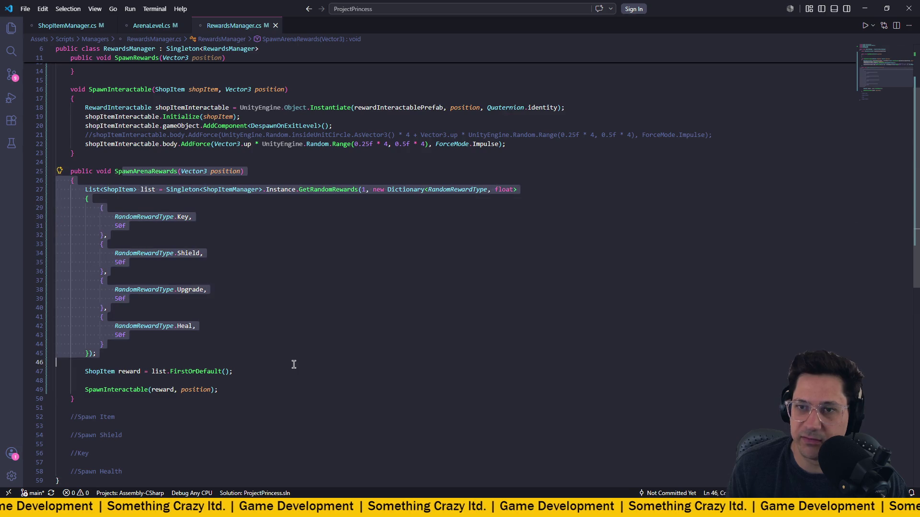
scroll(290, 358, "up", 3)
left_click(287, 353)
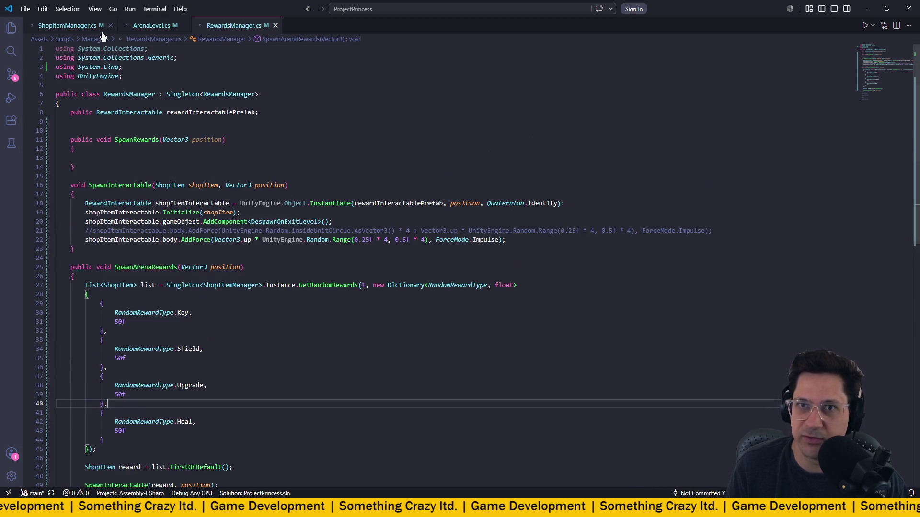
- In ArenaLevel.cs, delete the live and commented SpawnSingleItem and SpawnSelectionItem blocks at the bottom
left_click(151, 26)
left_click_drag(86, 222, 254, 249)
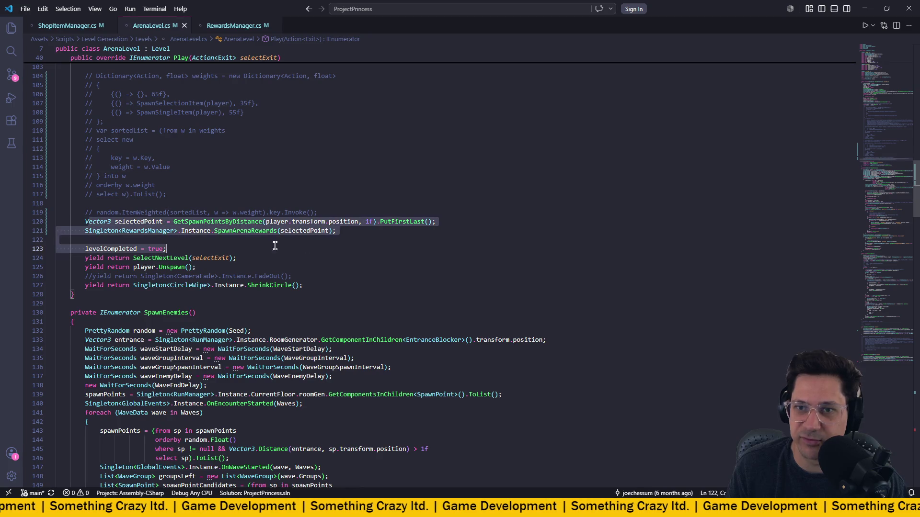
scroll(254, 253, "down", 20)
scroll(254, 264, "down", 20)
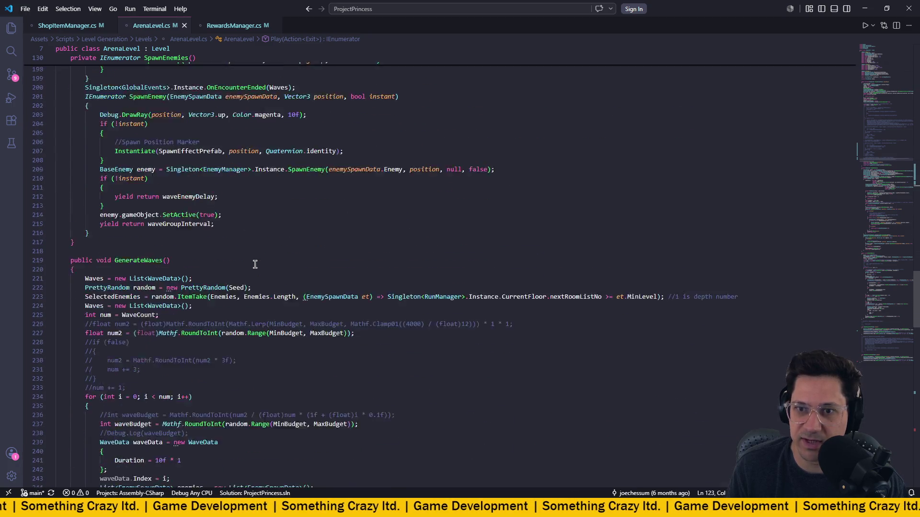
scroll(255, 265, "down", 3)
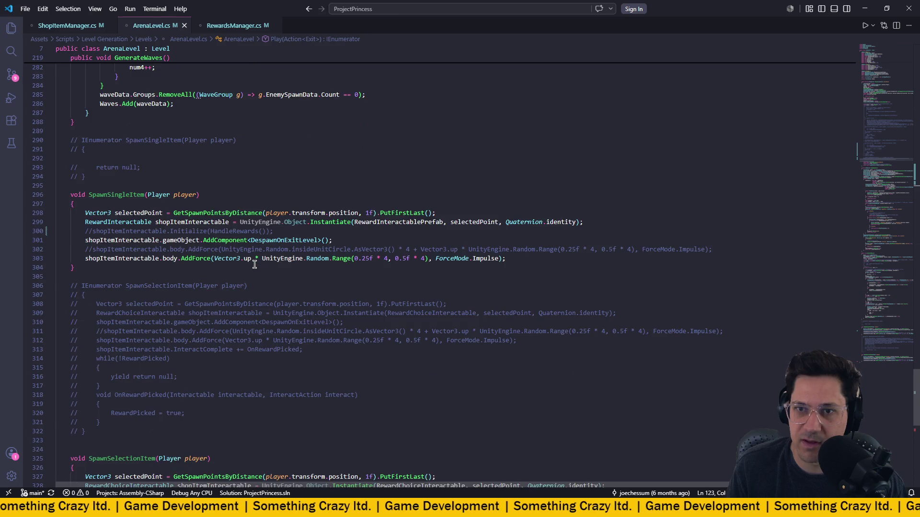
mouse_move(102, 267)
left_mouse_down()
mouse_move(8, 205)
mouse_move(8, 195)
left_mouse_up()
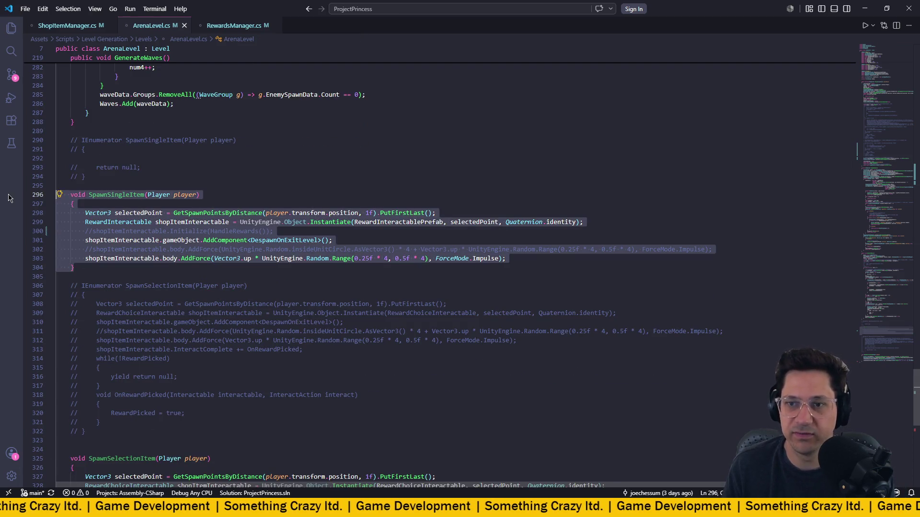
key("BackSpace")
key("BackSpace")
left_click_drag(107, 349, 57, 187)
key("BackSpace")
key("BackSpace")
left_click_drag(109, 178, 56, 140)
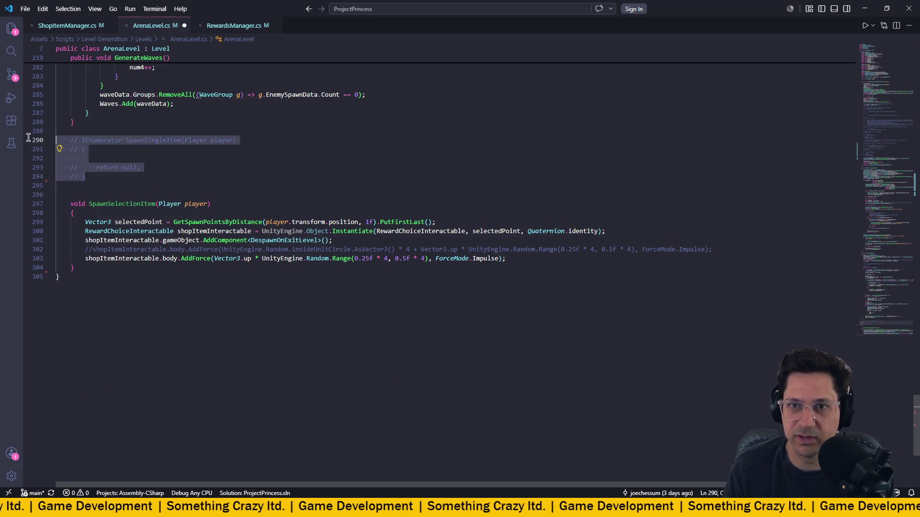
key("BackSpace")
key("BackSpace")
left_click_drag(75, 221, 23, 152)
key("BackSpace")
key("BackSpace")
key("BackSpace")
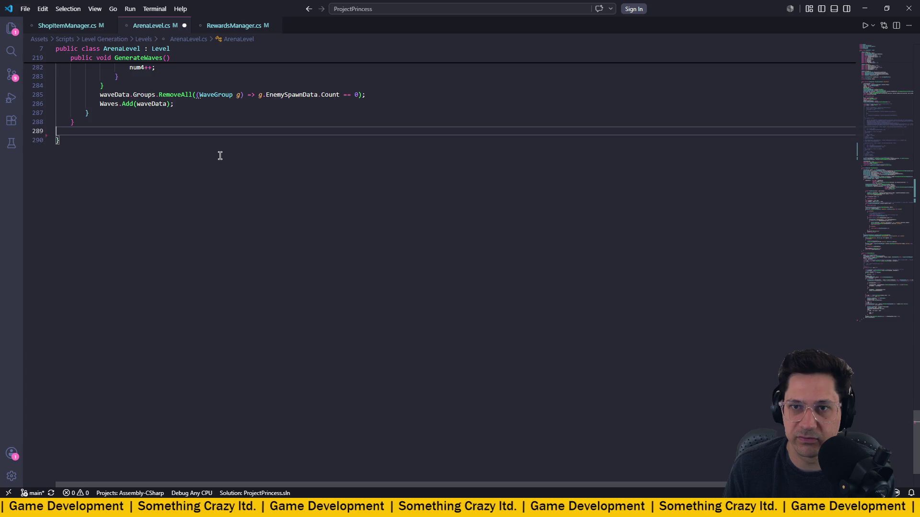
scroll(330, 331, "up", 20)
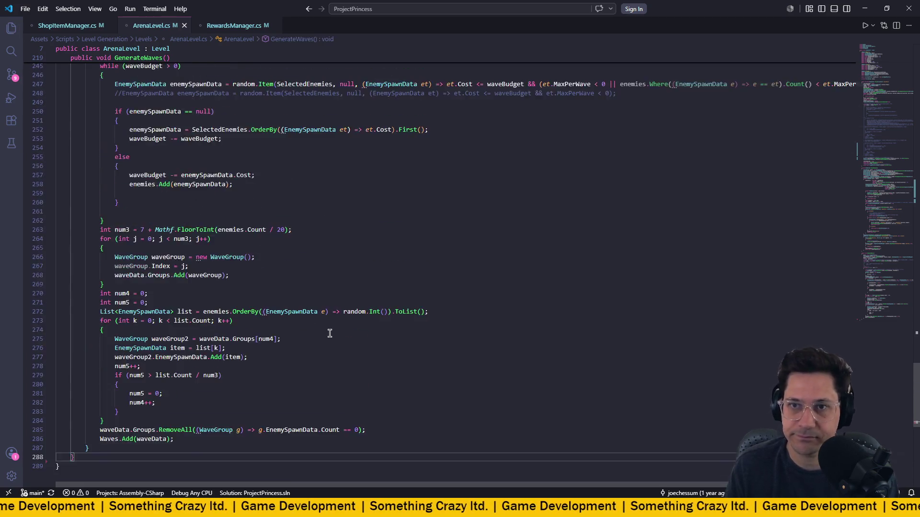
scroll(335, 335, "up", 20)
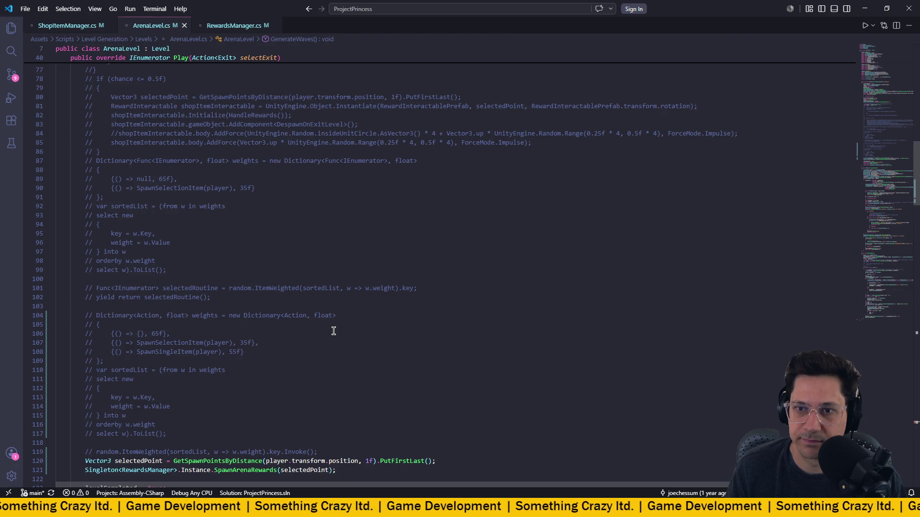
scroll(334, 331, "up", 3)
scroll(333, 331, "up", 4)
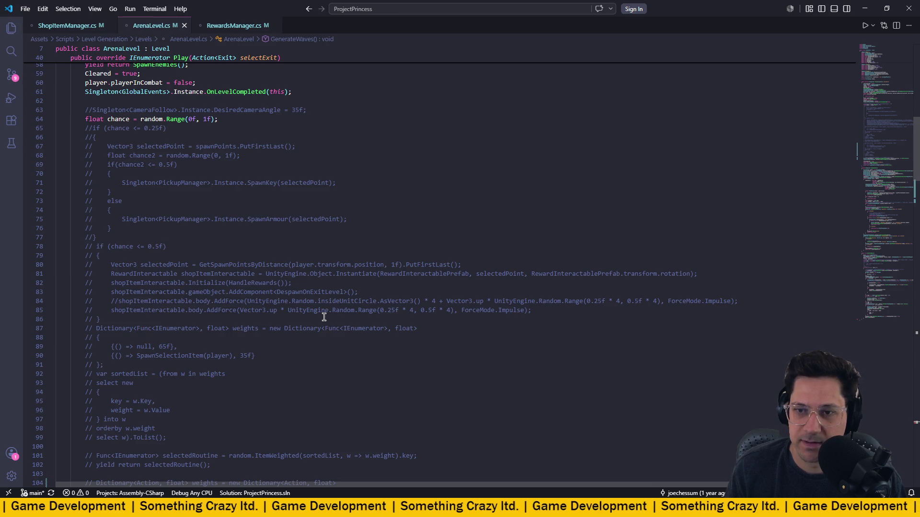
scroll(268, 333, "down", 10)
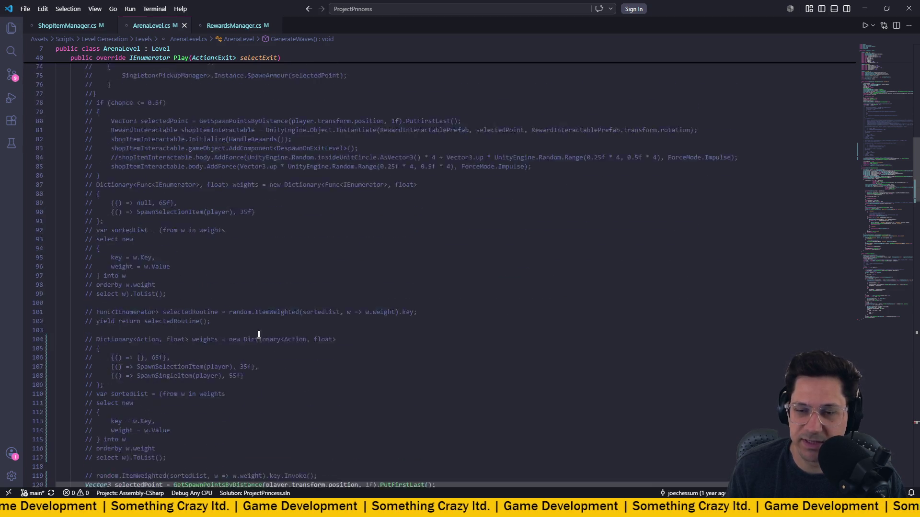
scroll(267, 333, "down", 3)
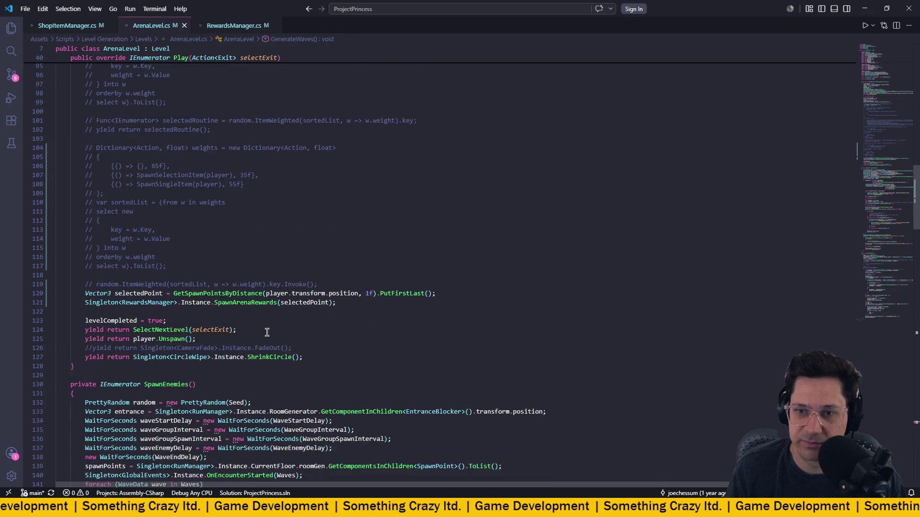
mouse_move(37, 302)
left_mouse_down()
mouse_move(34, 286)
mouse_move(34, 295)
left_mouse_up()
left_click(358, 254)
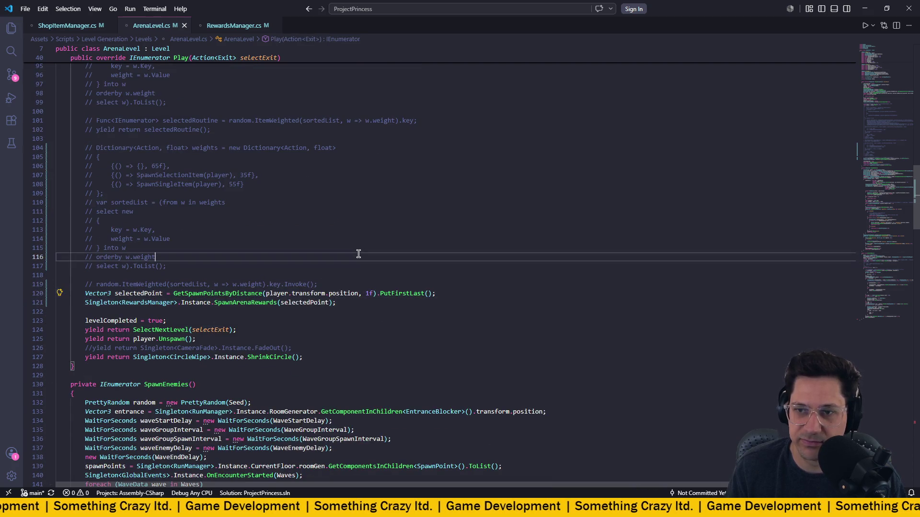
scroll(358, 254, "up", 3)
scroll(359, 254, "up", 1)
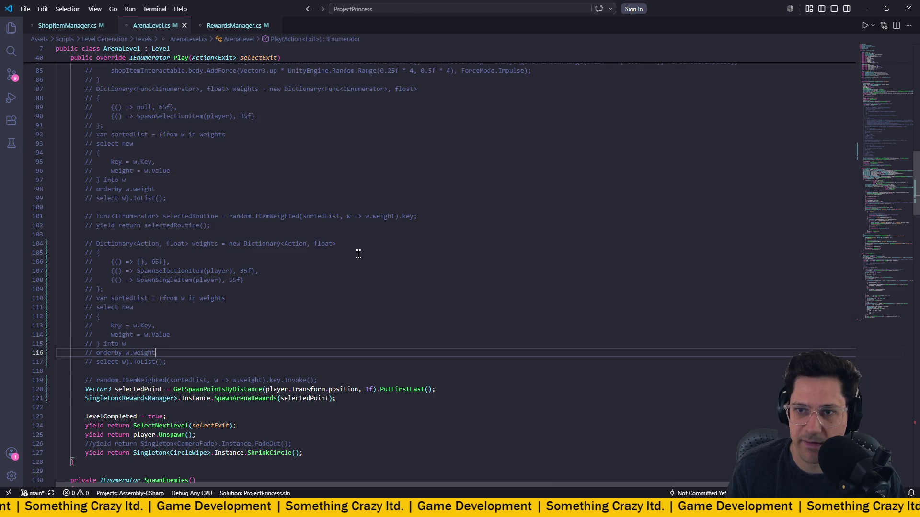
scroll(188, 307, "down", 2)
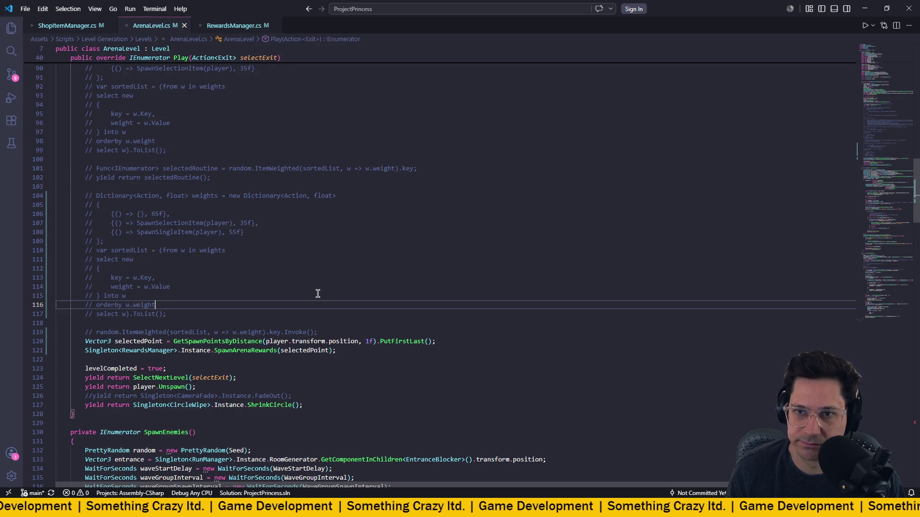
left_click_drag(192, 333, 174, 277)
left_click(195, 294)
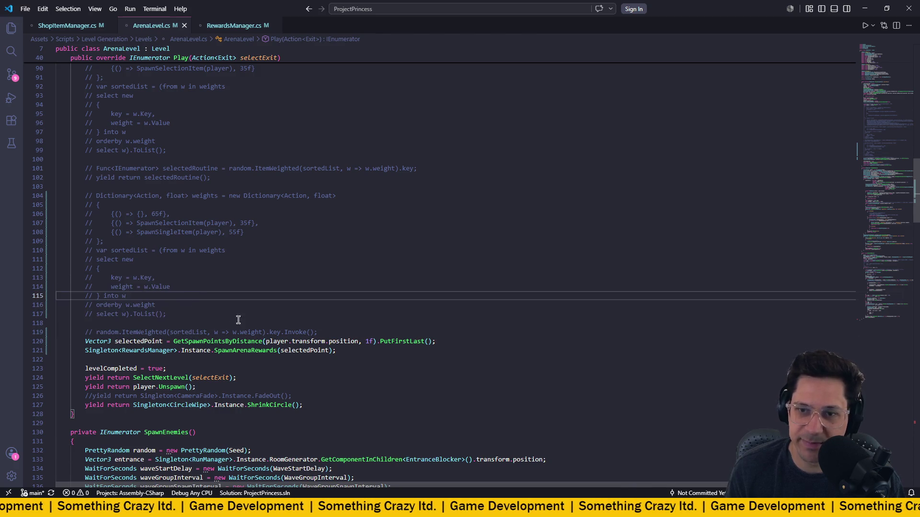
mouse_move(317, 332)
left_mouse_down()
mouse_move(58, 245)
mouse_move(28, 205)
mouse_move(28, 185)
left_mouse_up()
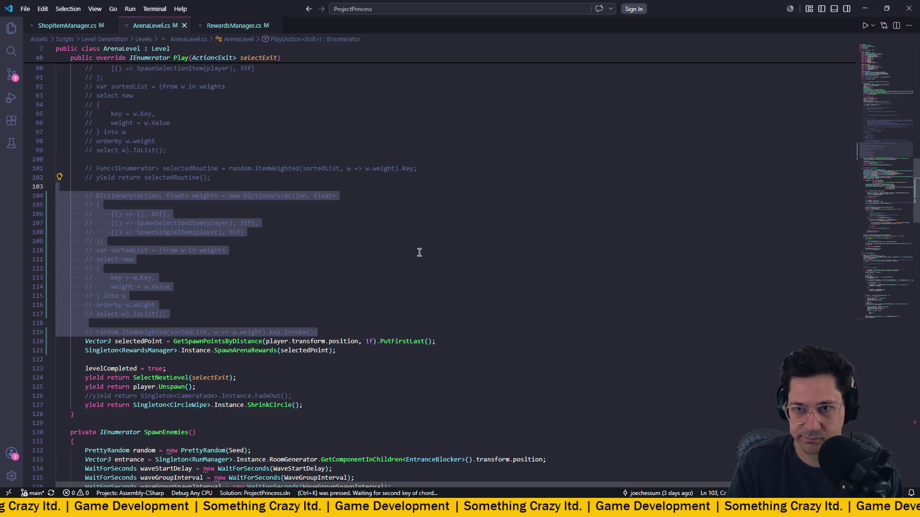
- Uncomment the weighted dictionary block and delete its SpawnSingleItem 55f entry
key("ctrl+u")
left_click(345, 241)
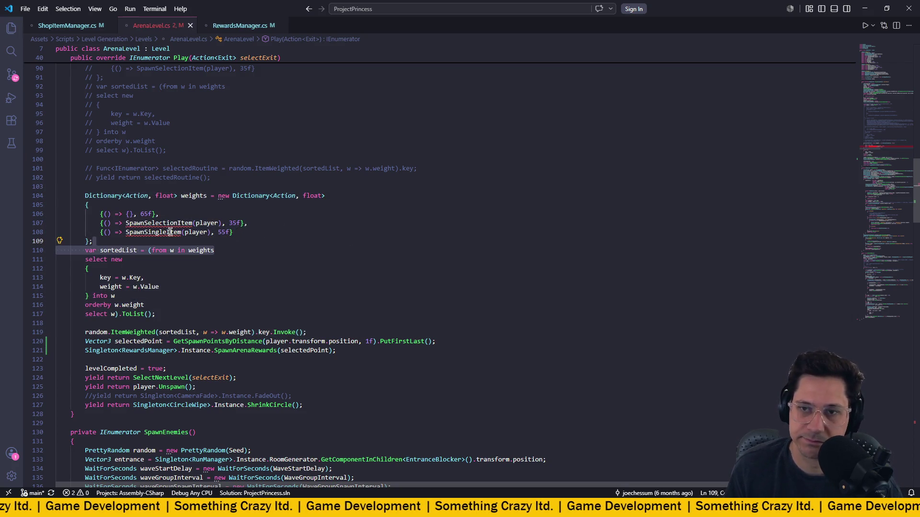
left_click_drag(251, 233, 30, 230)
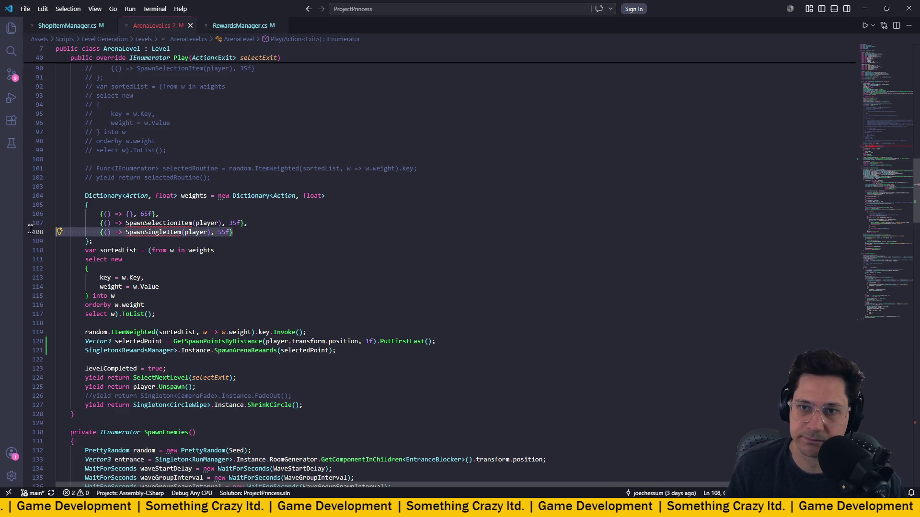
key("BackSpace")
key("BackSpace")
key("BackSpace")
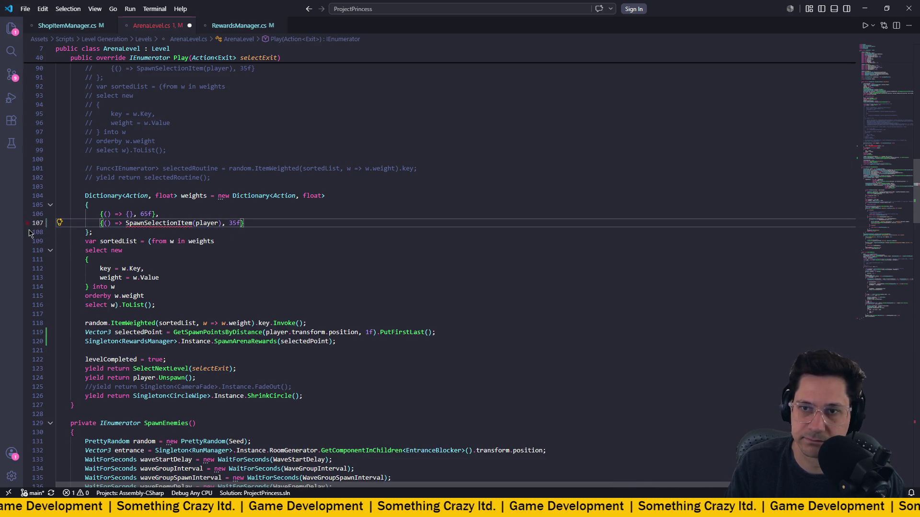
- Check the SpawnSelectionItem call's error, then indent the spawn-point line 119
double_click(204, 223)
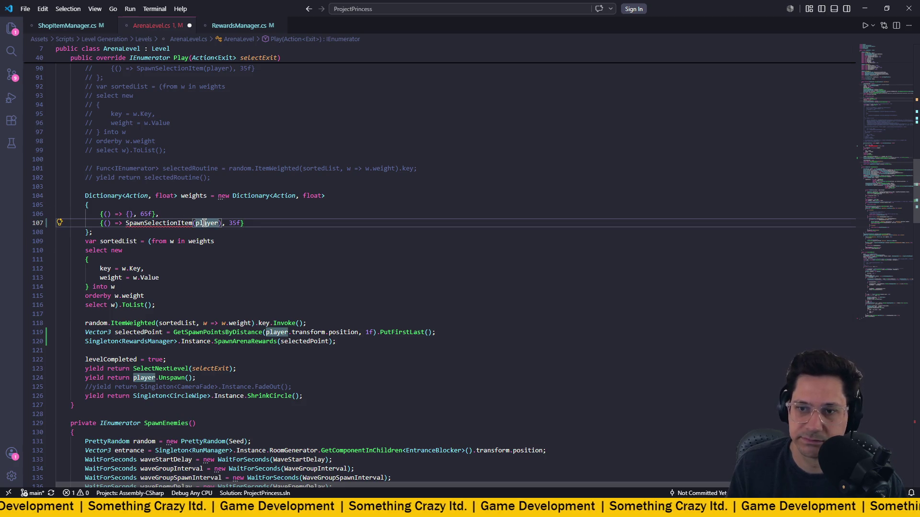
left_click(155, 224)
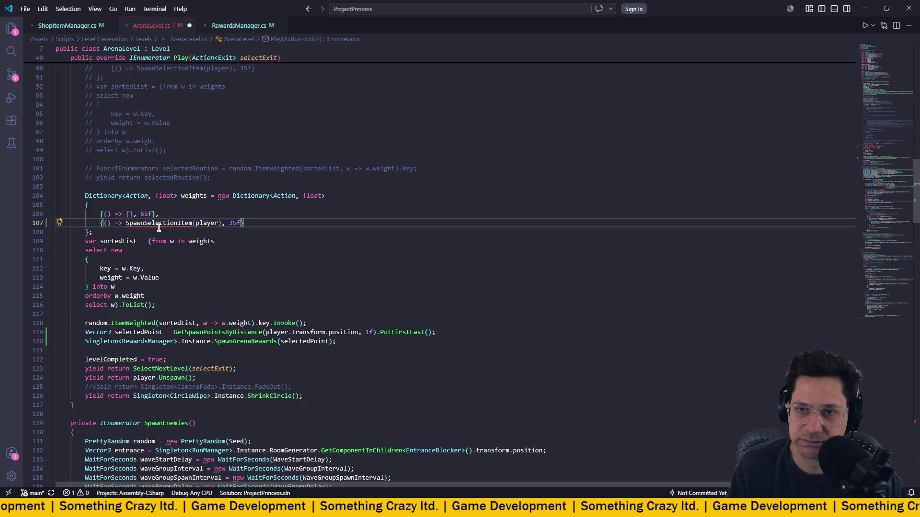
mouse_move(169, 223)
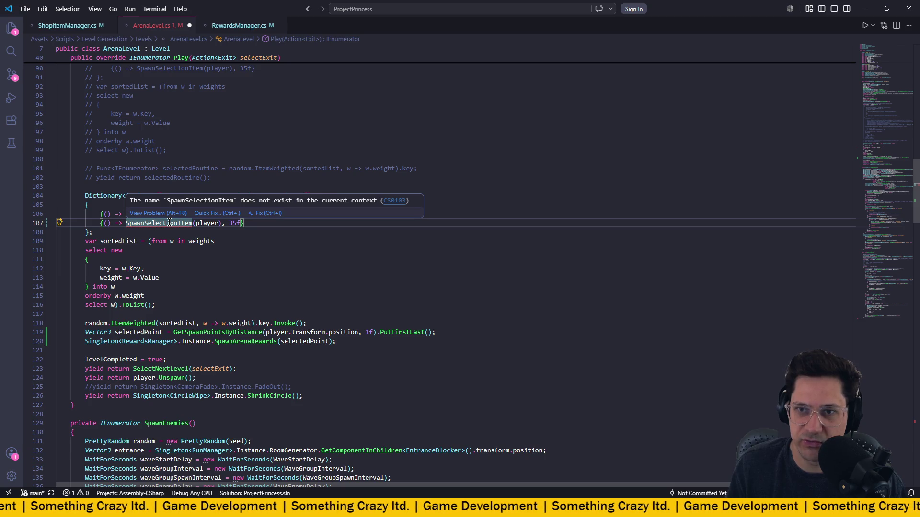
left_click(247, 269)
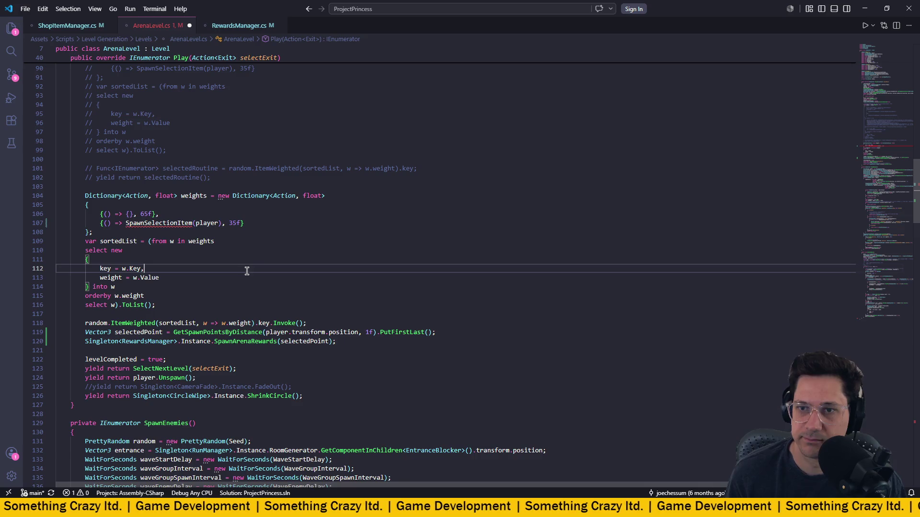
left_click(259, 334)
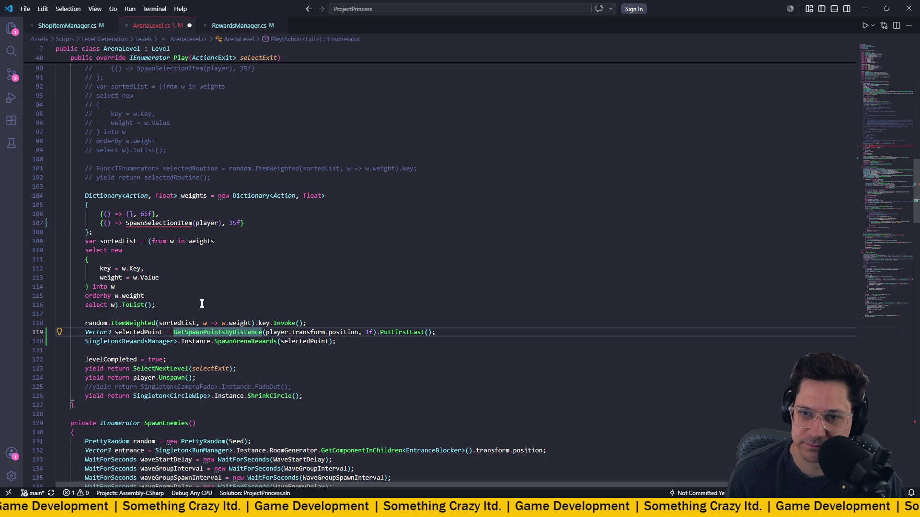
key("Tab")
key("Tab")
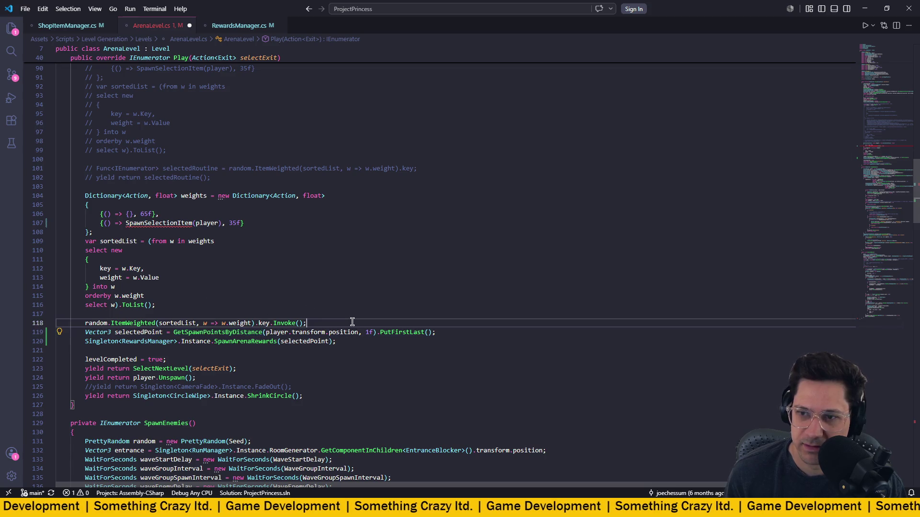
- Add an empty local void Spawn() function above the spawn-point line in Play
key("ctrl+shift+Return")
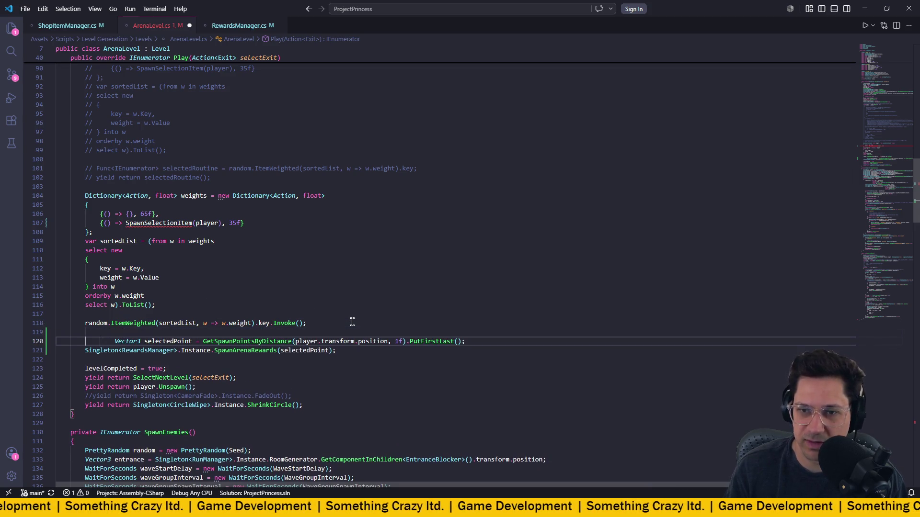
type("void ")
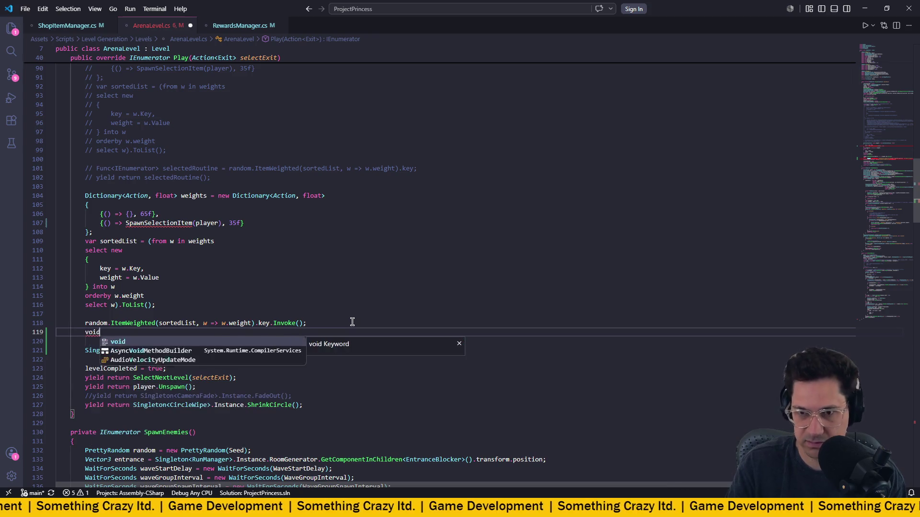
type("Spawn")
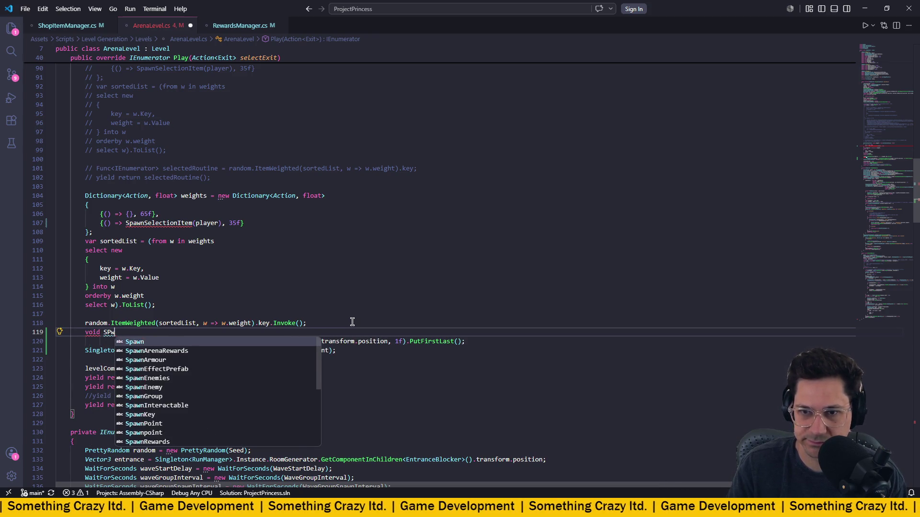
type("()")
key("Return")
type("{")
key("Return")
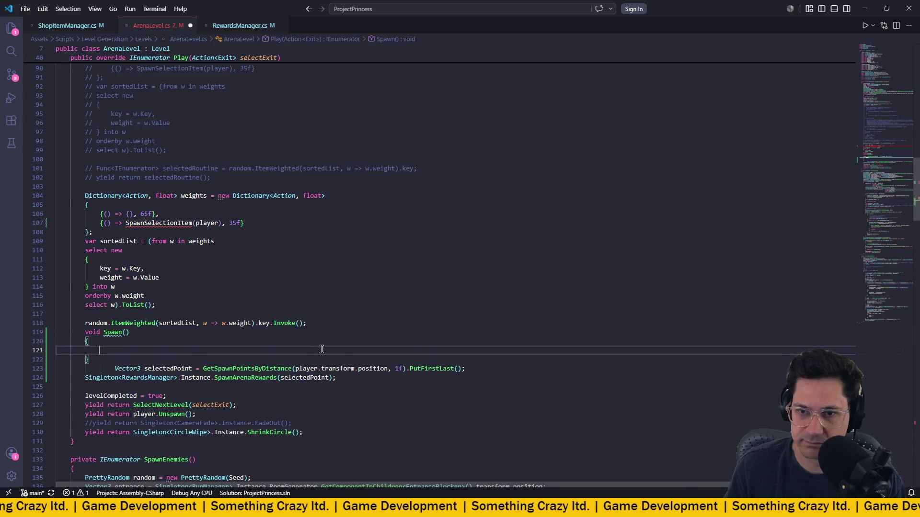
- Move the selectedPoint and SpawnArenaRewards lines into the Spawn() body
scroll(318, 348, "down", 1)
left_click(329, 353)
left_click_drag(336, 354, 55, 344)
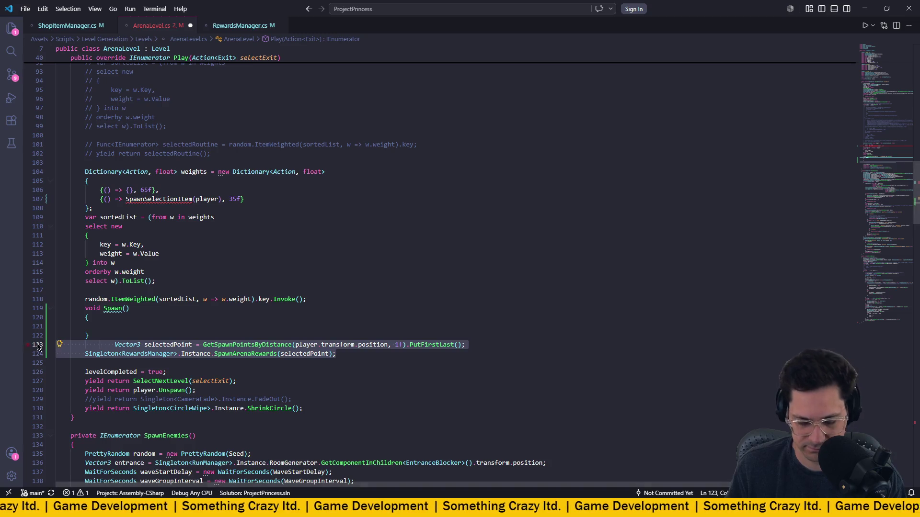
key("ctrl+x")
left_click(155, 328)
key("ctrl+v")
- Fix the indentation of the two moved lines and save ArenaLevel.cs
key("Up")
key("Home")
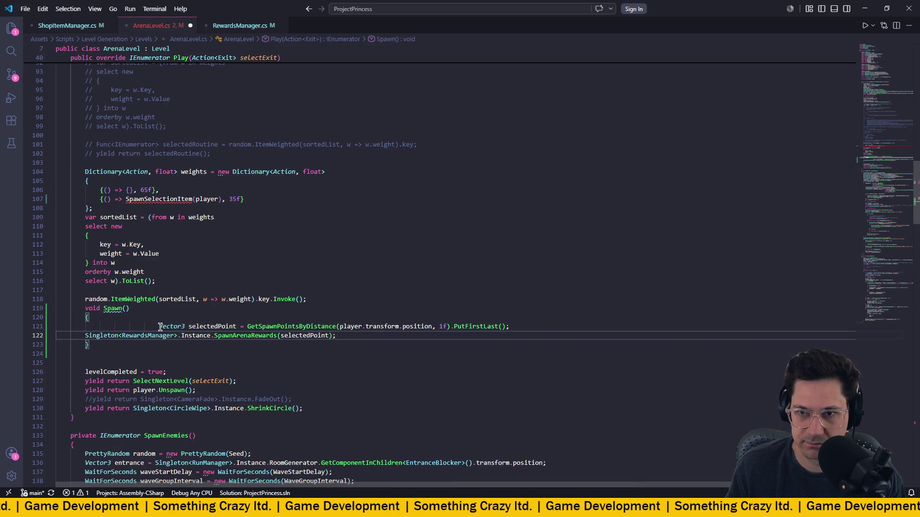
key("Caps_Lock")
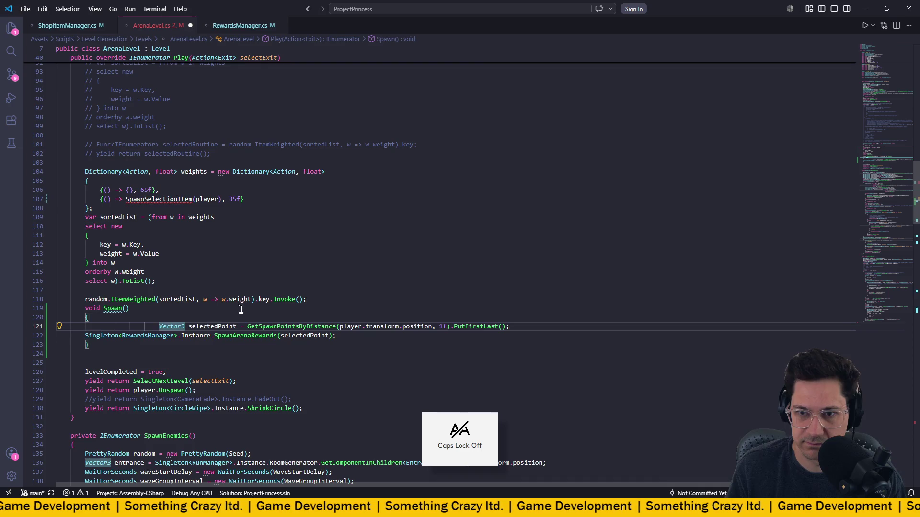
key("shift+Tab")
key("shift+Tab")
key("shift+Tab")
key("Down")
key("Tab")
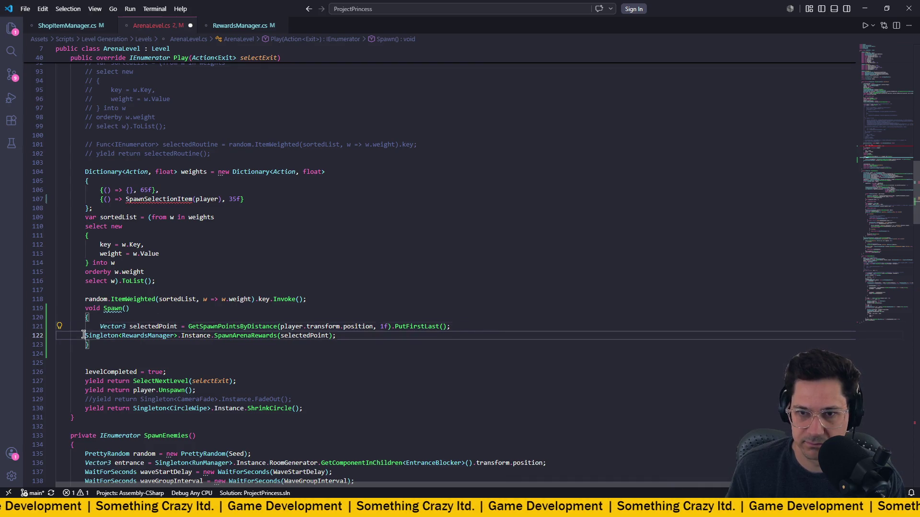
left_click(155, 308)
mouse_move(114, 309)
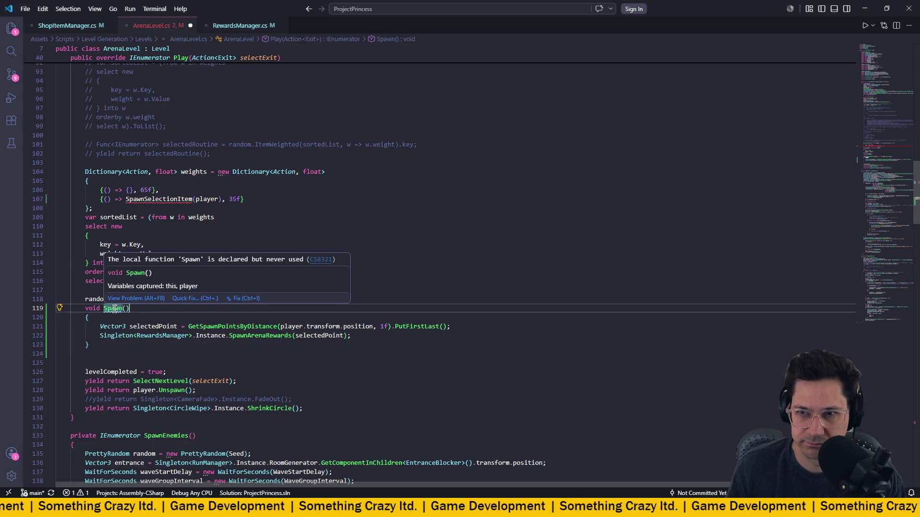
left_click(181, 326)
key("ctrl+s")
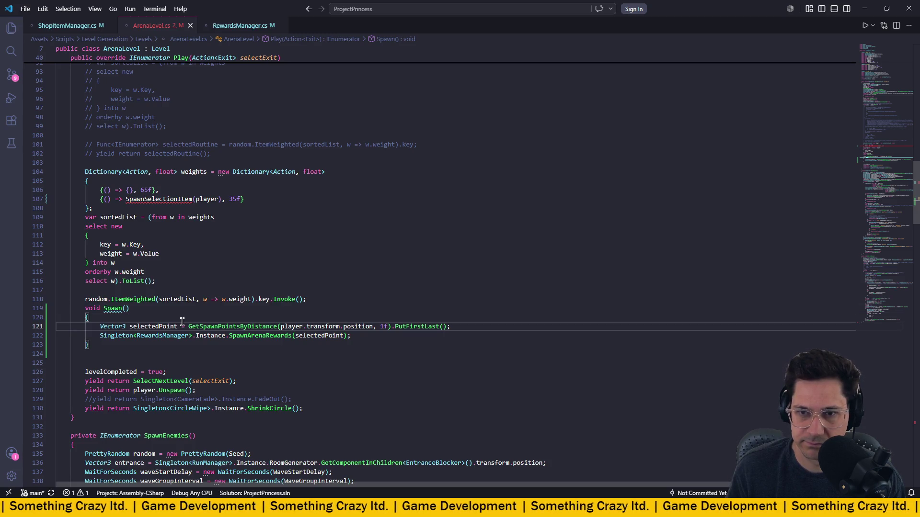
scroll(151, 335, "up", 1)
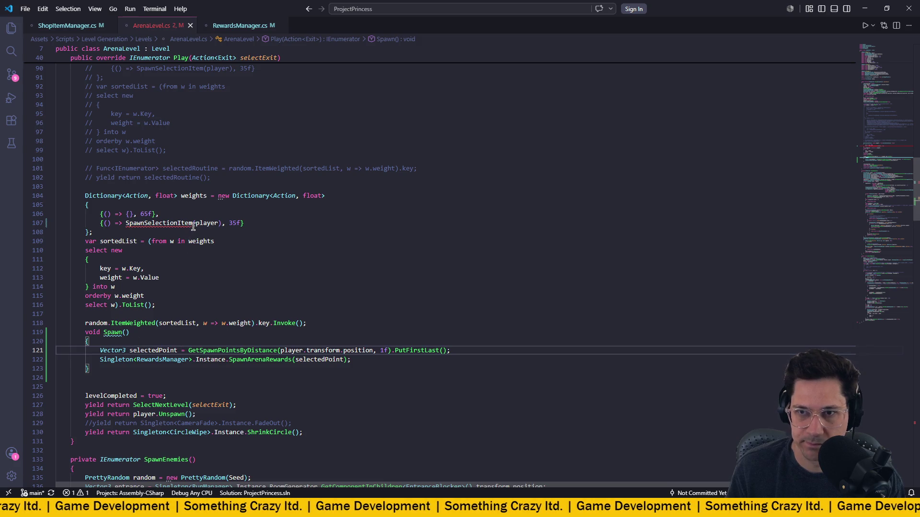
- Replace SpawnSelectionItem(player) in the 35f weights entry with a Spawn() call and save
left_click_drag(220, 223, 128, 224)
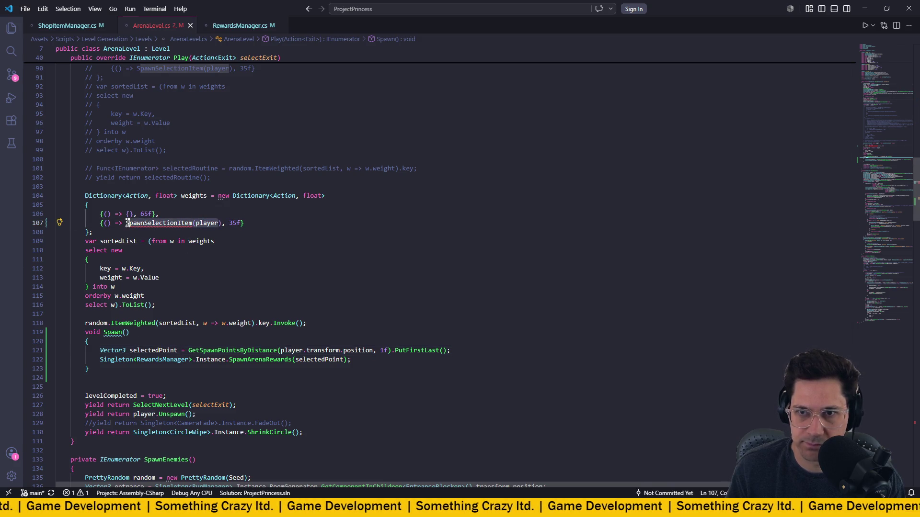
type("Spawn")
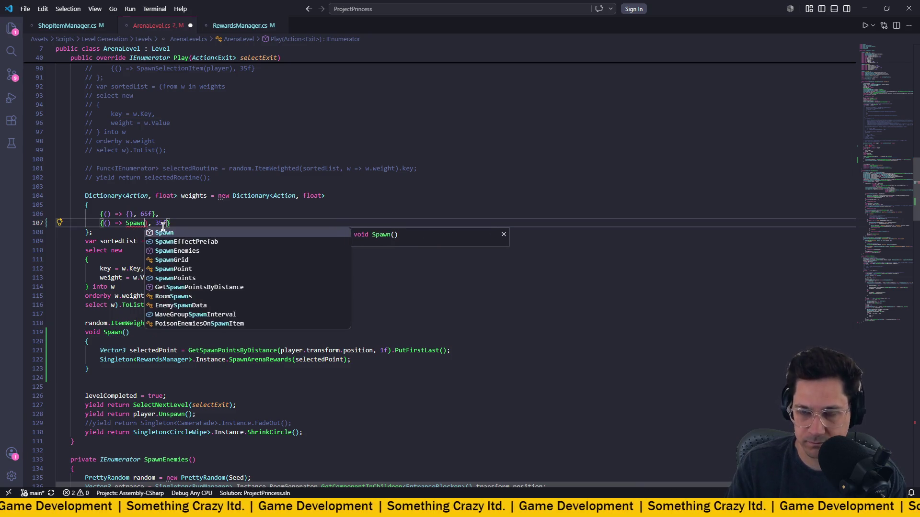
key("Tab")
type("(")
key("ctrl+s")
left_click(192, 224)
left_click(155, 224)
key("BackSpace")
key("ctrl+s")
left_click(225, 231)
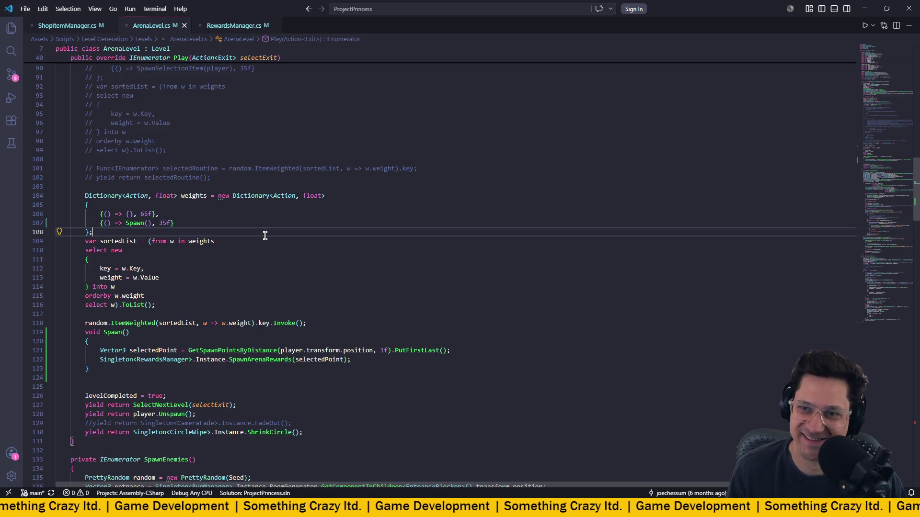
double_click(145, 214)
left_click(242, 216)
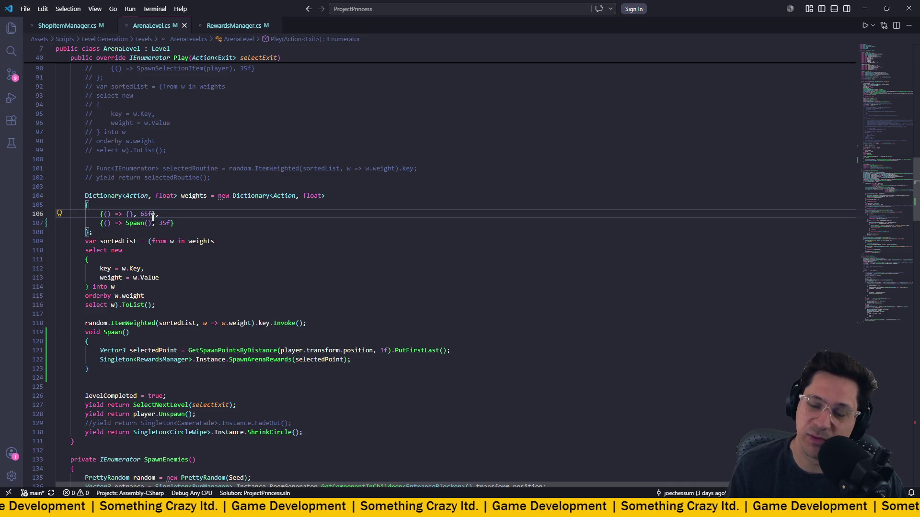
- Change the reward weights from 65f/35f to 55f/45f and save
key("Left")
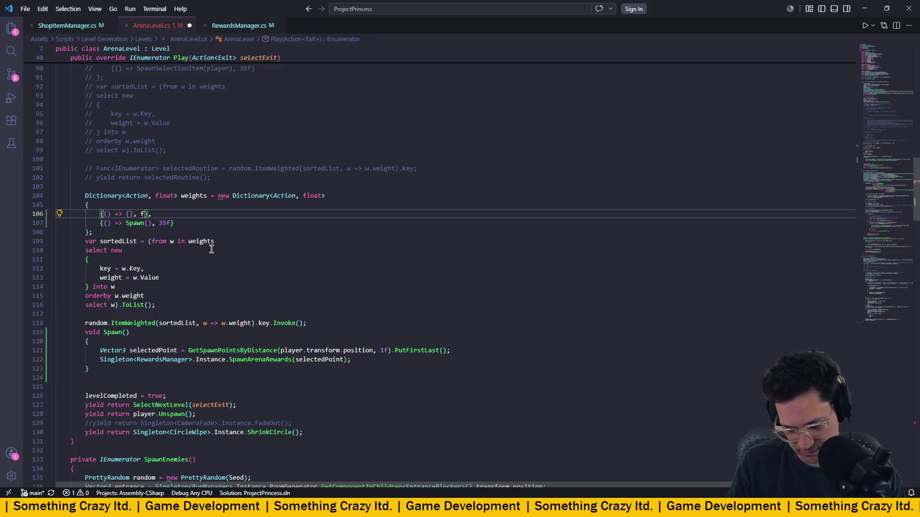
type("55")
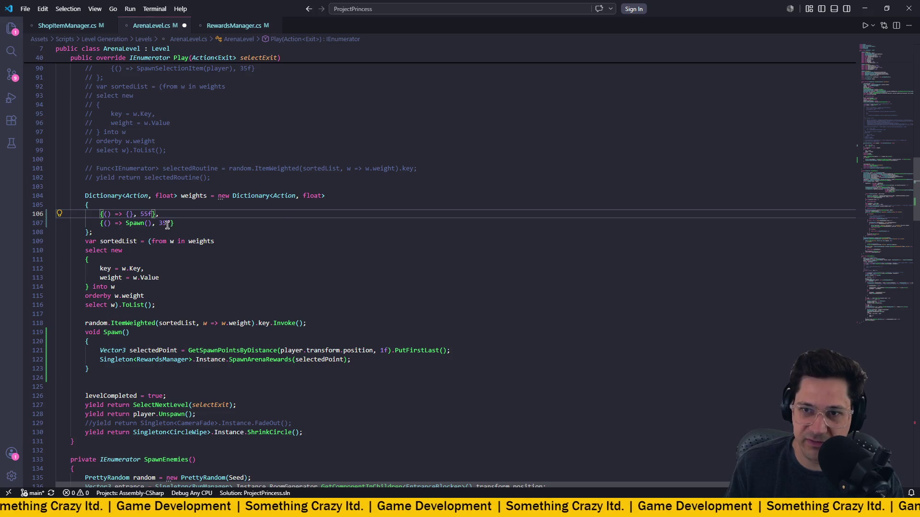
double_click(166, 222)
type("25")
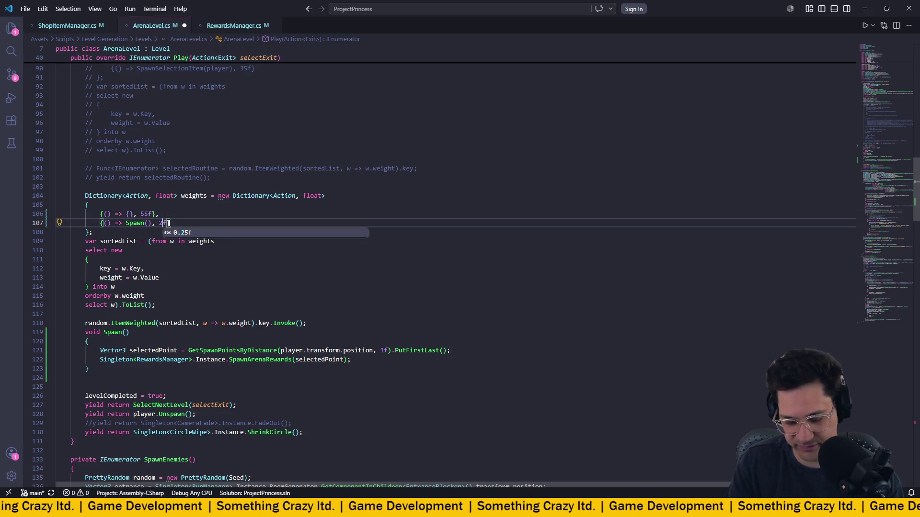
key("BackSpace")
key("BackSpace")
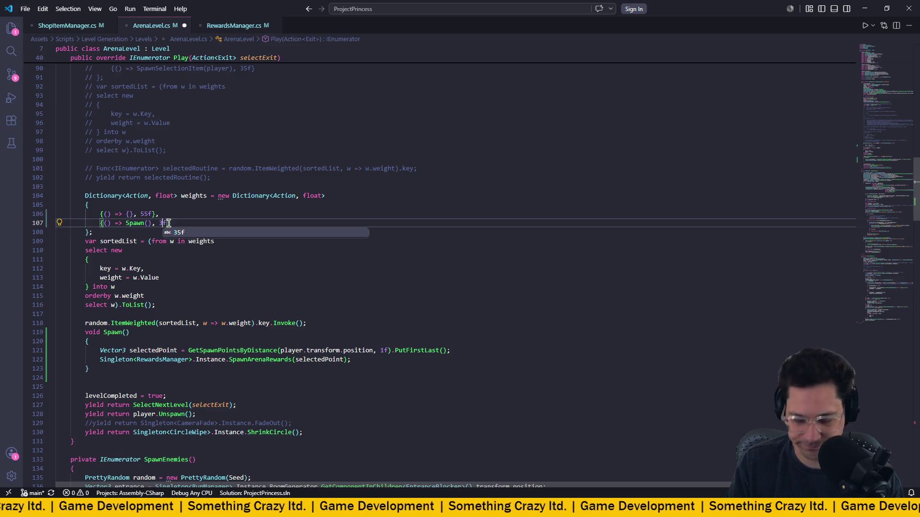
type("45")
key("ctrl+s")
- Add a blank line before the Spawn() function, save, and return to Unity
left_click(218, 212)
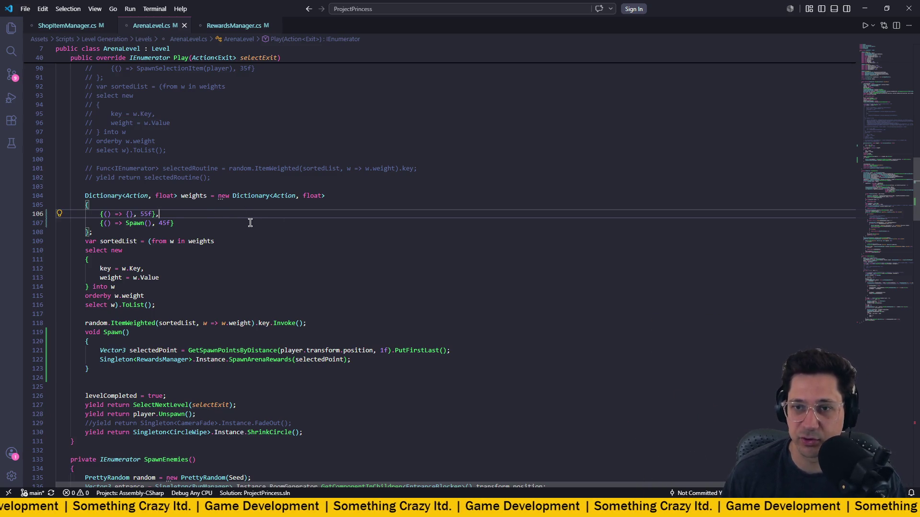
scroll(248, 222, "down", 1)
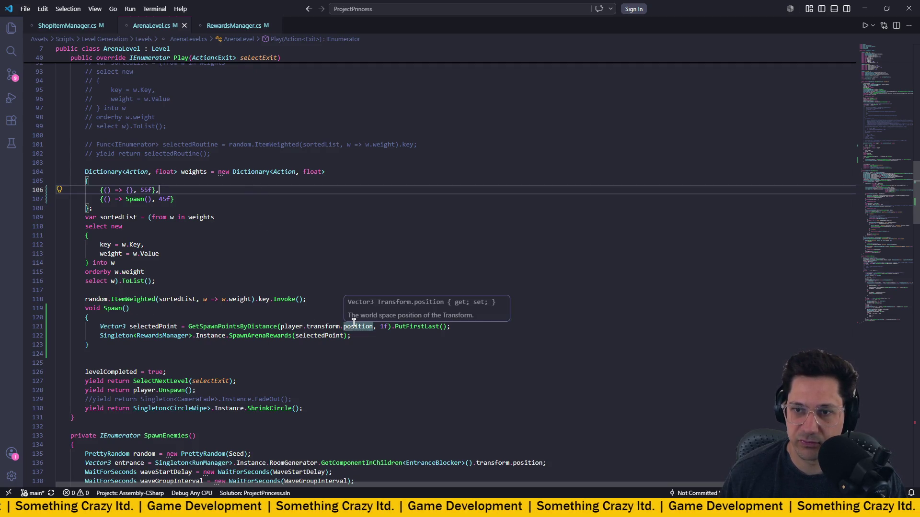
left_click(339, 299)
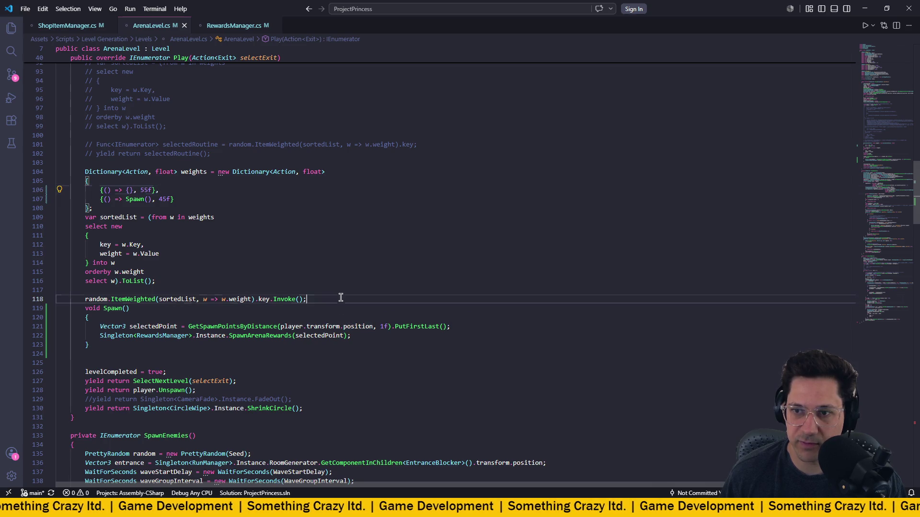
key("Return")
key("ctrl+s")
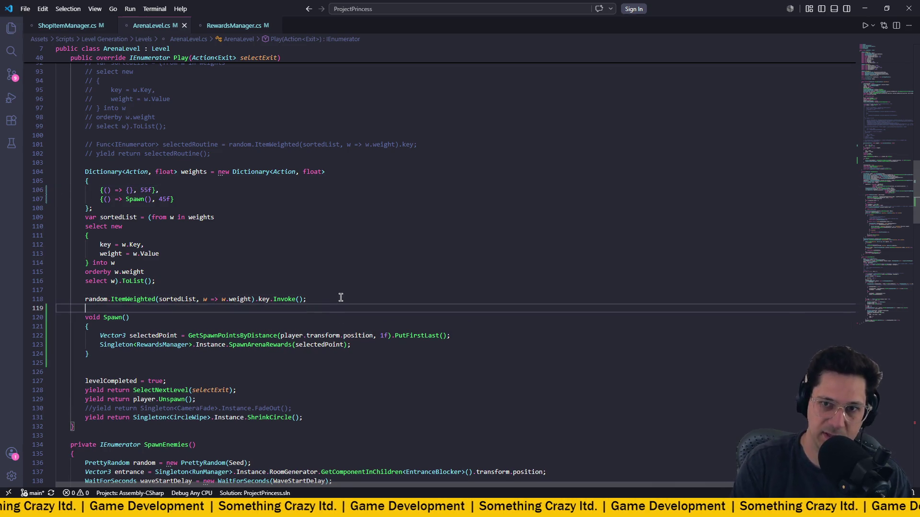
key("Up")
key("Up")
key("Up")
key("End")
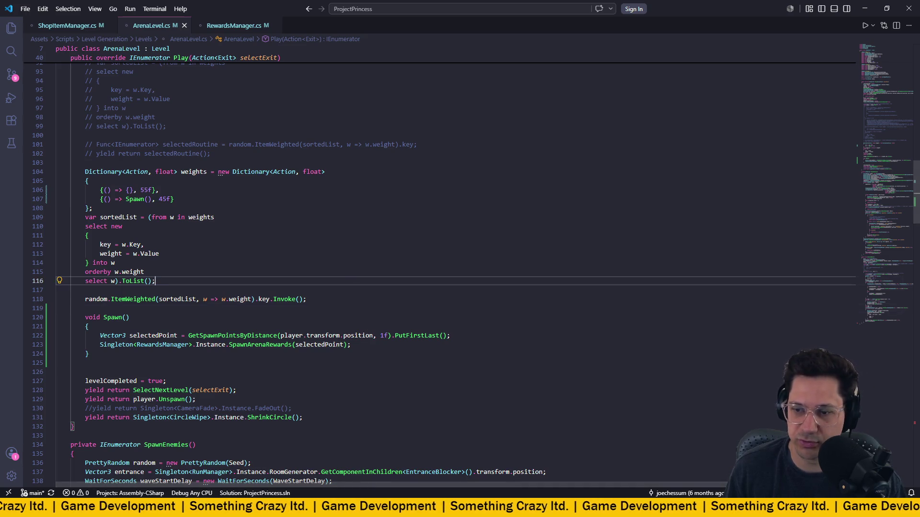
key("alt+Tab")
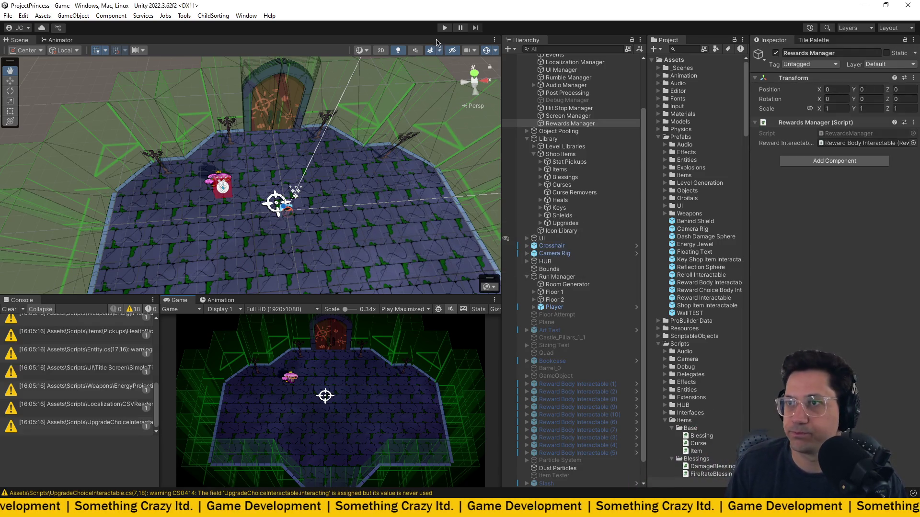
- Enter play mode, start a run from the title screen, and walk the princess into the arena
left_click(445, 27)
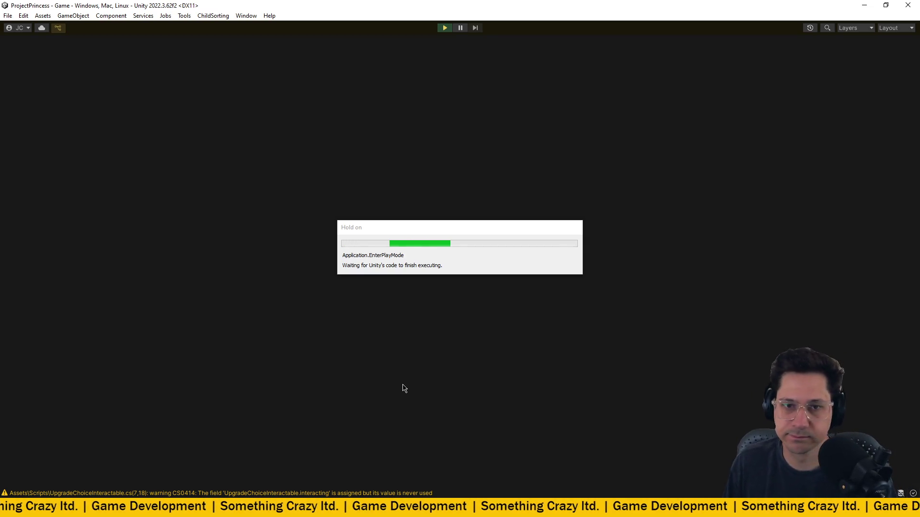
key("Return")
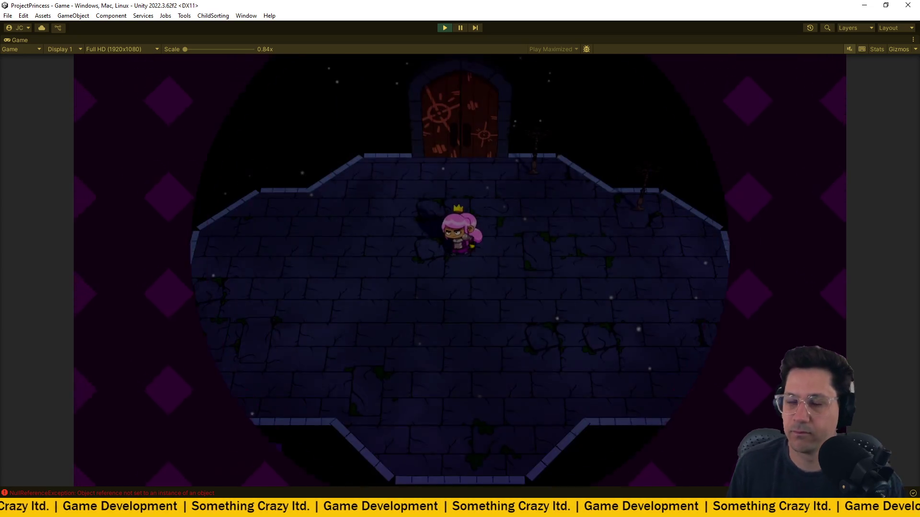
key("w")
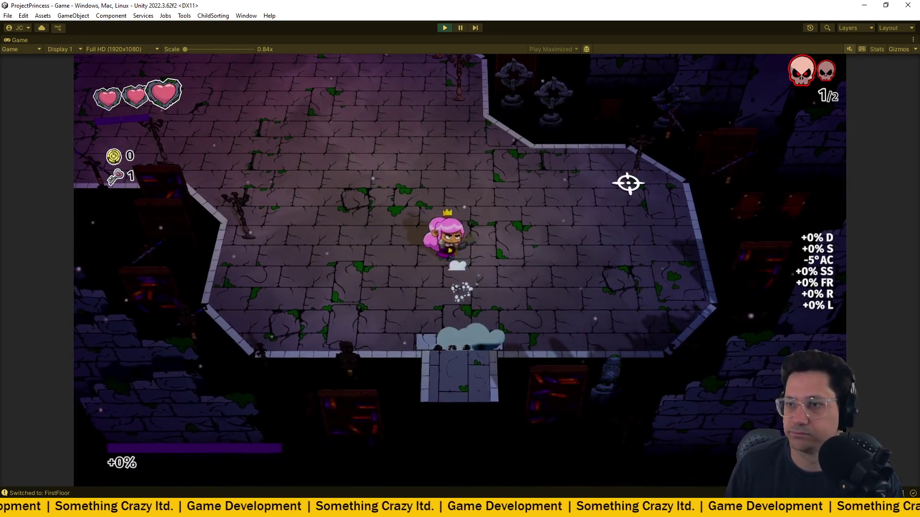
key("a")
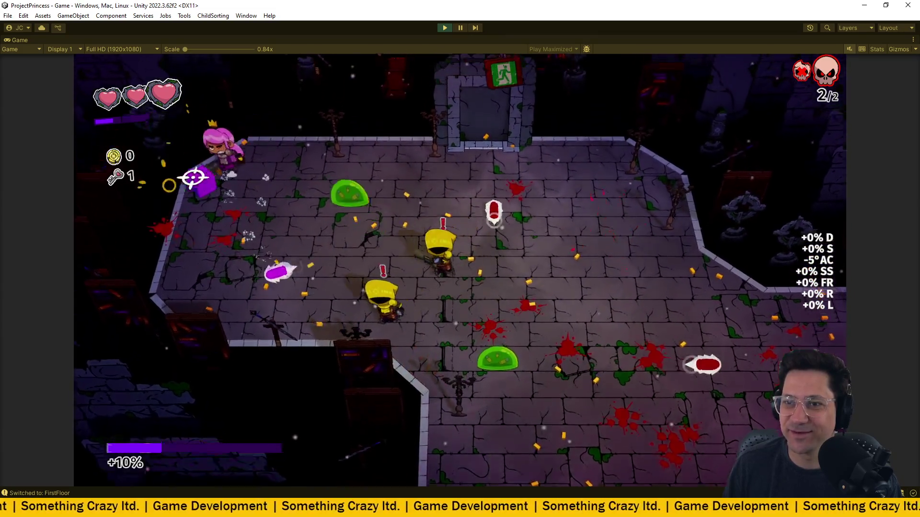
- Move around the arena with WASD to clear the enemy wave
key("a")
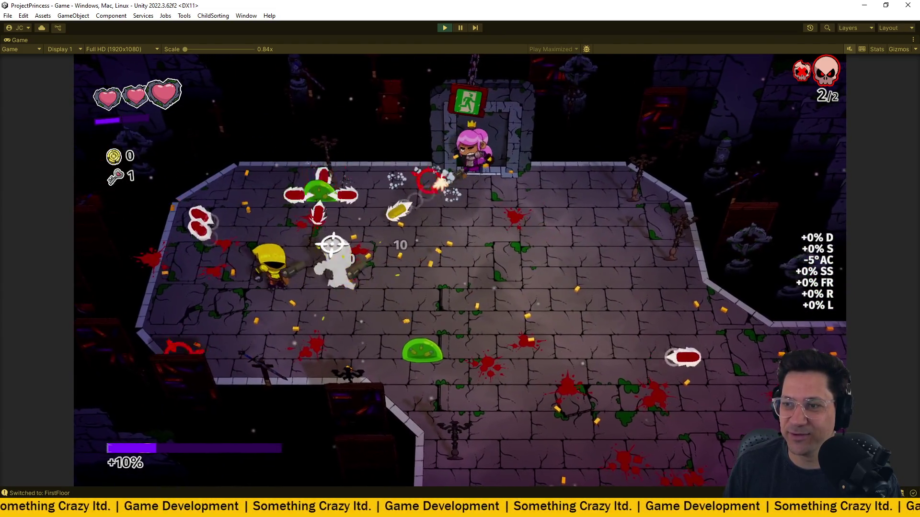
key("s")
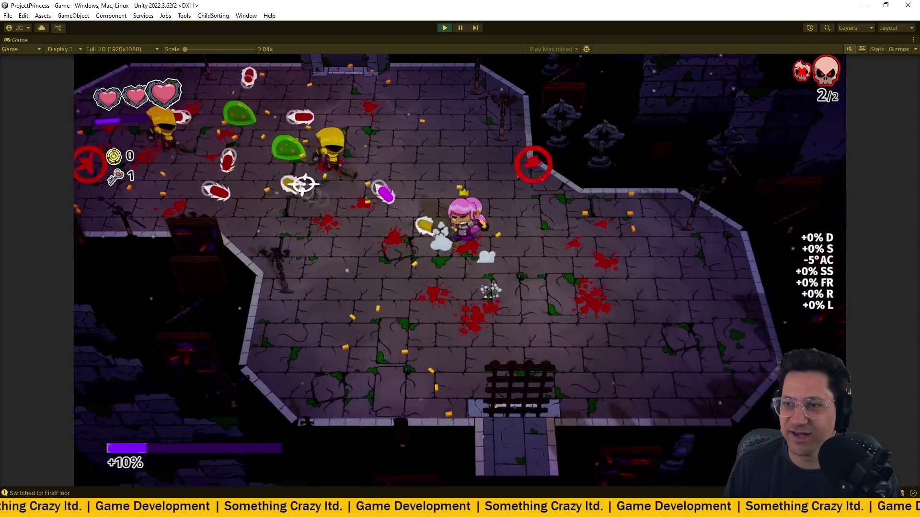
key("a")
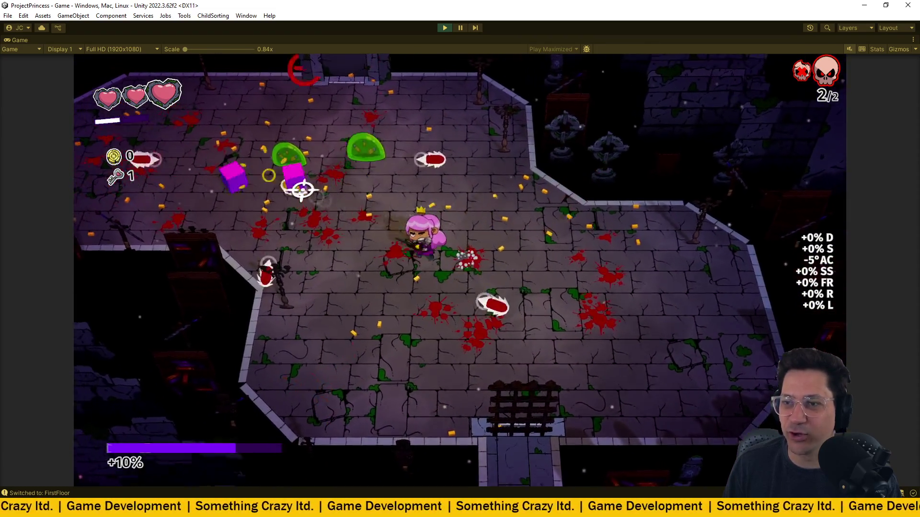
key("s")
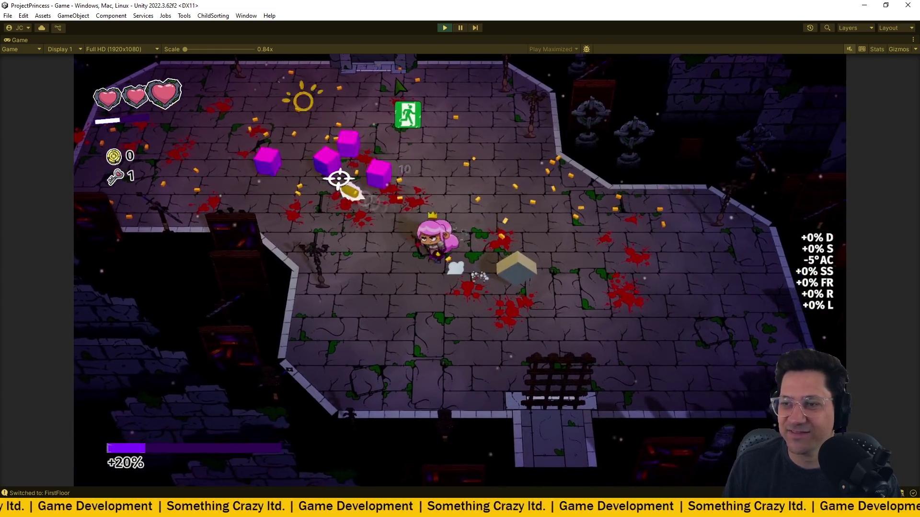
key("a")
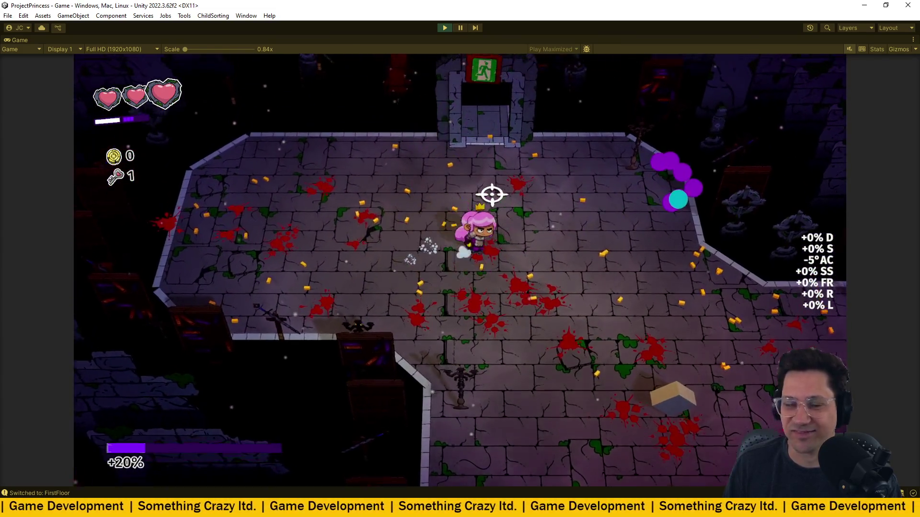
key("w")
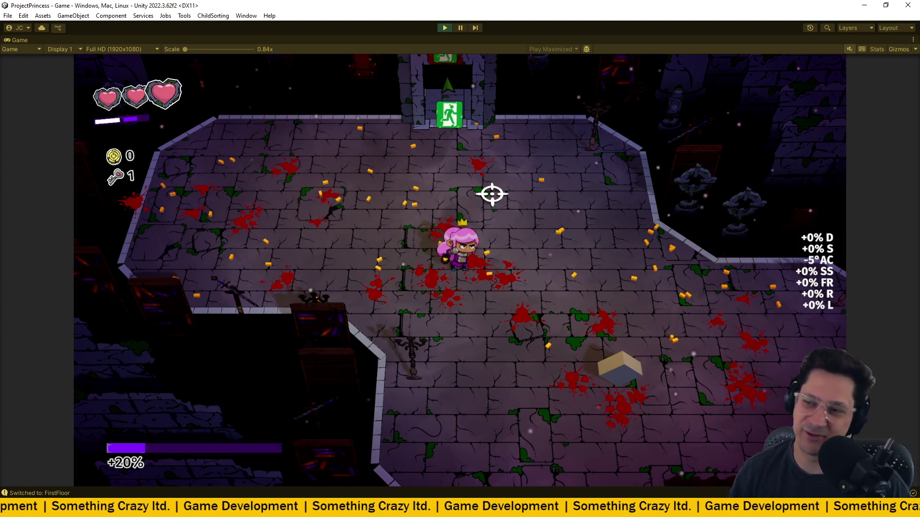
- Pick up the spawned UpgradeChoiceReward and head toward the exit
key("d")
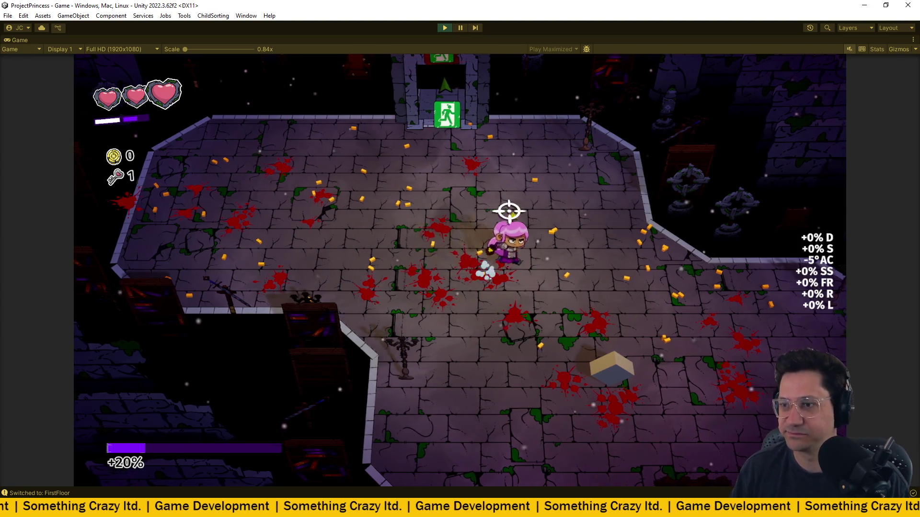
key("s")
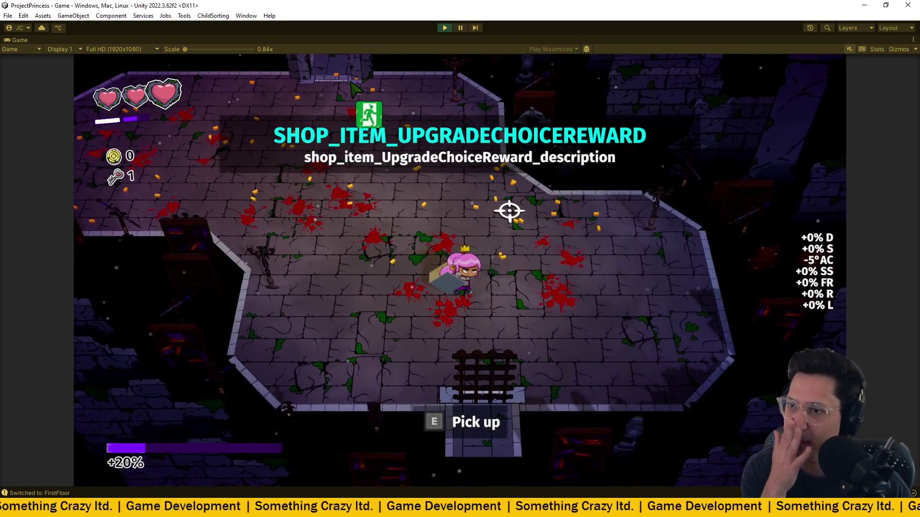
key("e")
key("w")
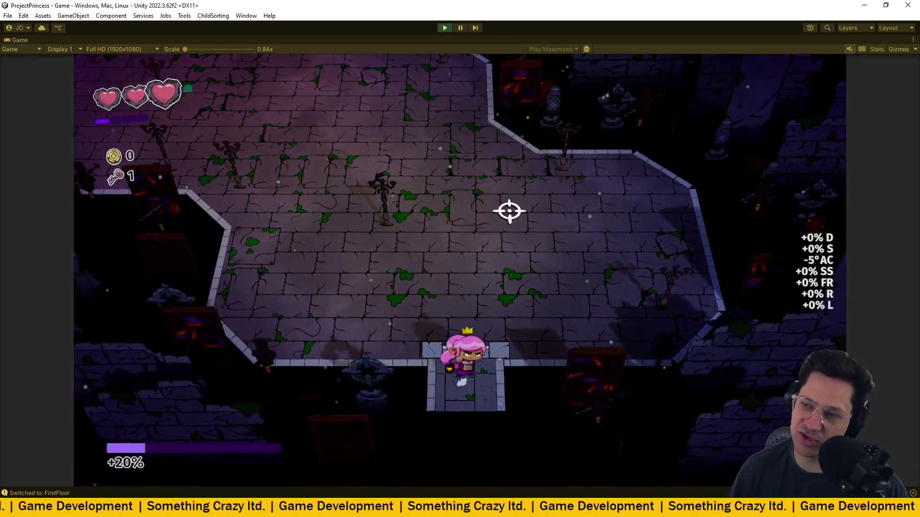
- Shoot and strafe through the new room's enemies, then go up into the next room
key("w")
left_click(356, 152)
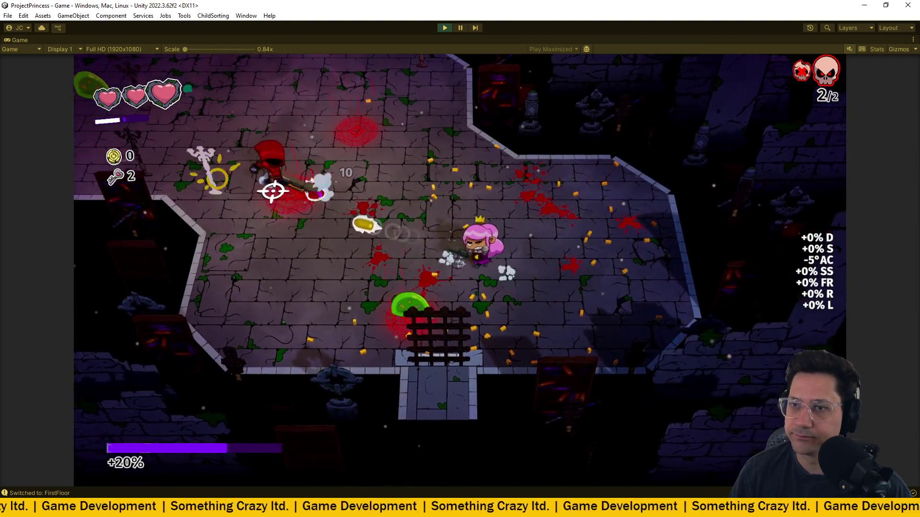
key("s")
key("d")
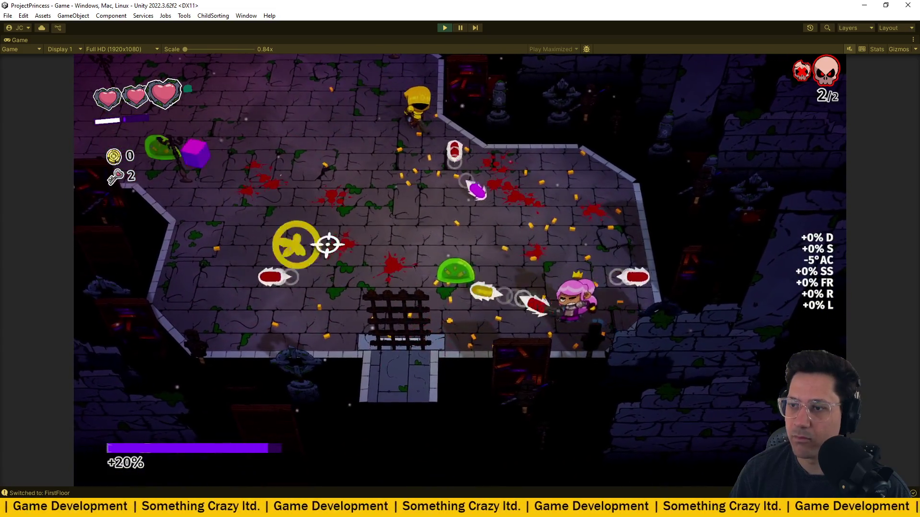
key("a")
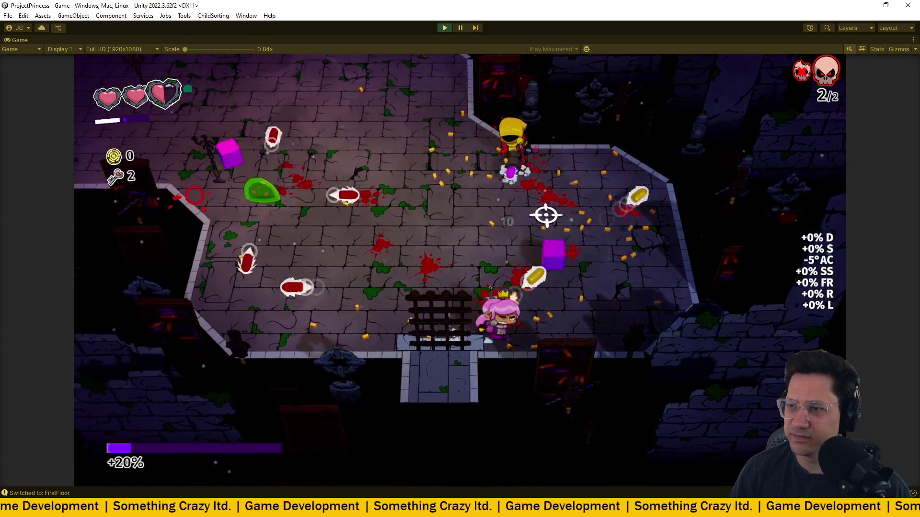
key("w")
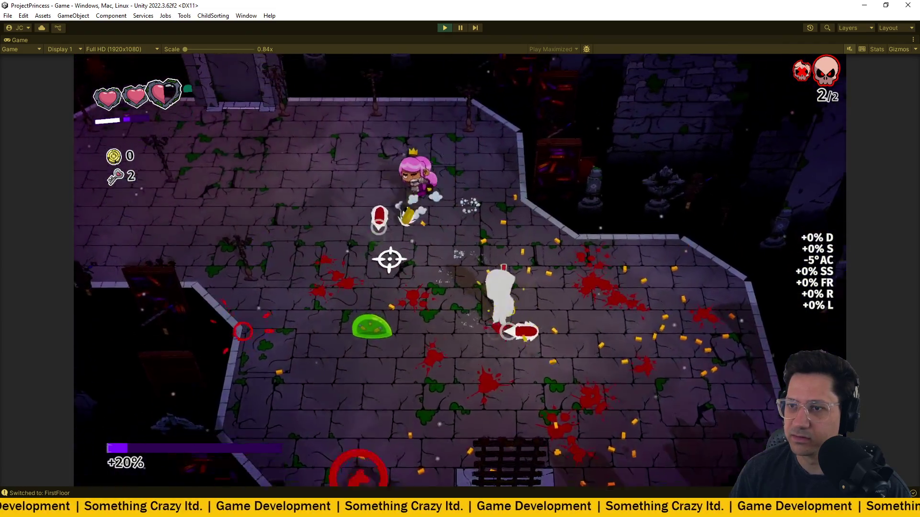
- Collect the ShieldReward drop and walk to the top exit doorway
key("a")
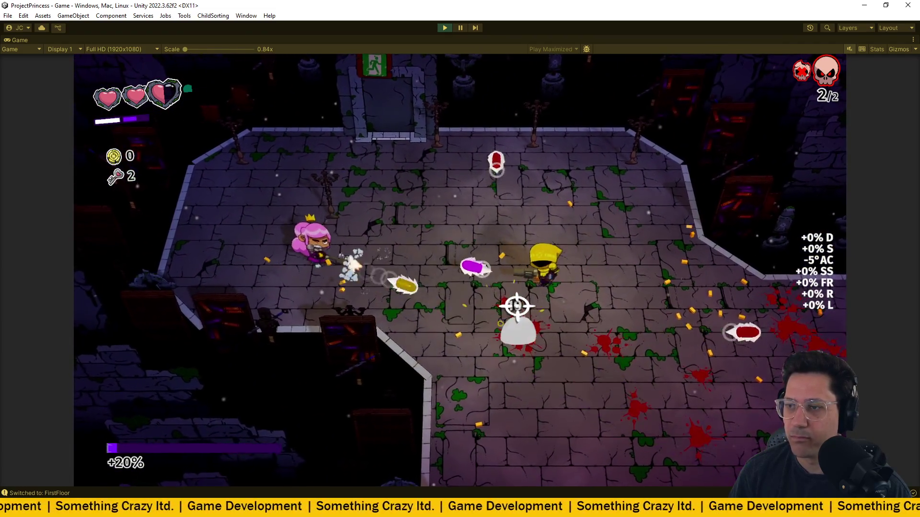
key("d")
key("w")
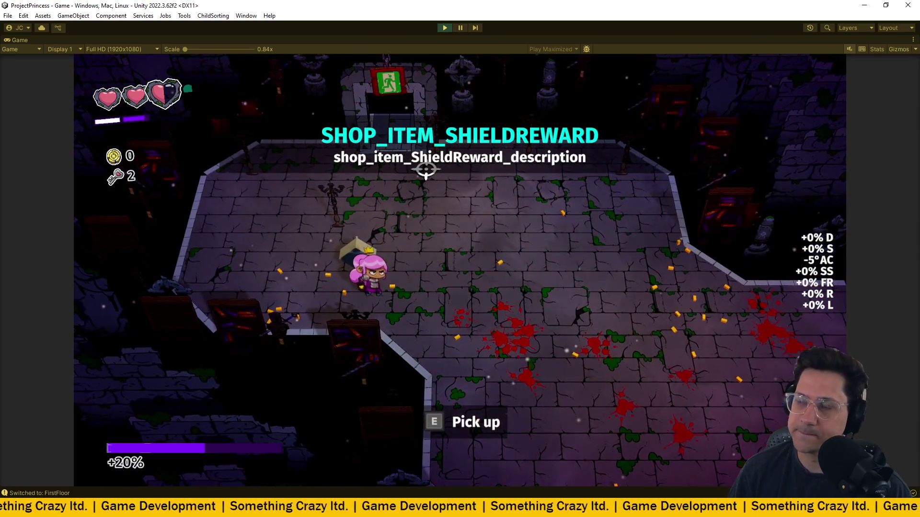
key("e")
key("d")
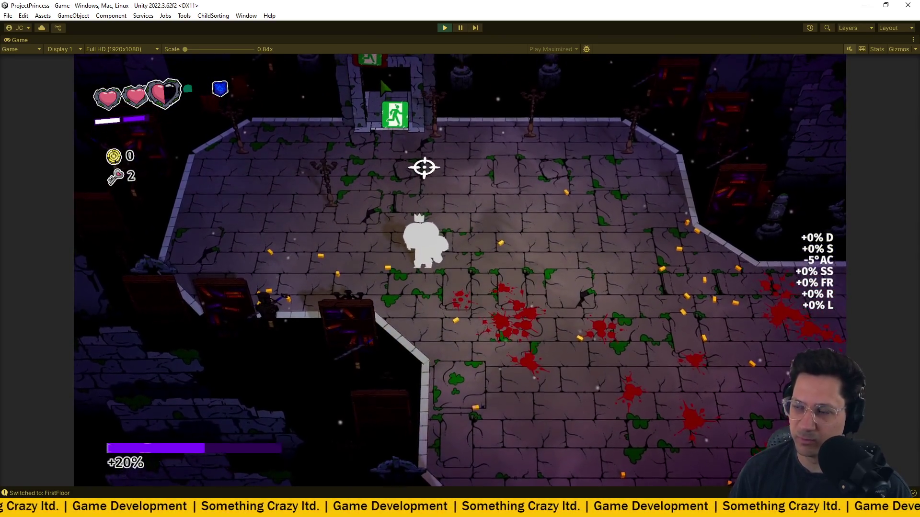
key("w")
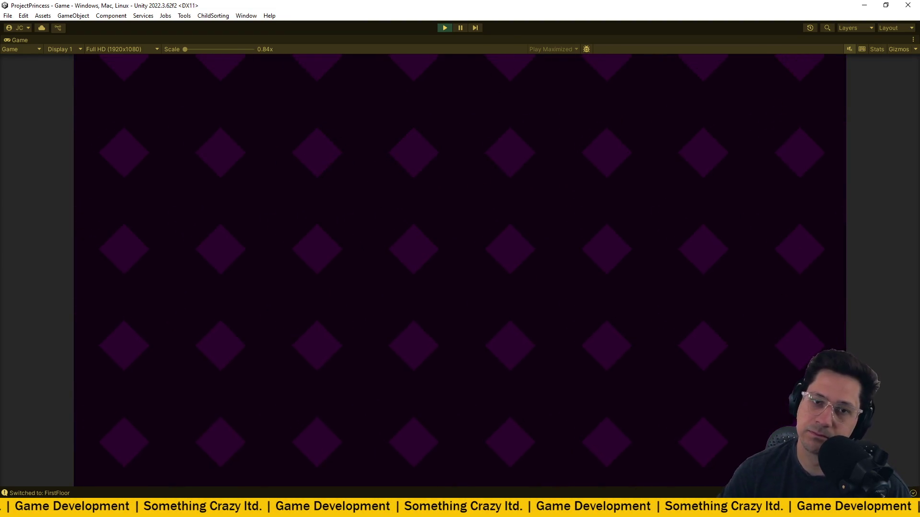
- Enter the pit arena and shoot the spawning enemies while moving right along the pit
key("w")
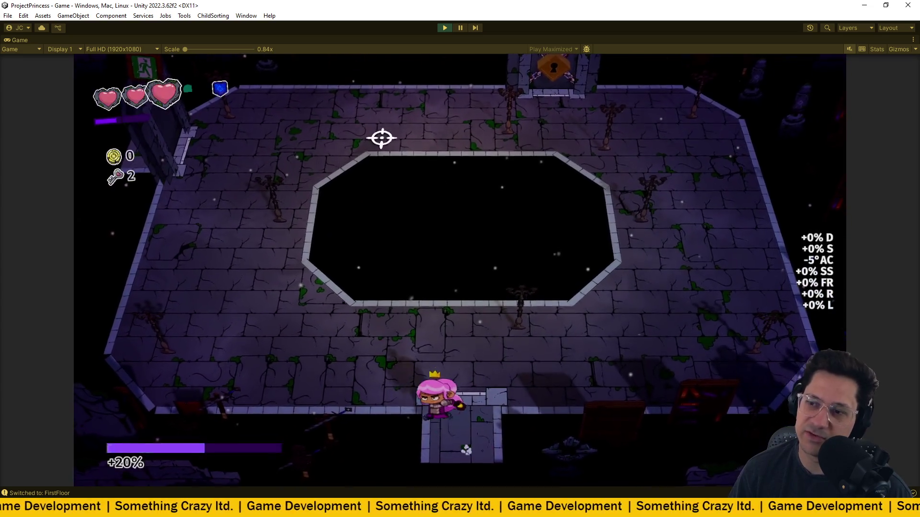
left_click(615, 150)
key("d")
left_click(657, 148)
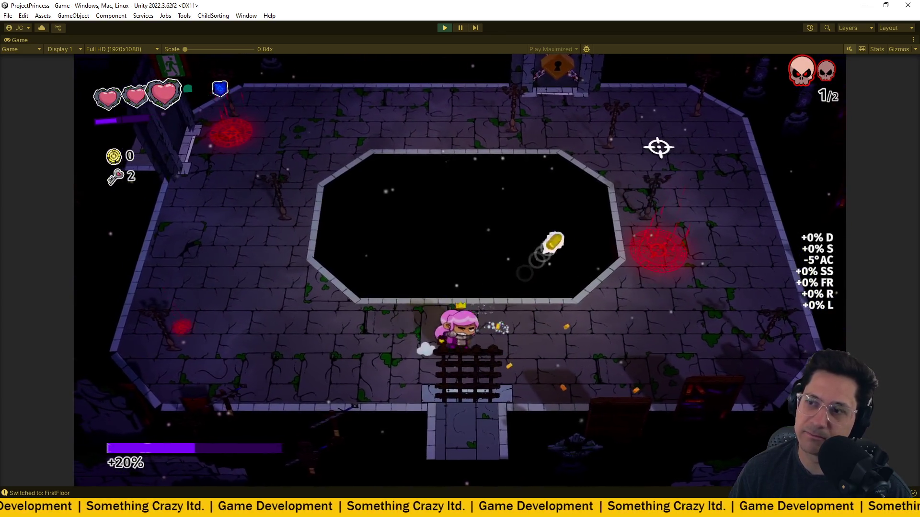
key("d")
left_click(620, 143)
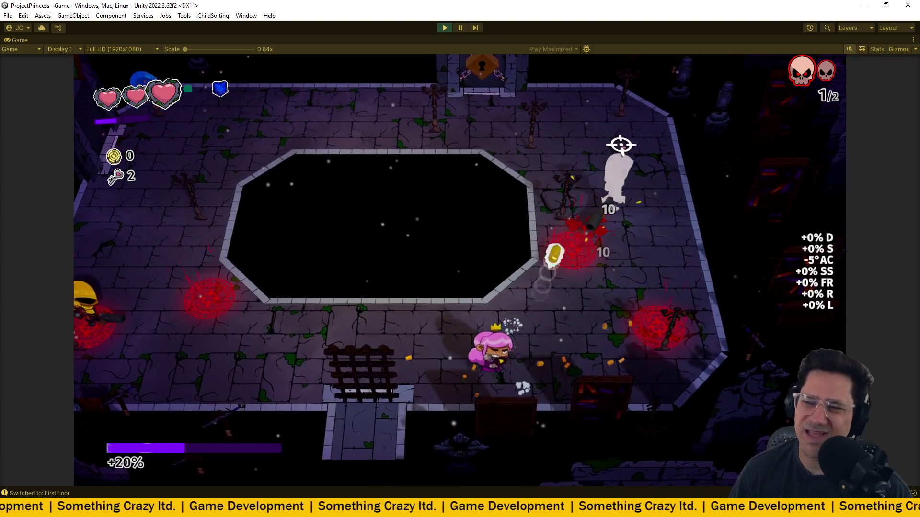
key("w")
key("space")
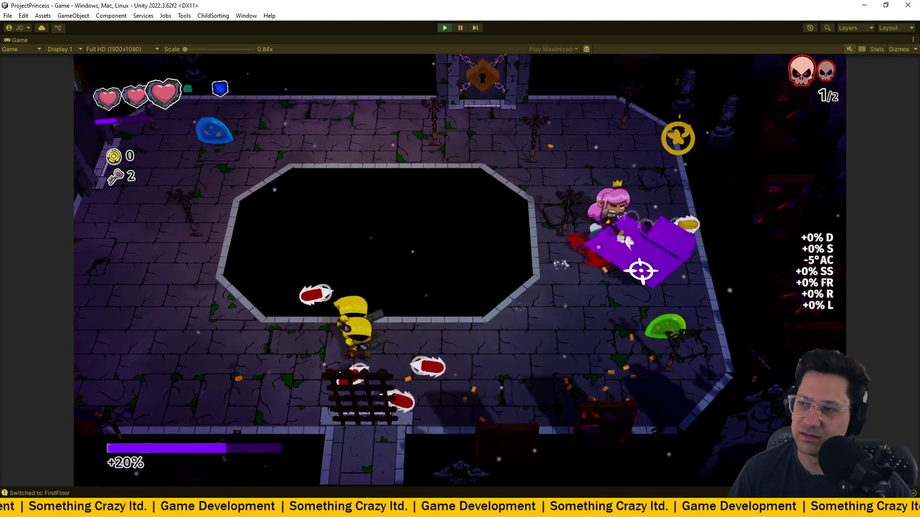
left_click(657, 328)
left_click(662, 373)
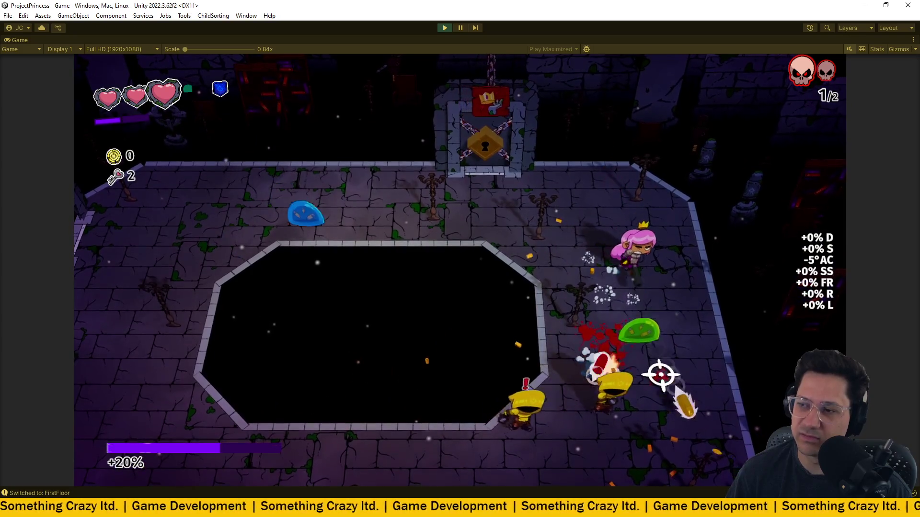
- Dash and shoot down the remaining enemies, then run up to the locked door
key("w")
left_click(621, 362)
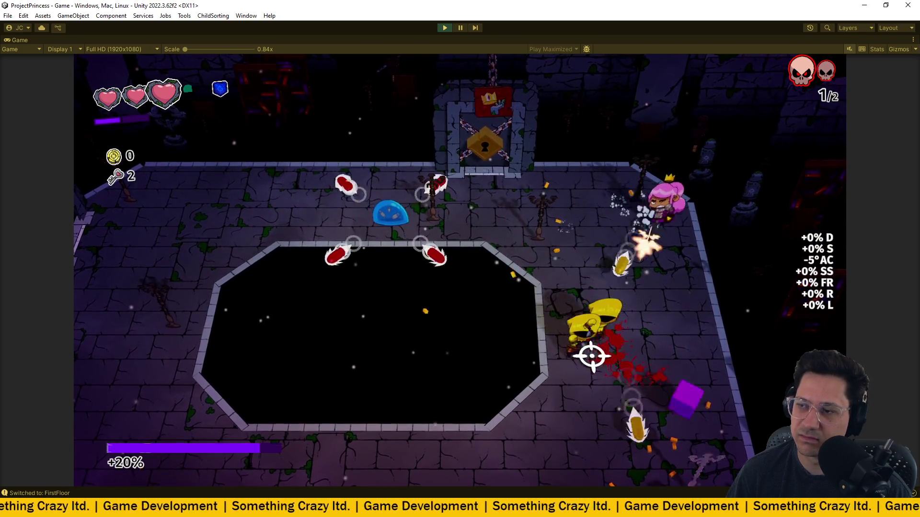
key("s")
key("space")
left_click(584, 213)
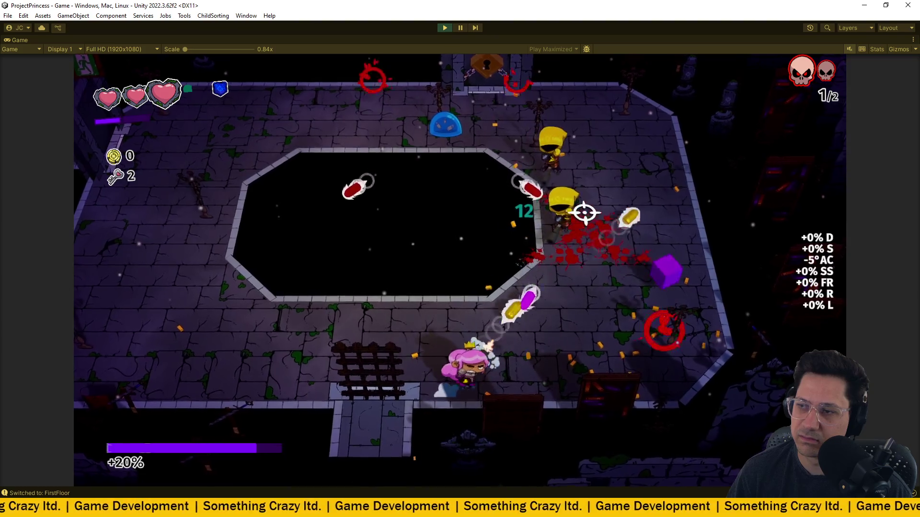
key("d")
left_click(585, 213)
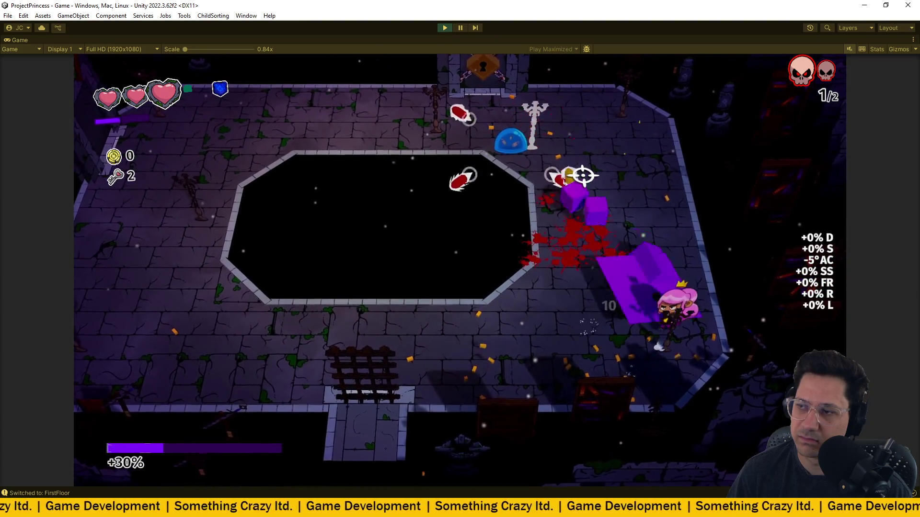
key("s")
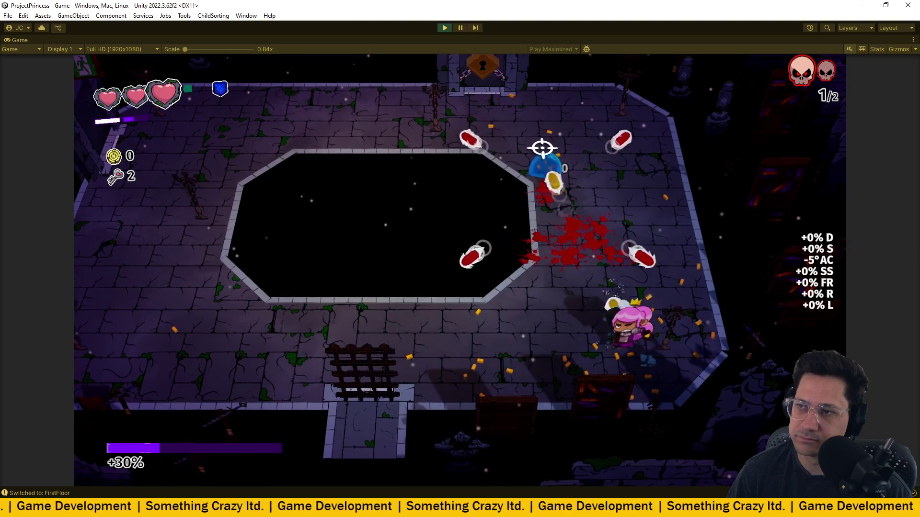
key("w")
key("a")
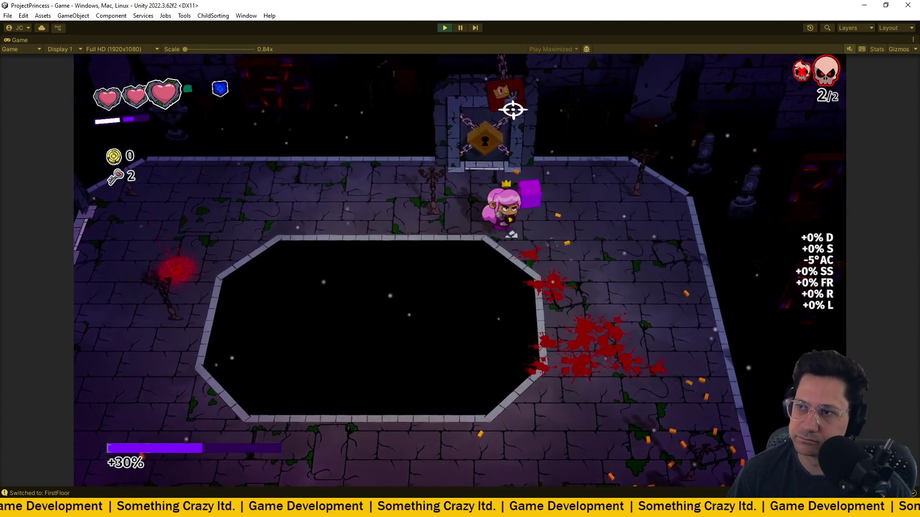